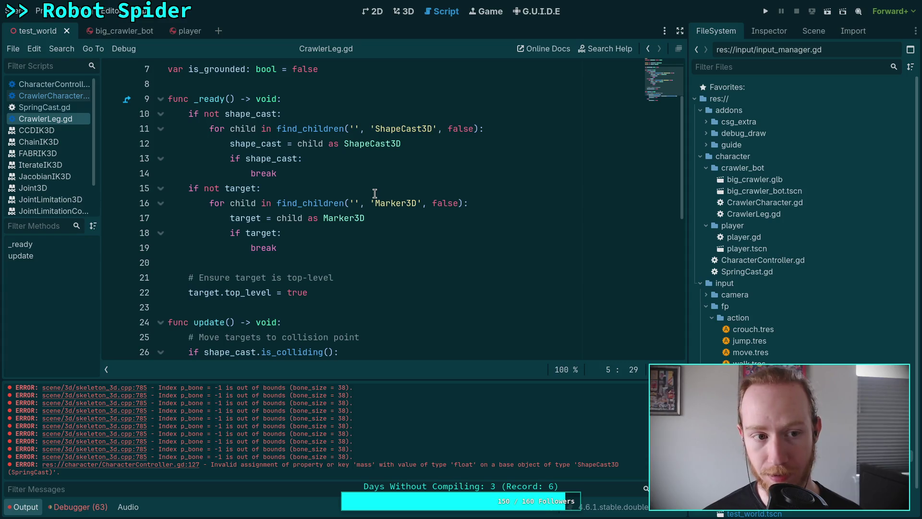
Extend the line 21 comment so it ends with 'when running in-game'
scroll(375, 193, "up", 2)
scroll(360, 230, "down", 2)
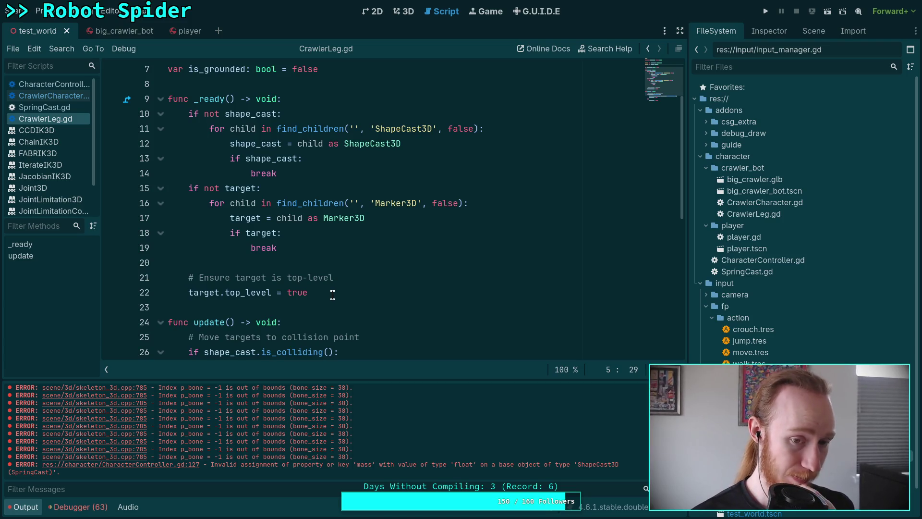
left_click_drag(309, 293, 288, 295)
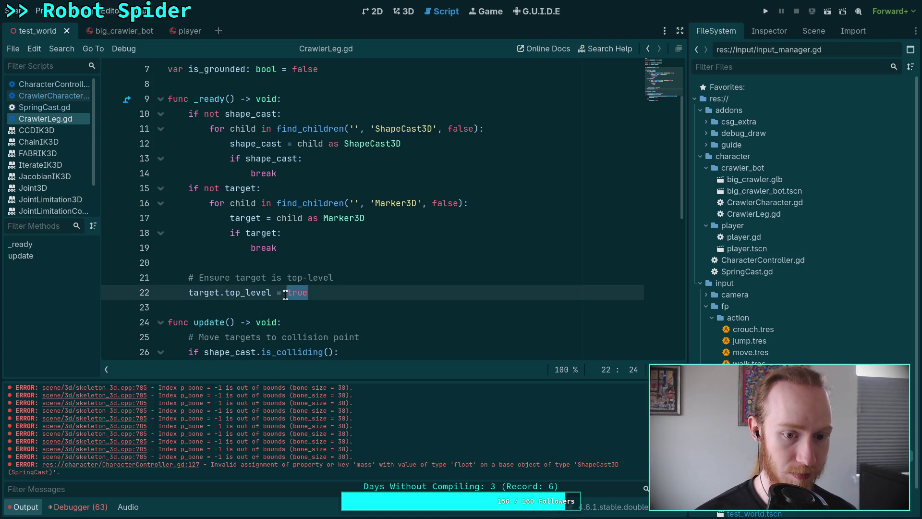
left_click(378, 279)
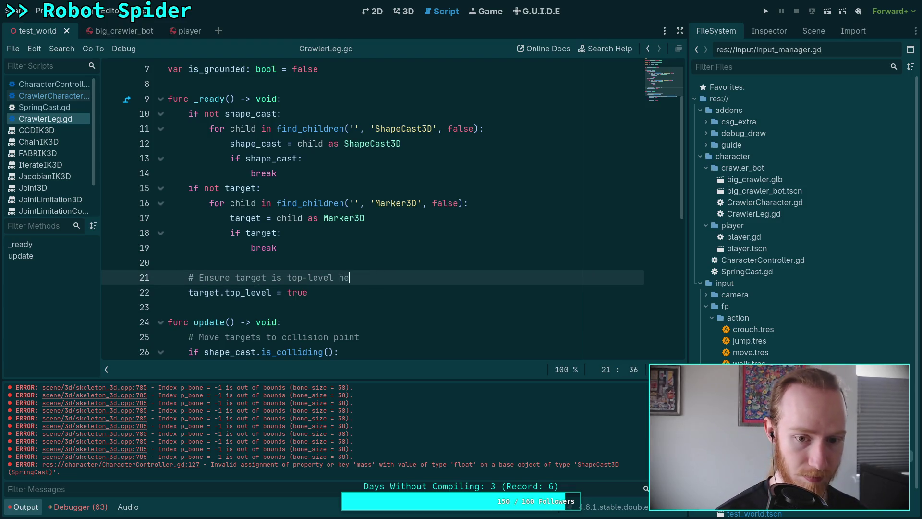
type("en runni")
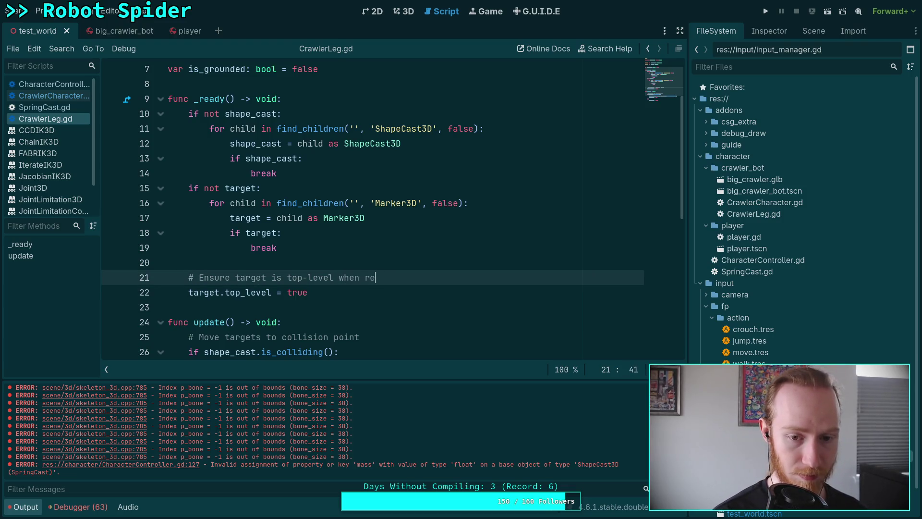
type("ng i")
key("BackSpace")
type("s-")
key("BackSpace")
type("s-")
key("BackSpace")
key("BackSpace")
type("-game")
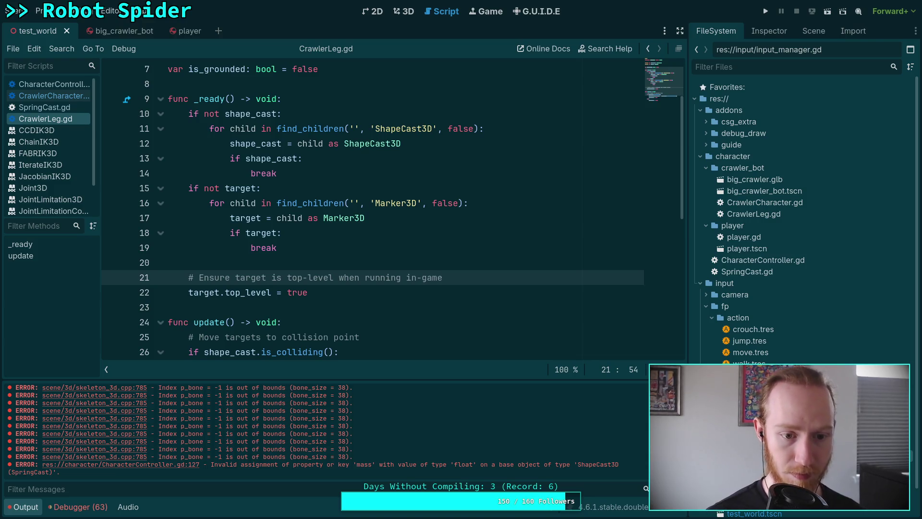
Replace 'true' on line 22 with 'not Engine.is_editor_hint()' and add a blank line below the comment
left_click(307, 292)
key("BackSpace")
key("BackSpace")
type("not Engine.is")
key("Return")
left_click(442, 277)
key("Return")
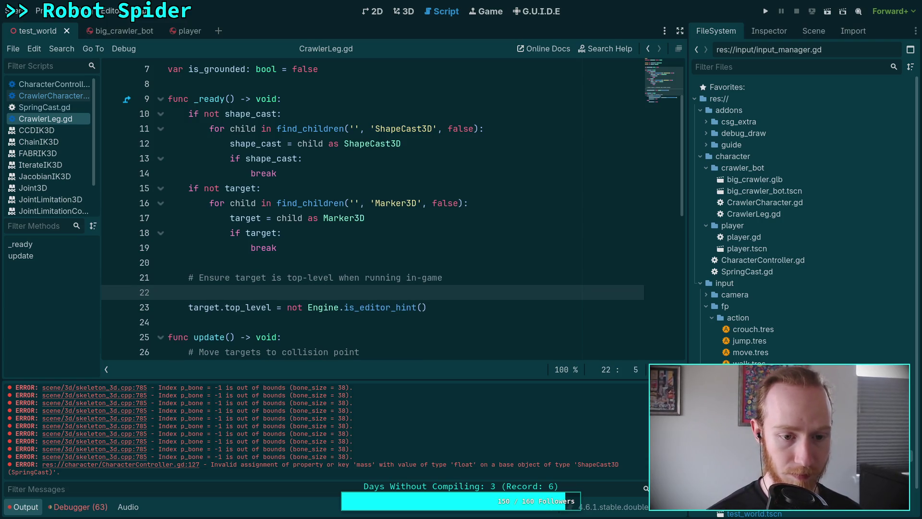
Add an 'if not Engine.is_editor_hint()' line and indent the top_level assignment under it
type("if not En")
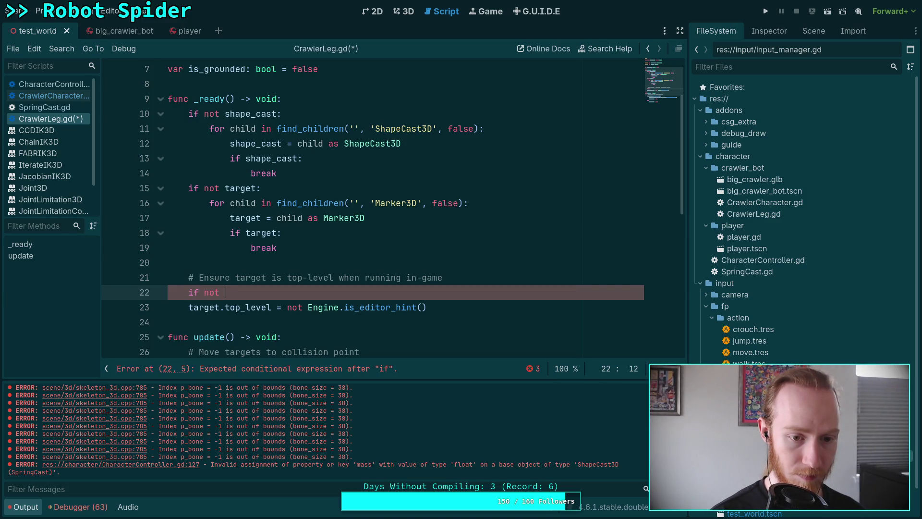
type("gine.is")
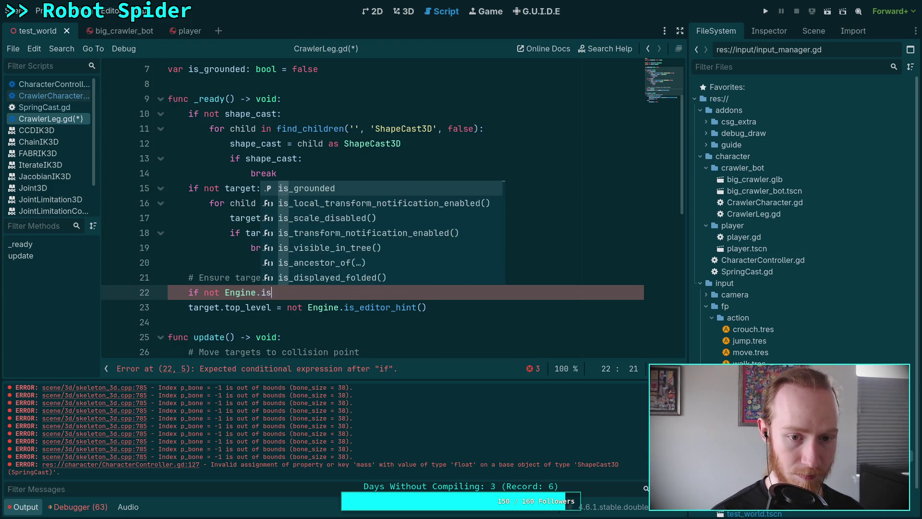
key("Return")
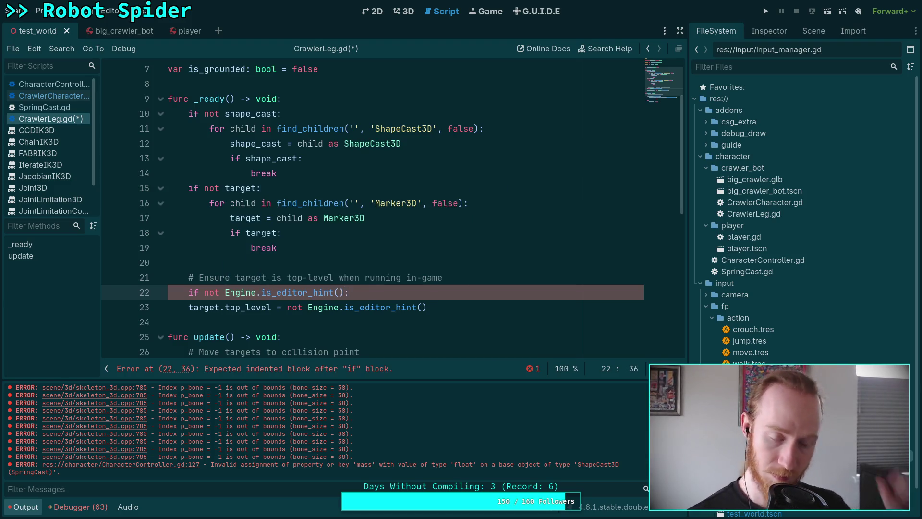
left_click(187, 307)
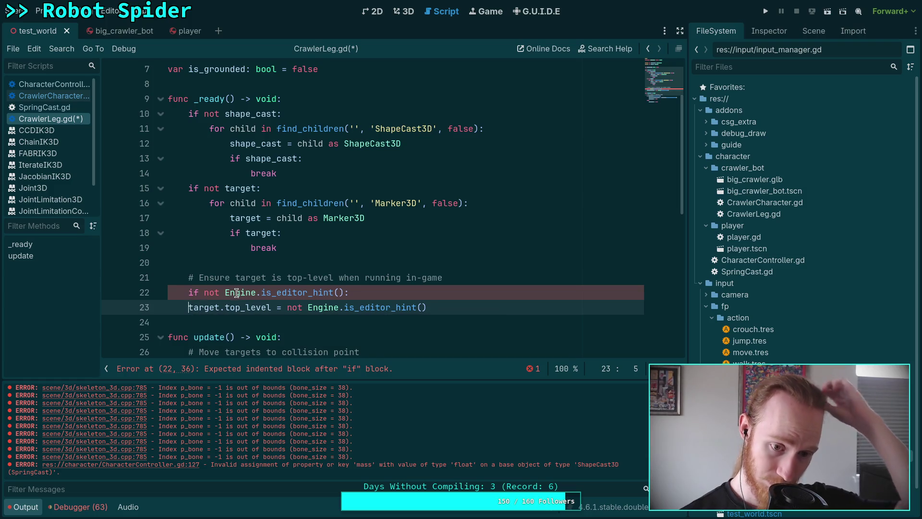
mouse_move(227, 291)
key("Tab")
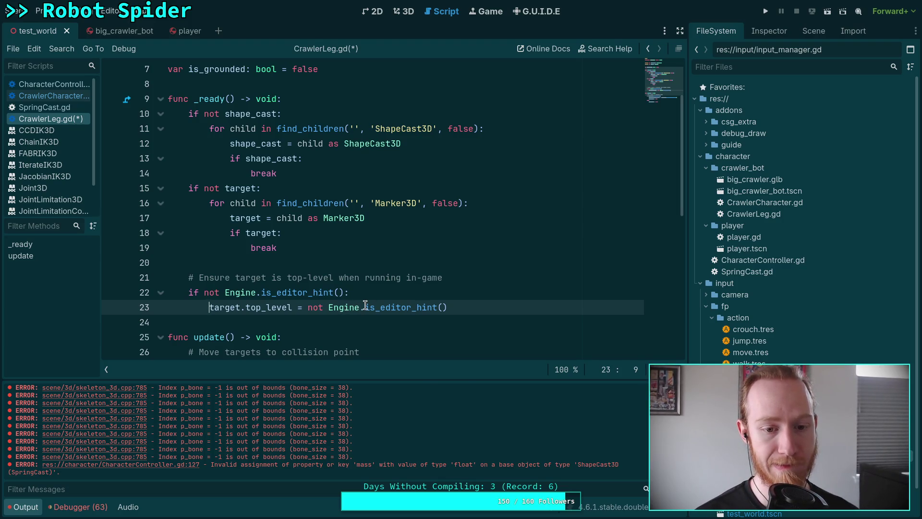
mouse_move(365, 306)
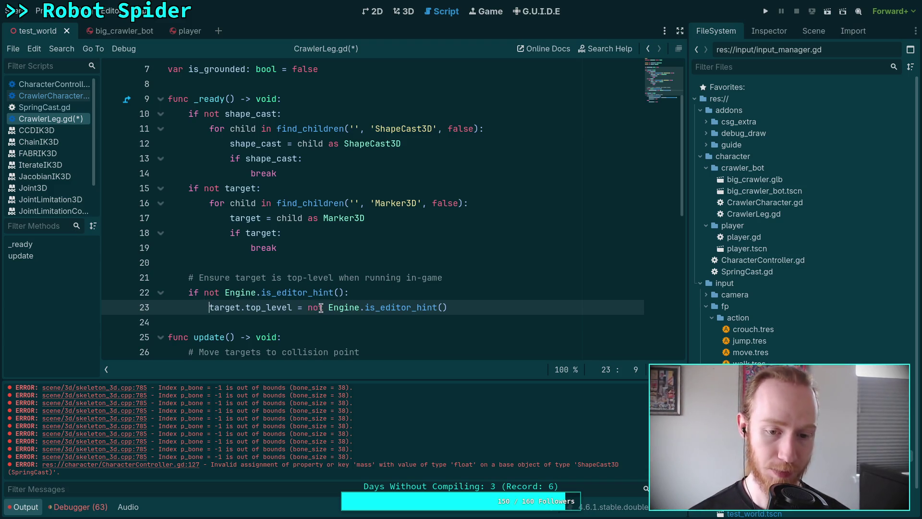
Change the indented assignment to target.top_level = true and save the script
left_click_drag(307, 307, 467, 302)
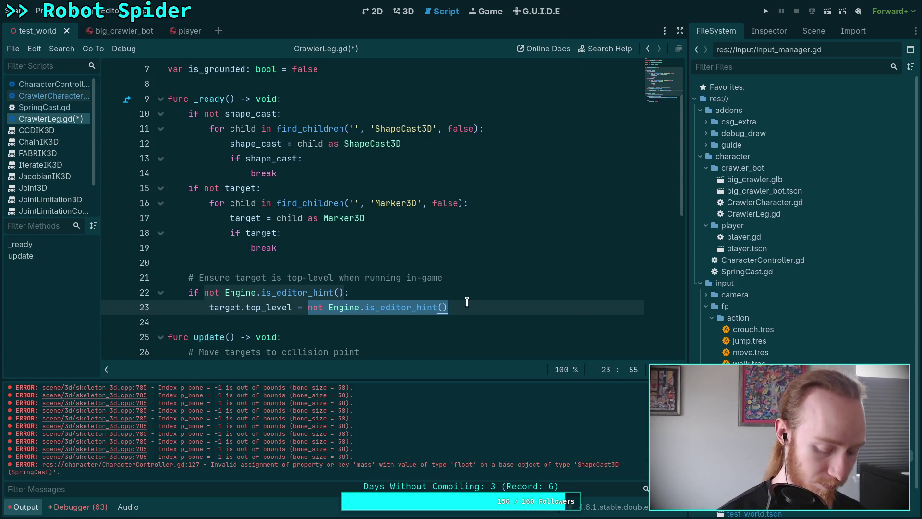
type("true")
key("ctrl+s")
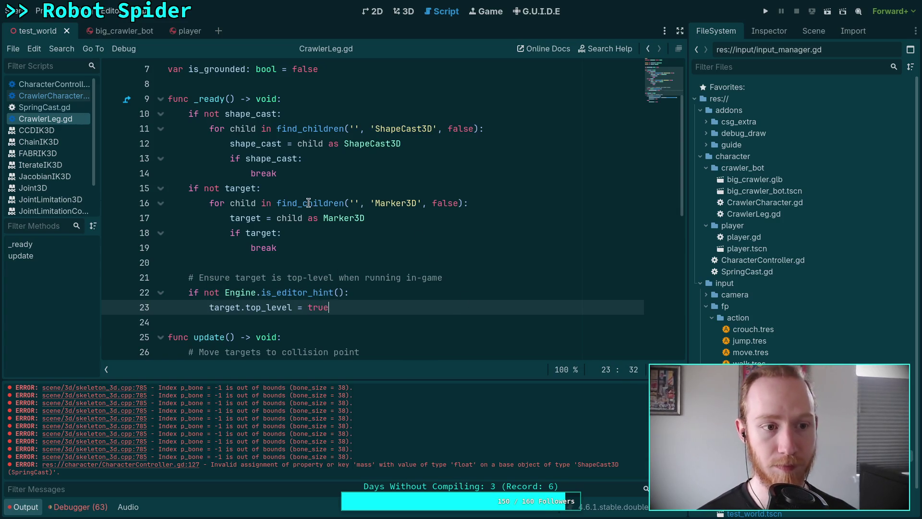
Move the condition back into target.top_level = not Engine.is_editor_hint(), drop the empty if line, and run the project
left_click_drag(205, 293, 346, 294)
key("ctrl+x")
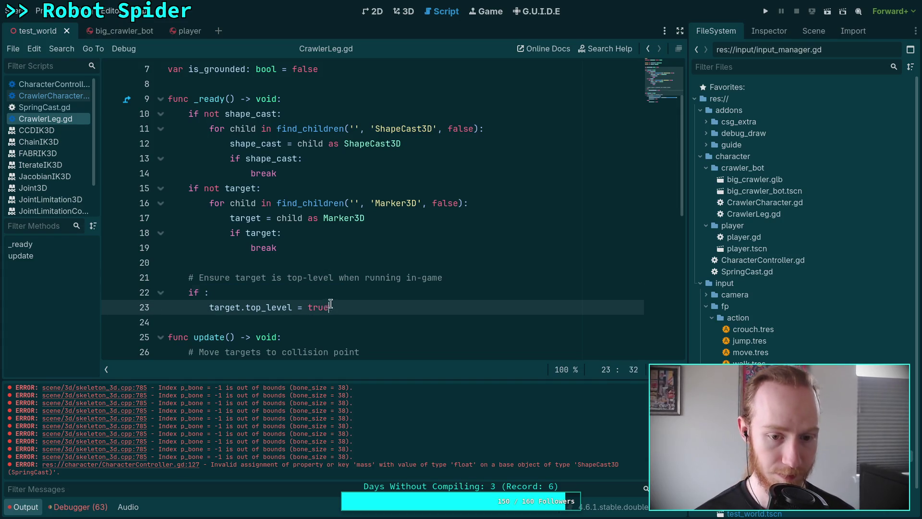
double_click(317, 307)
key("ctrl+v")
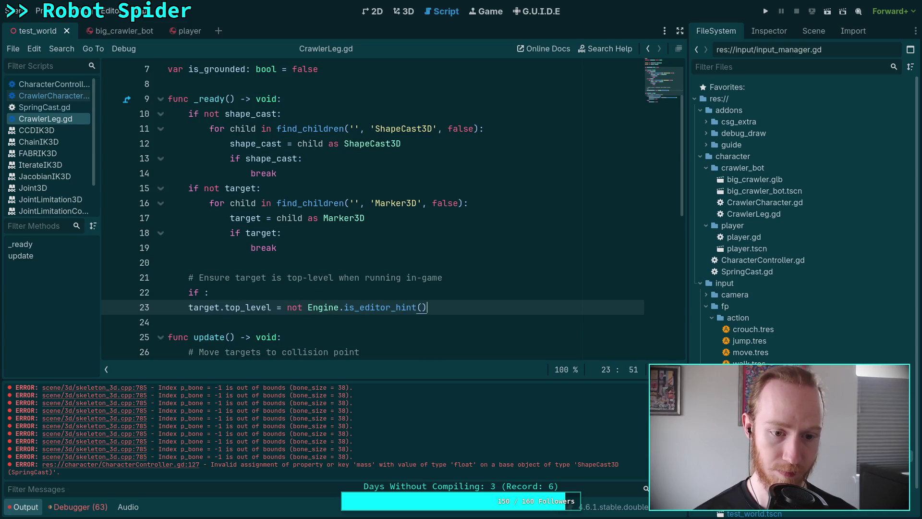
left_click(483, 288)
key("ctrl+shift+k")
key("shift+Tab")
left_click(483, 282)
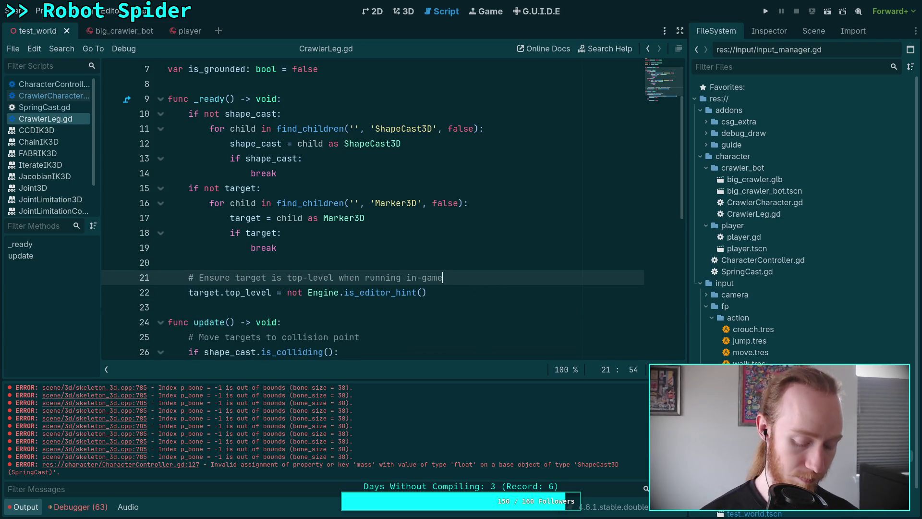
left_click(765, 11)
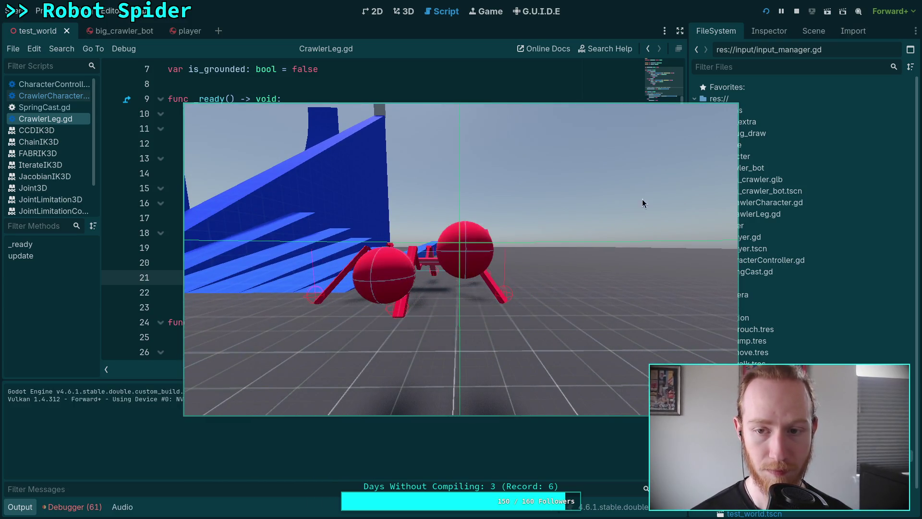
Stop the running game and reload the saved test_world scene in the 3D view
left_click(796, 11)
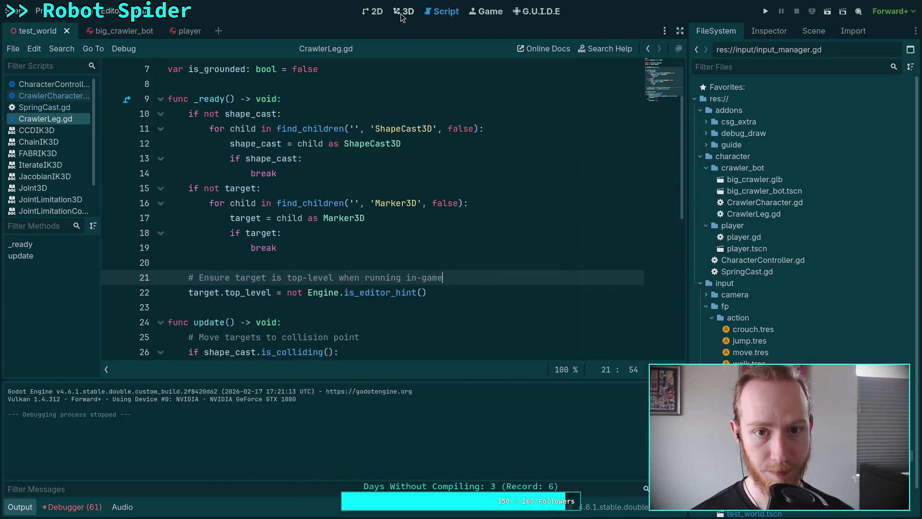
left_click(400, 13)
left_click(19, 11)
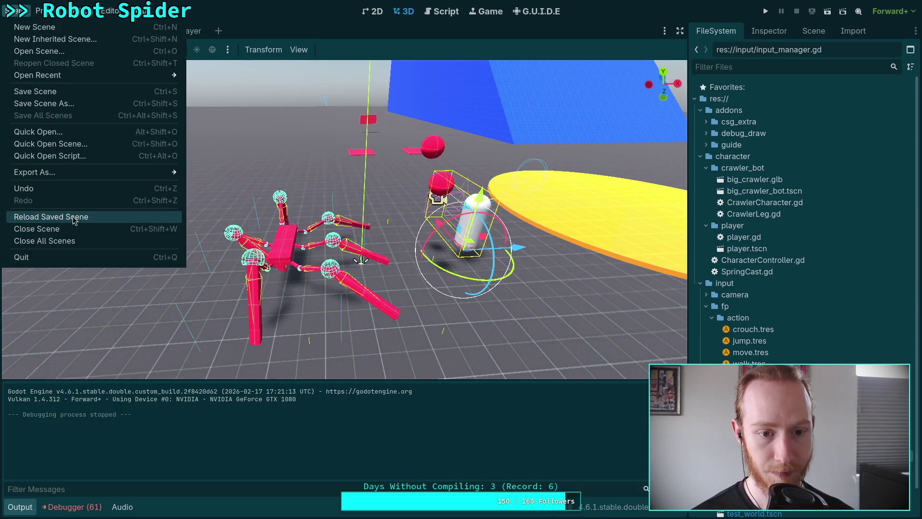
left_click(72, 216)
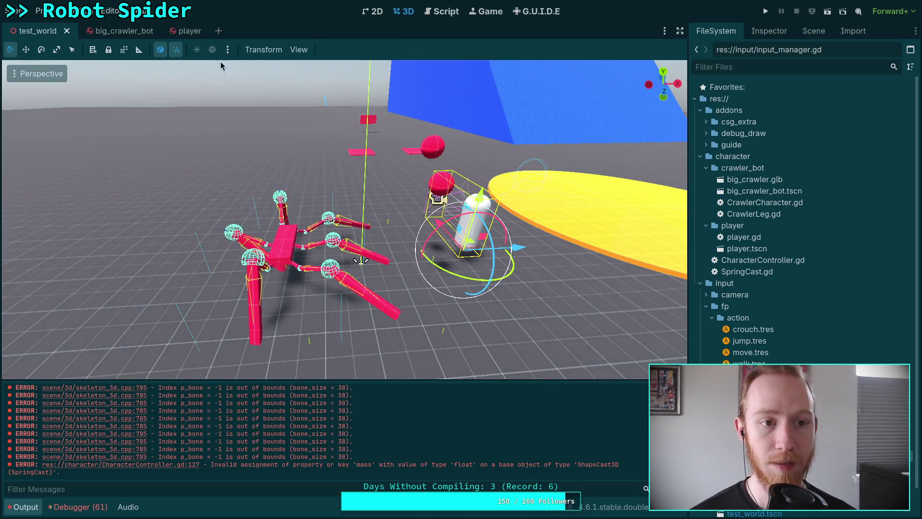
Reload the saved big_crawler_bot scene, then return to test_world and the CrawlerLeg.gd script
left_click(115, 31)
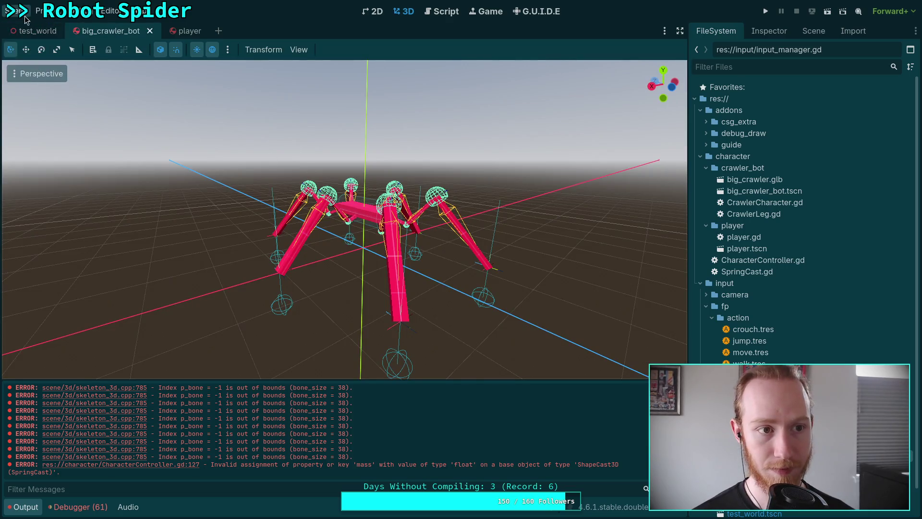
left_click(17, 11)
left_click(69, 215)
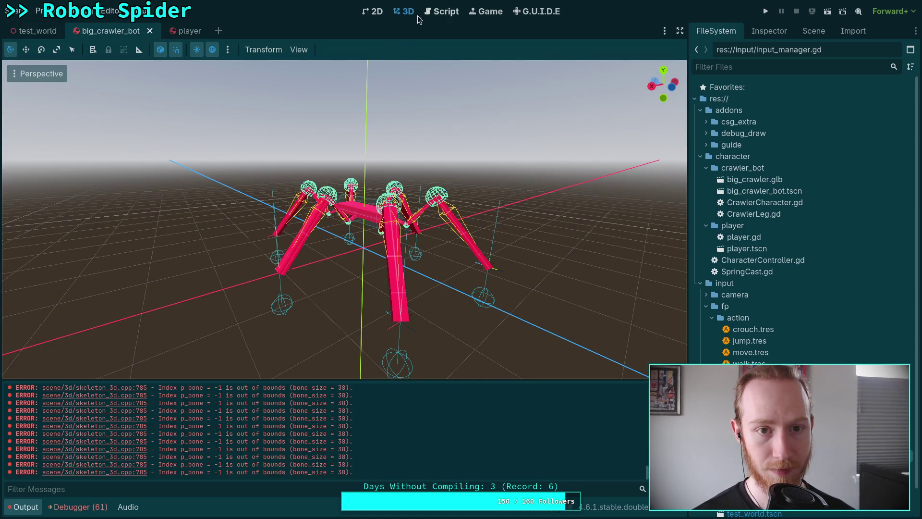
left_click(29, 31)
left_click(442, 15)
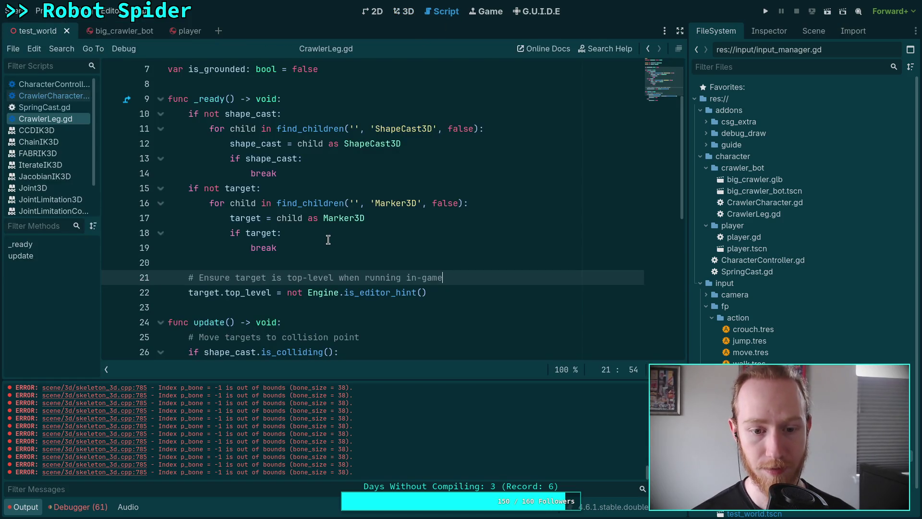
Turn line 22 into 'if Engine.is_editor_hint():' with target.top_level = false indented beneath
scroll(328, 239, "up", 1)
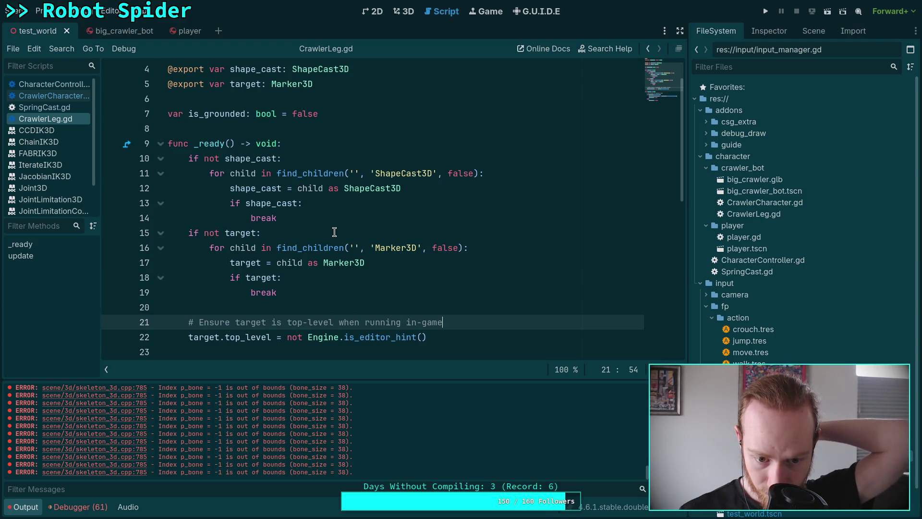
left_click_drag(307, 336, 188, 338)
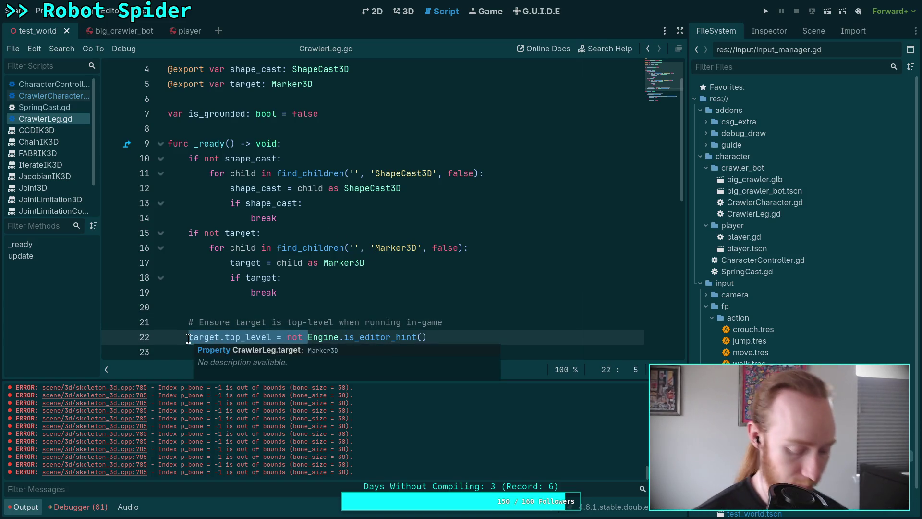
type("if")
left_click(385, 337)
type(":")
key("Return")
type("target.t")
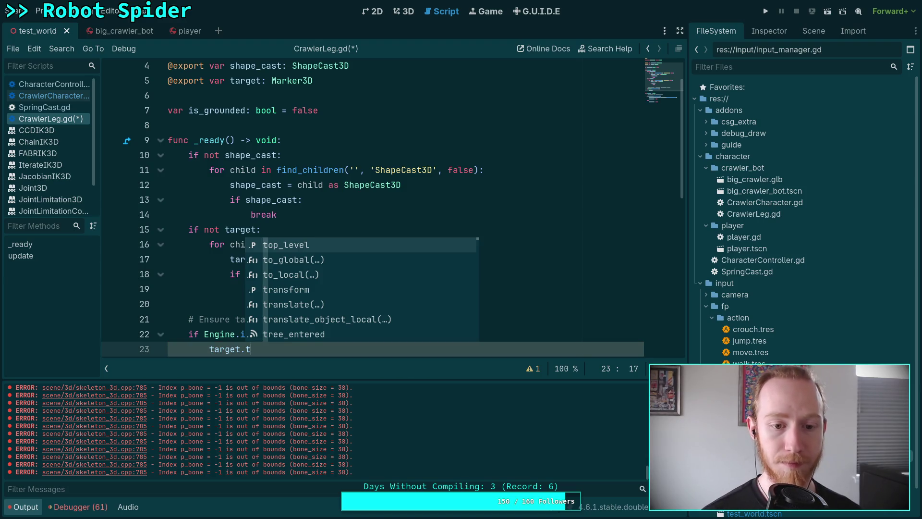
key("Return")
type("false")
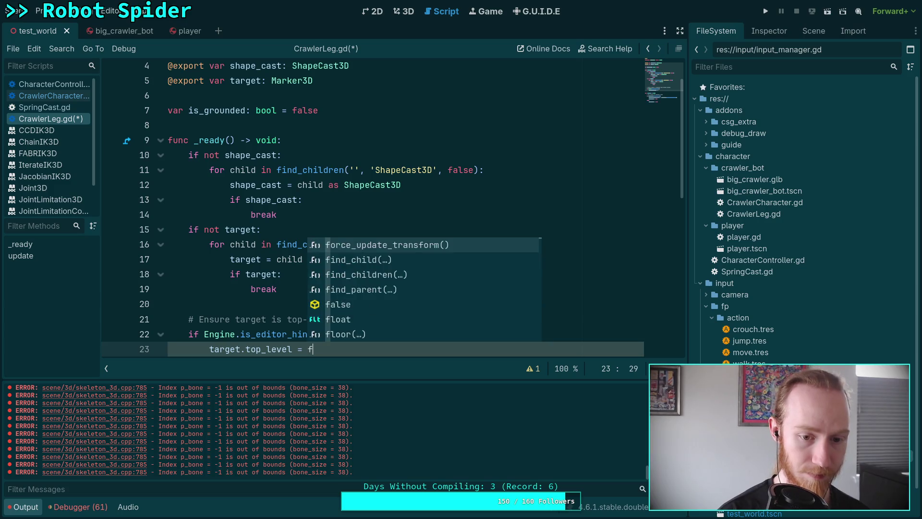
Add target.transform *= transform inside the editor-only block and save CrawlerLeg.gd
scroll(371, 303, "down", 1)
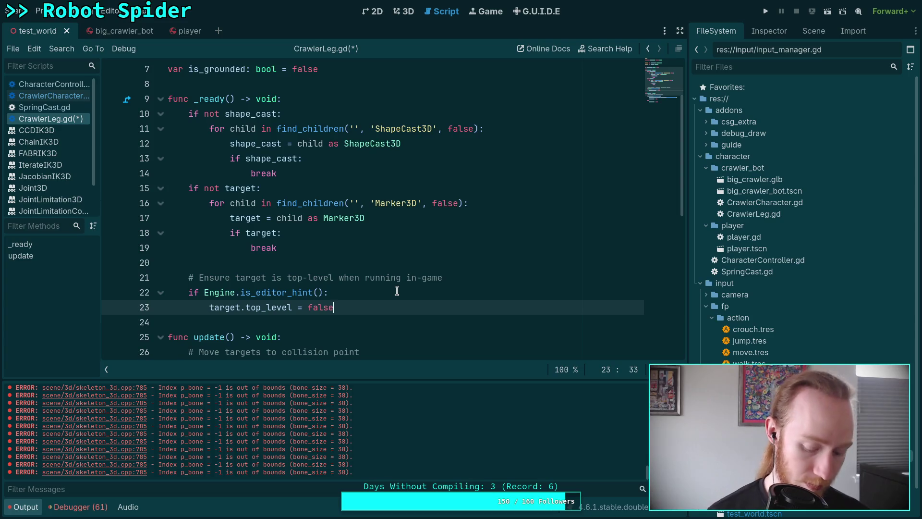
key("Return")
type("et.tr")
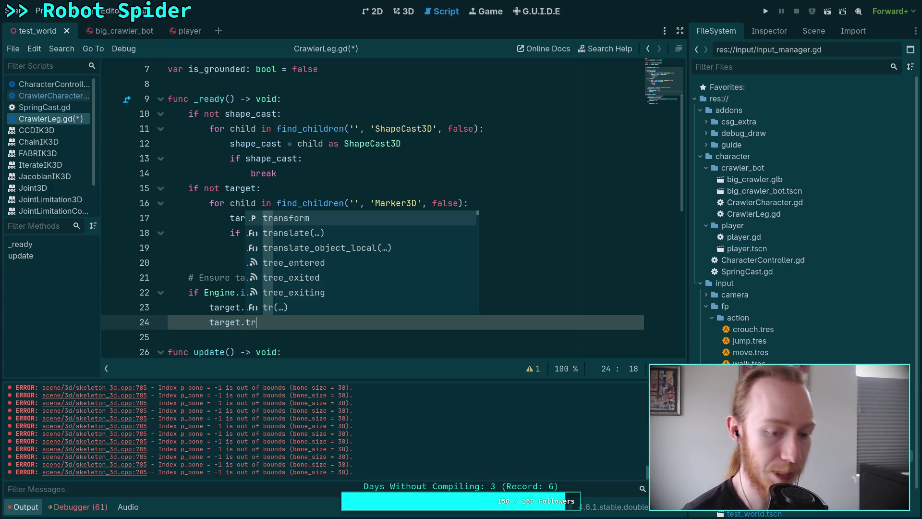
key("Return")
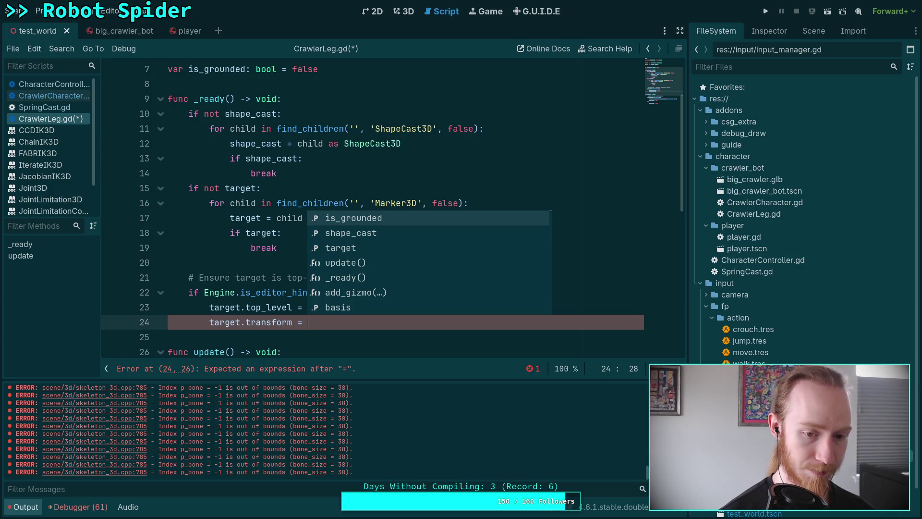
key("BackSpace")
key("BackSpace")
type("*= ")
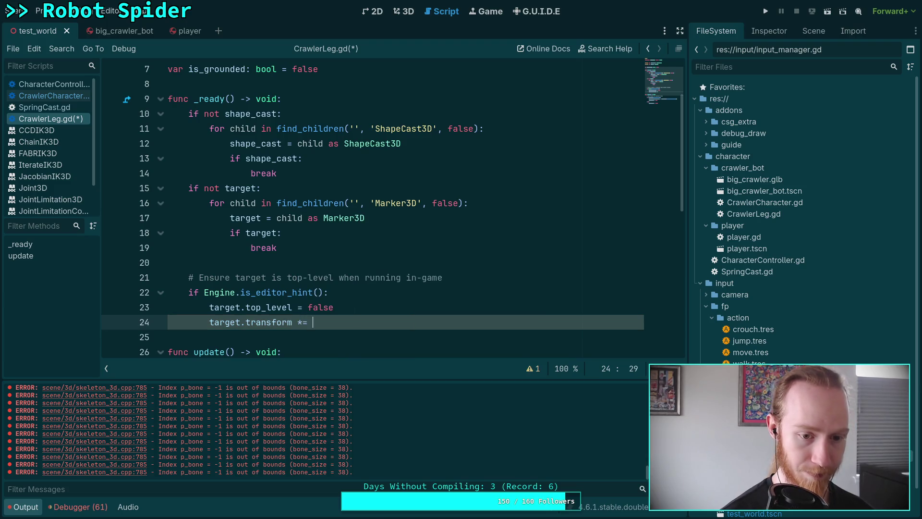
type("transf")
key("Return")
key("ctrl+s")
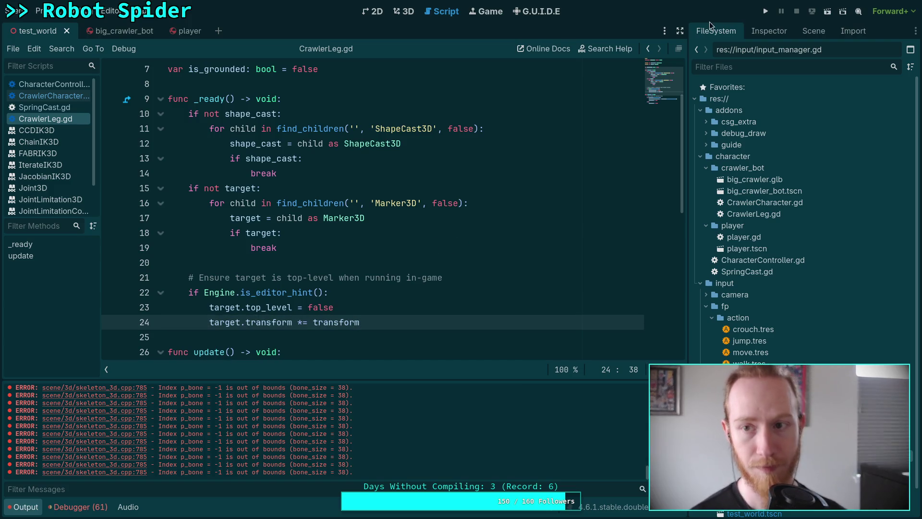
Reload the saved test_world scene in the 3D view, then check the CrawlerLeg.gd script
left_click(403, 11)
left_click(23, 18)
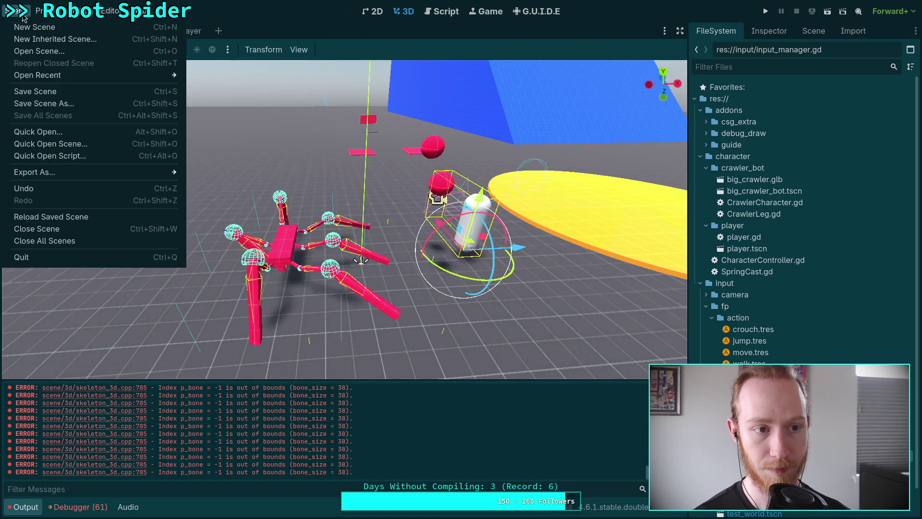
left_click(68, 217)
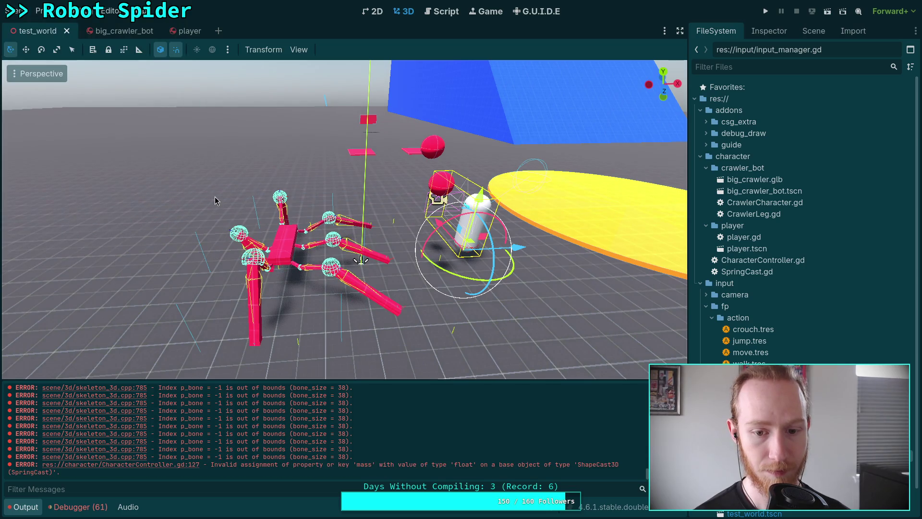
left_click(446, 11)
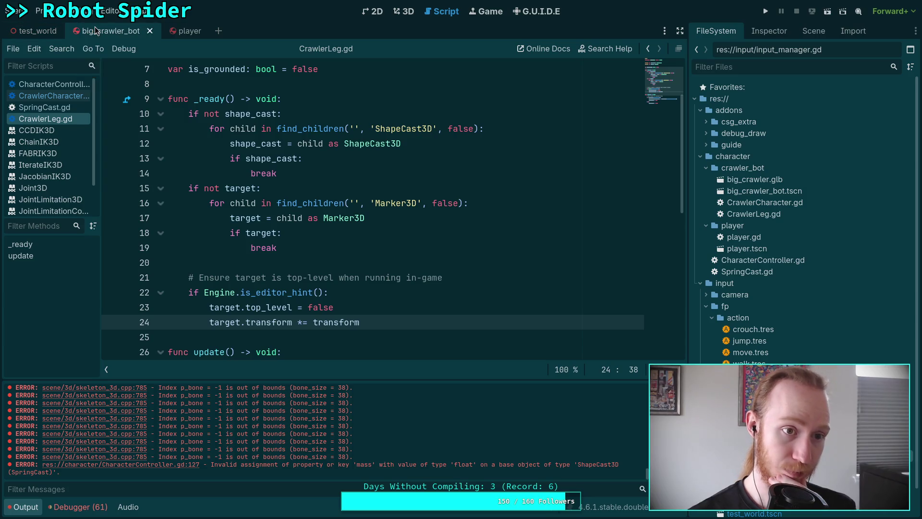
Repeatedly reload the saved big_crawler_bot scene, viewing the spider from the front
left_click(406, 11)
left_click(48, 13)
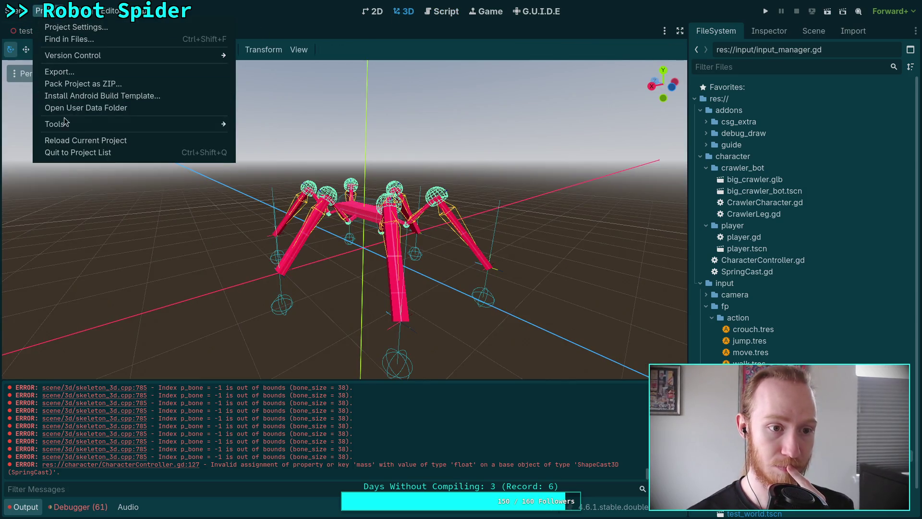
mouse_move(12, 11)
left_click(71, 217)
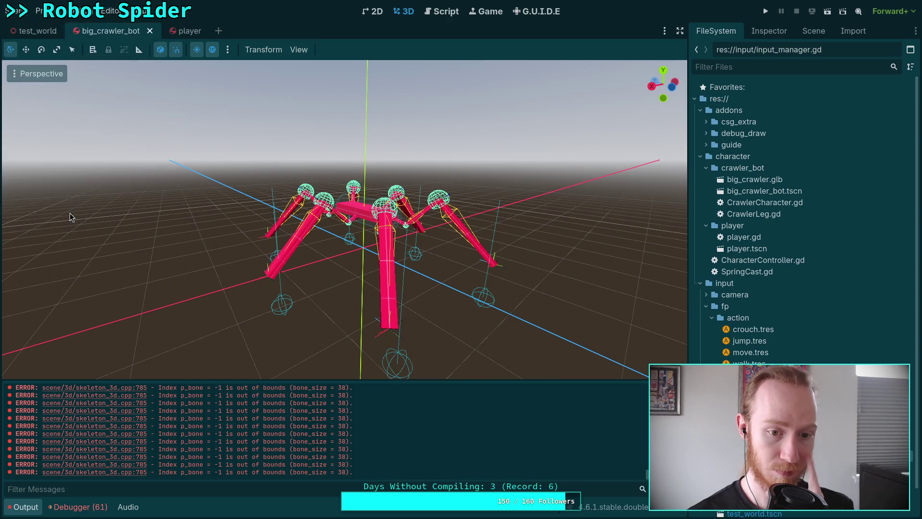
key("KP_1")
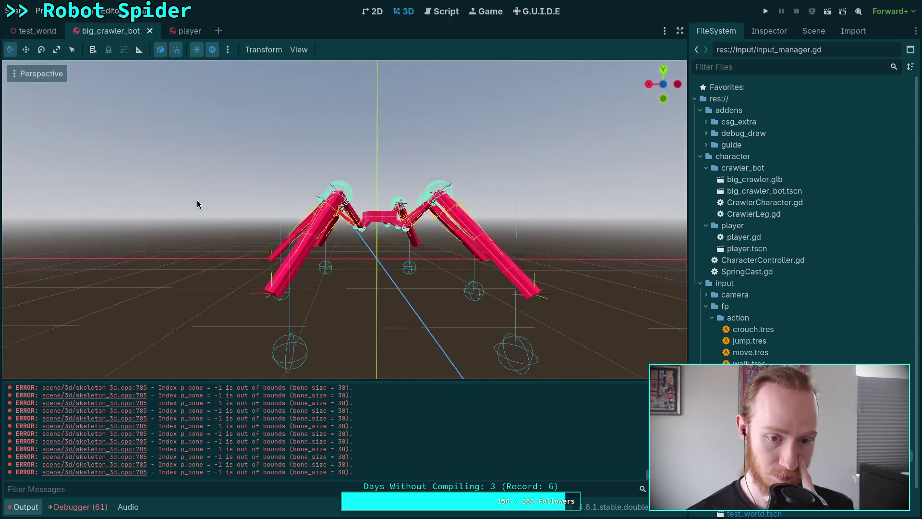
left_click(14, 11)
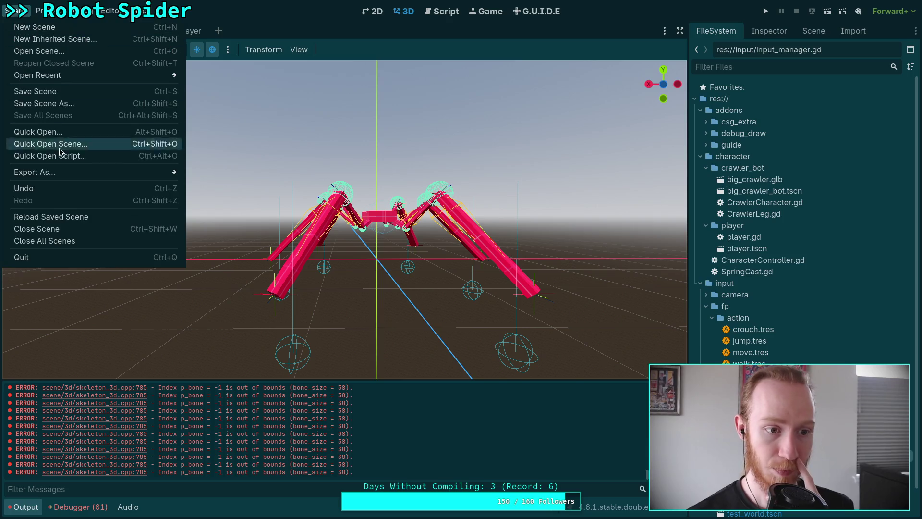
left_click(88, 217)
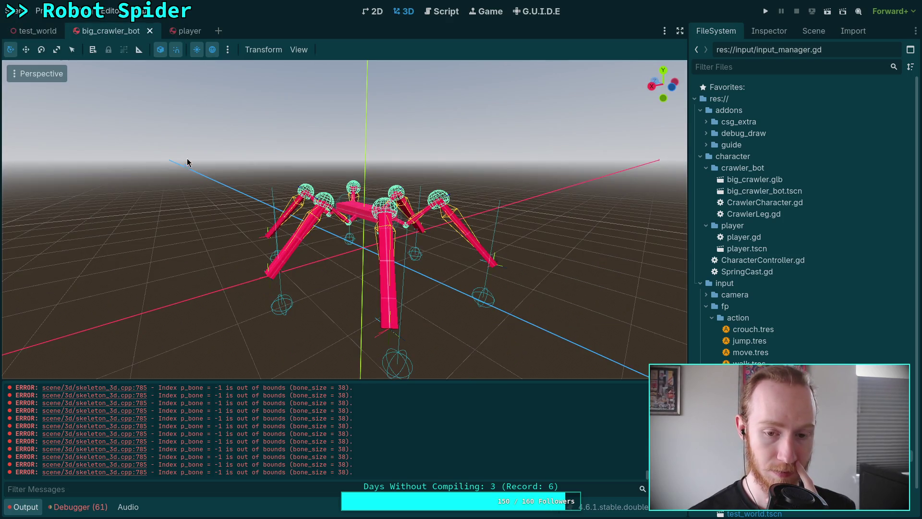
left_click(19, 14)
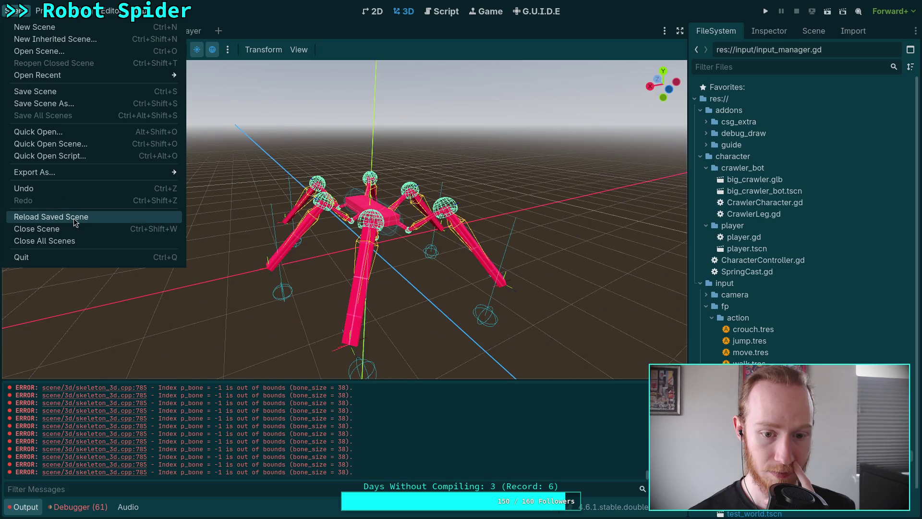
left_click(73, 218)
left_click(16, 11)
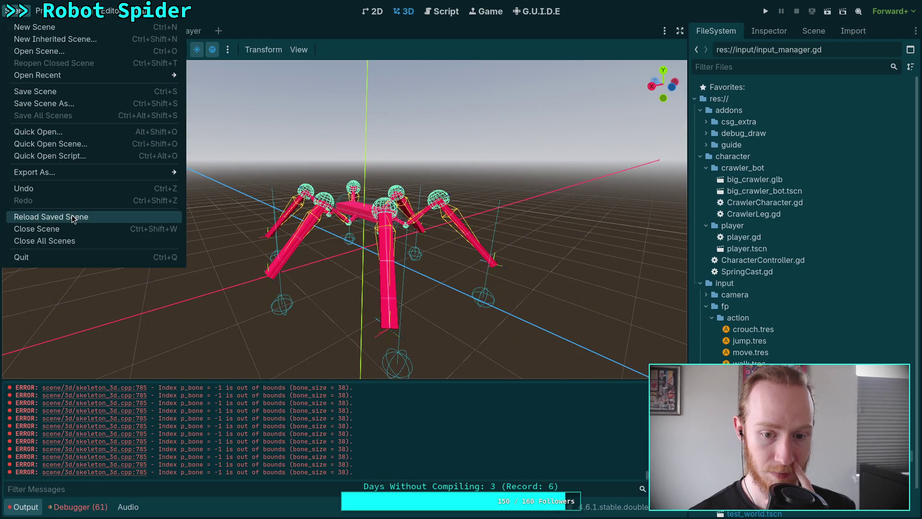
left_click(73, 216)
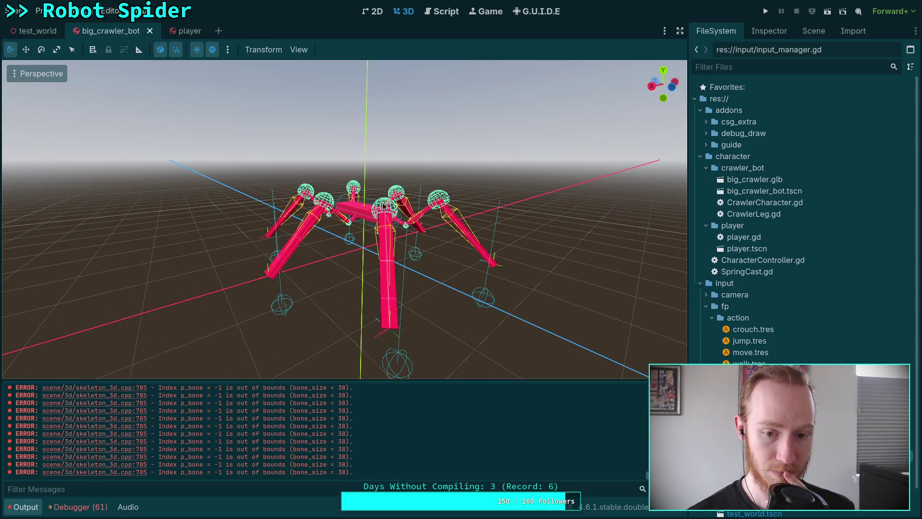
Select FL_Target in the Scene dock, then close big_crawler_bot and switch to the terminal workspace
left_click(810, 30)
left_click(780, 174)
mouse_move(480, 187)
left_mouse_down()
mouse_move(386, 192)
mouse_move(371, 229)
mouse_move(364, 199)
left_mouse_up()
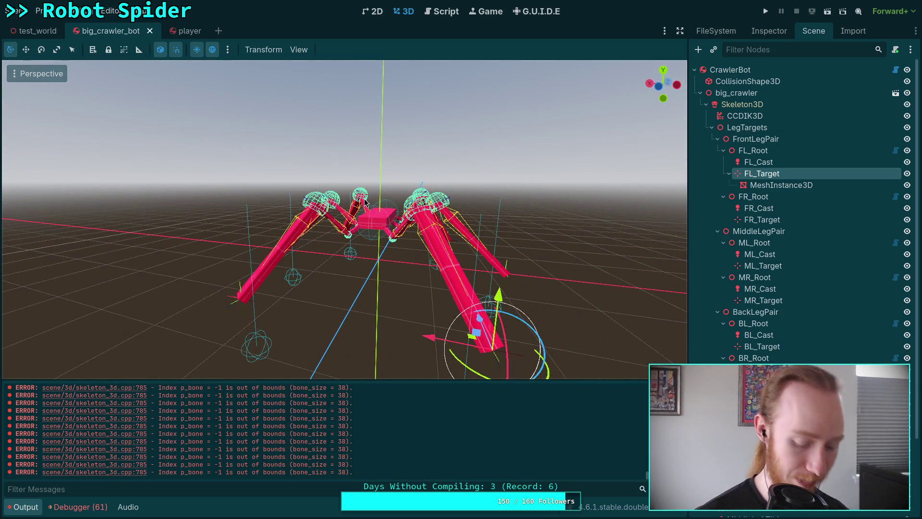
left_click(152, 32)
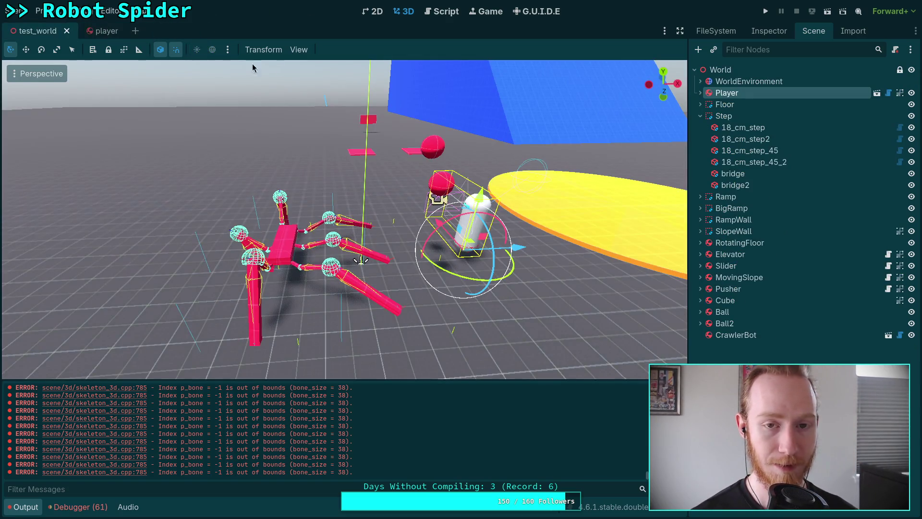
key("super+3")
key("super+1")
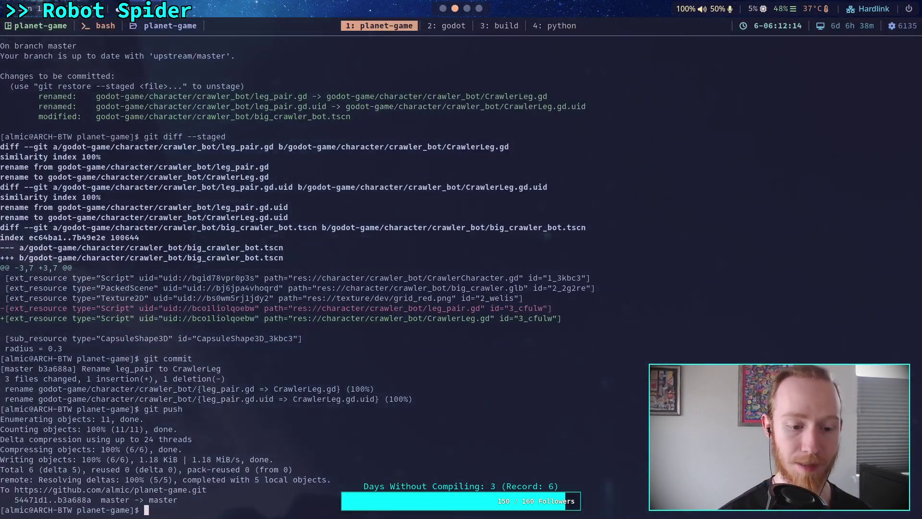
Run git status showing CrawlerCharacter.gd, CrawlerLeg.gd and player.gd modified, then return to Godot
type("git status")
key("Return")
type("git")
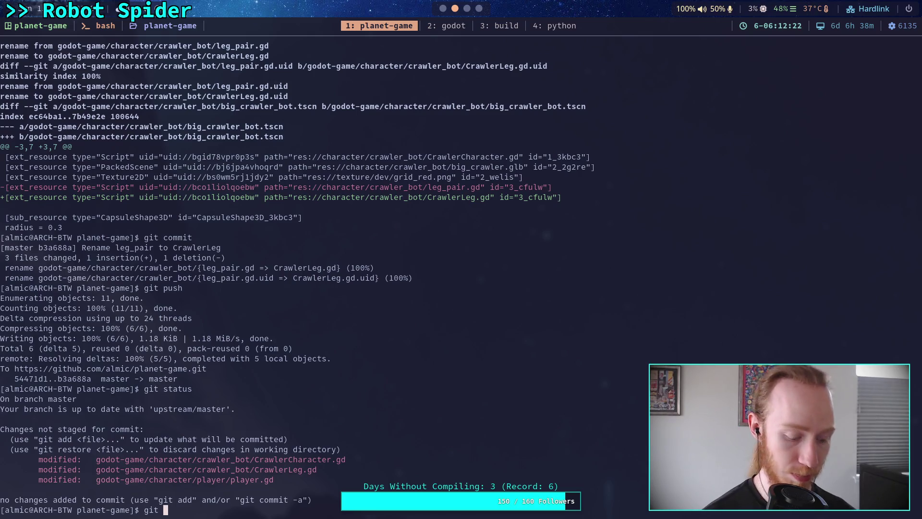
key("super+2")
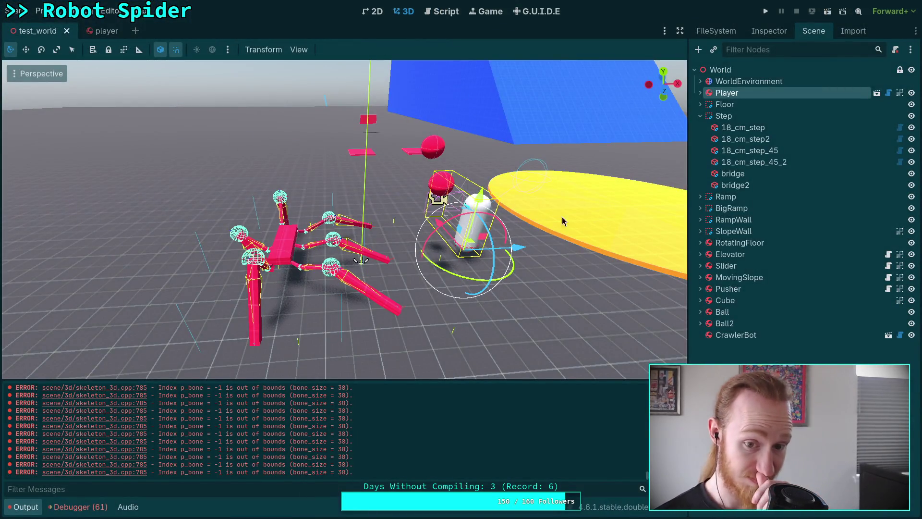
Open the CrawlerBot scene and delete the editor-hint block on lines 22–24 of CrawlerLeg.gd
left_click(889, 334)
key("ctrl+F3")
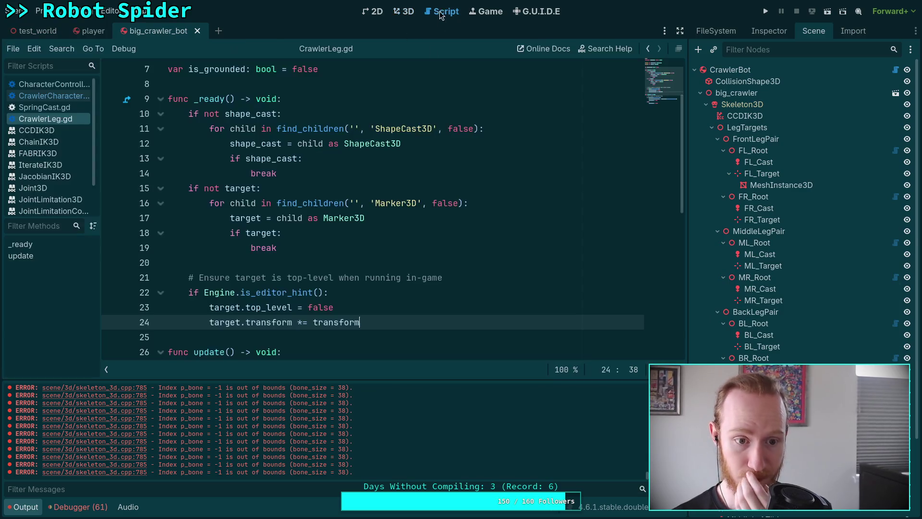
left_click_drag(380, 321, 88, 285)
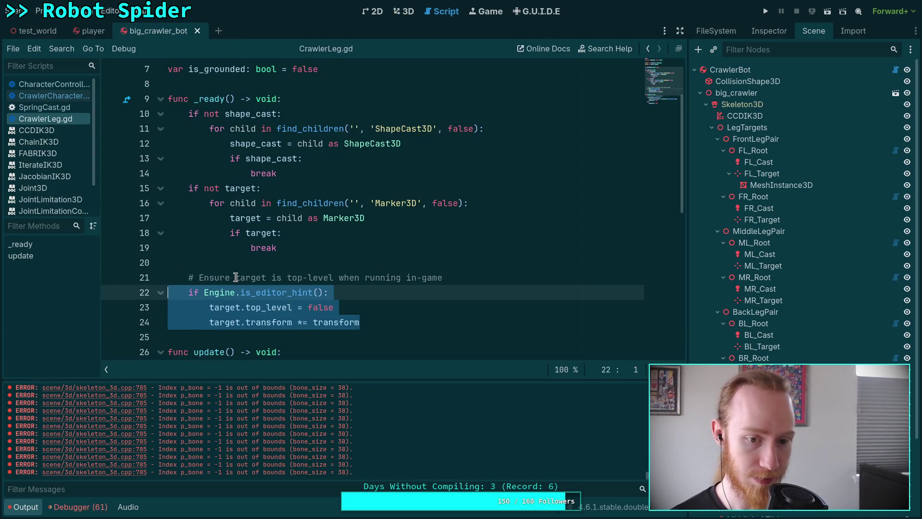
key("BackSpace")
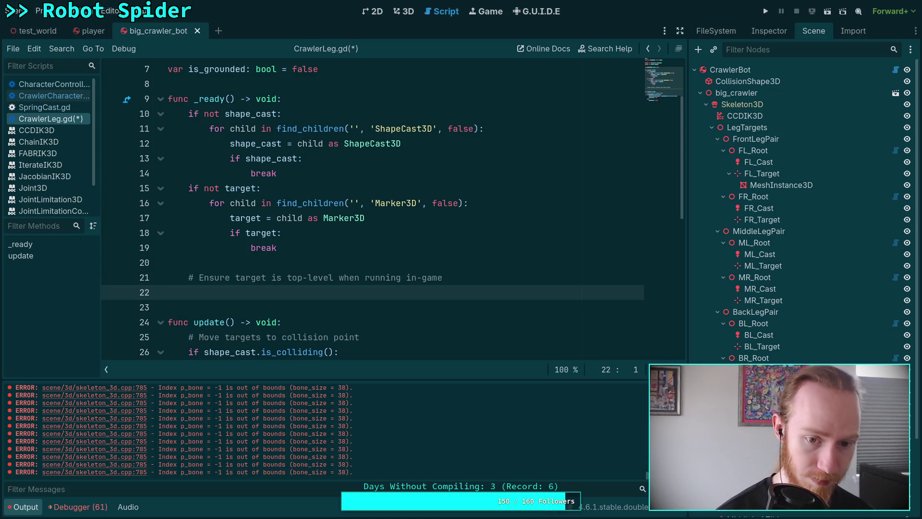
Write target.top_level = true on line 22 and save CrawlerLeg.gd
key("Tab")
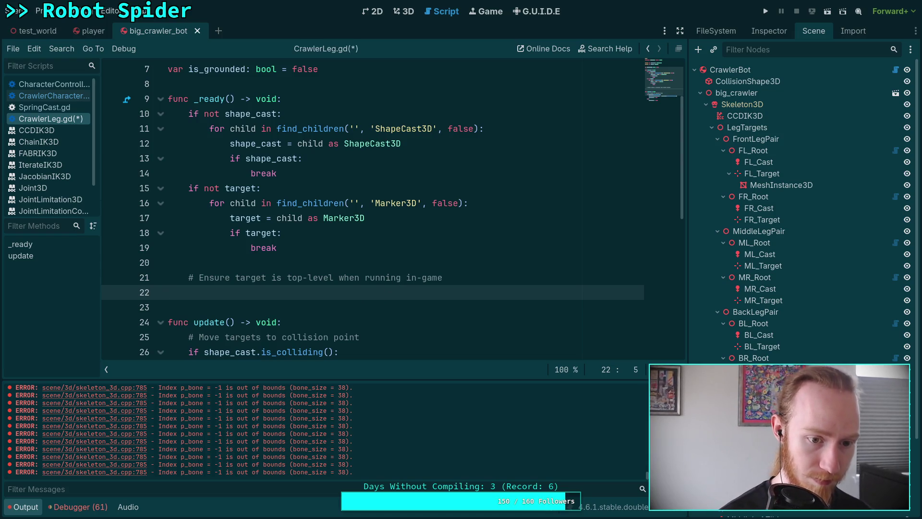
type("target.te")
key("Return")
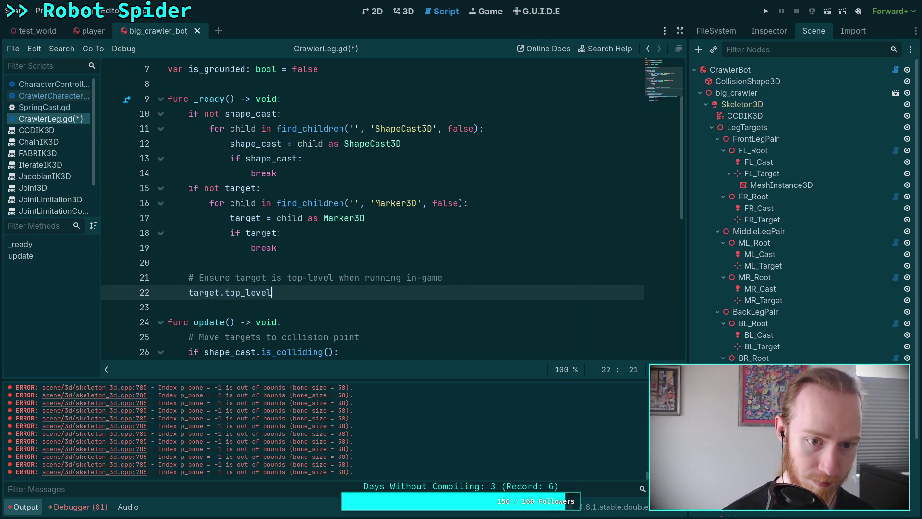
type("= true")
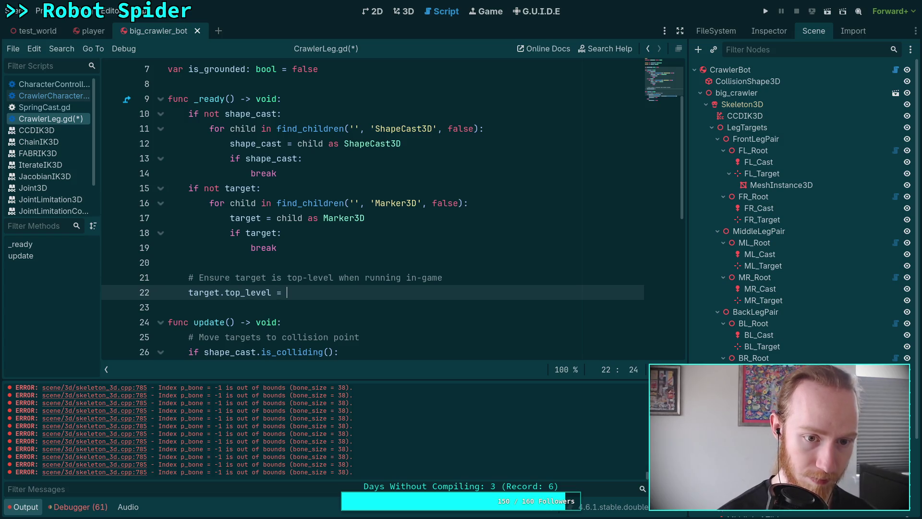
key("Return")
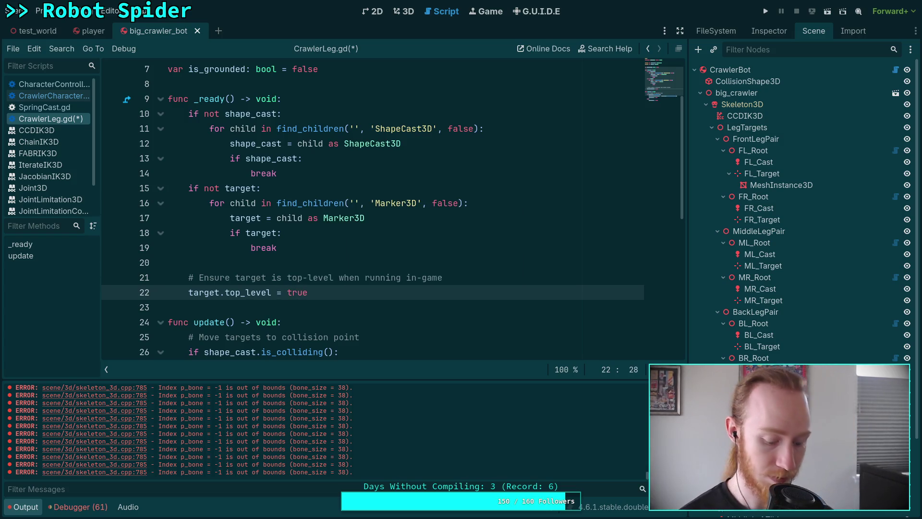
key("ctrl+s")
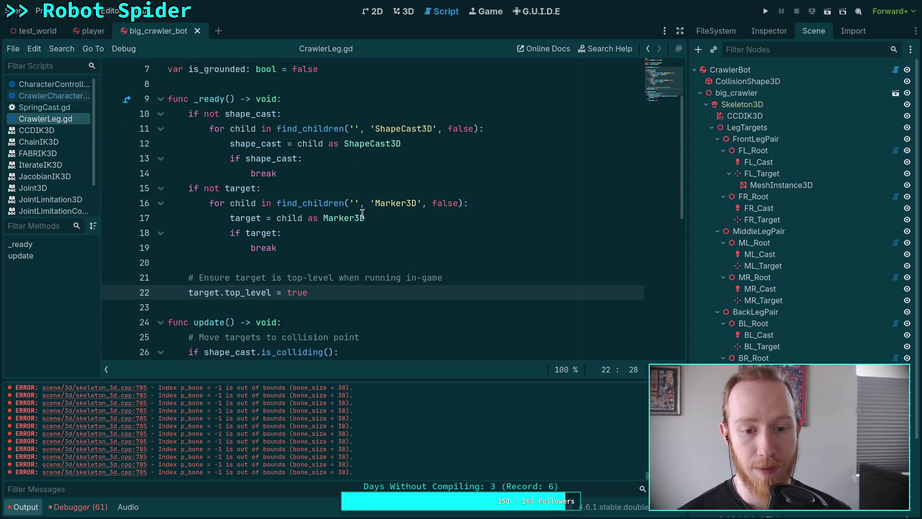
left_click(403, 11)
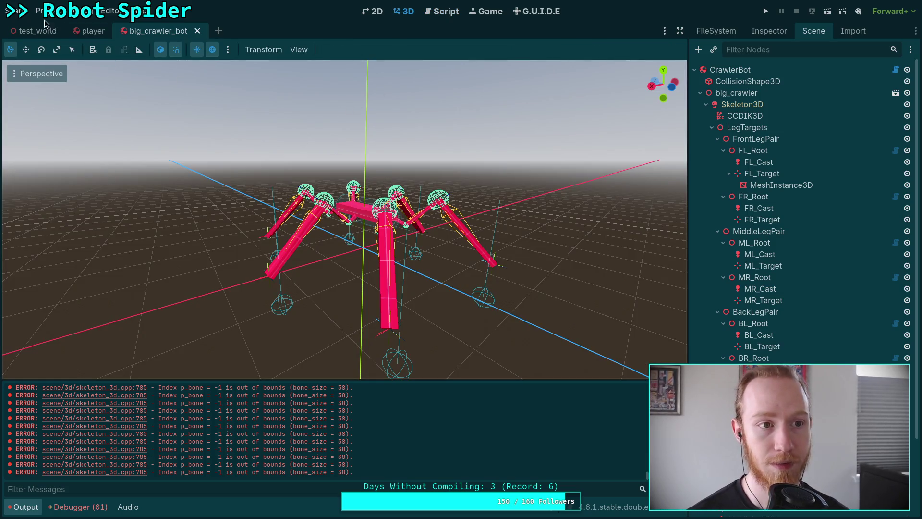
Reload and close big_crawler_bot, then reopen big_crawler_bot.tscn from the FileSystem dock
left_click(17, 11)
left_click(88, 220)
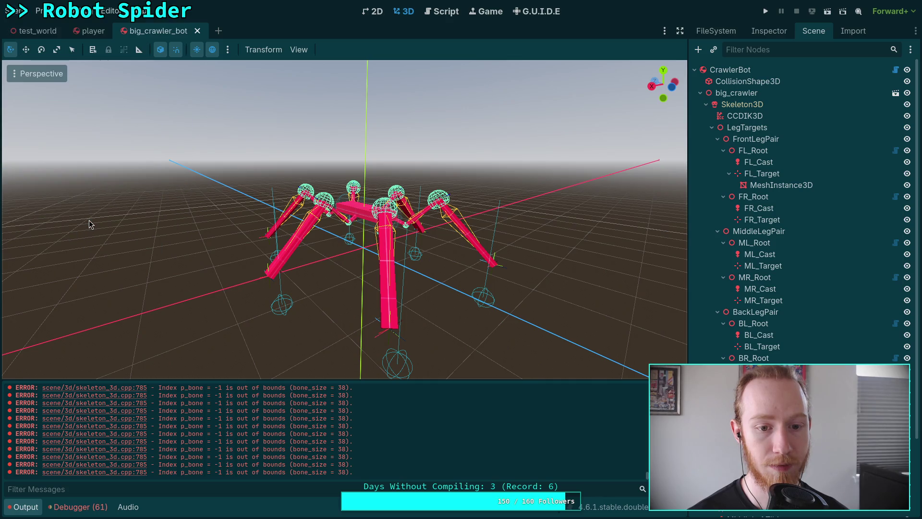
left_click(197, 30)
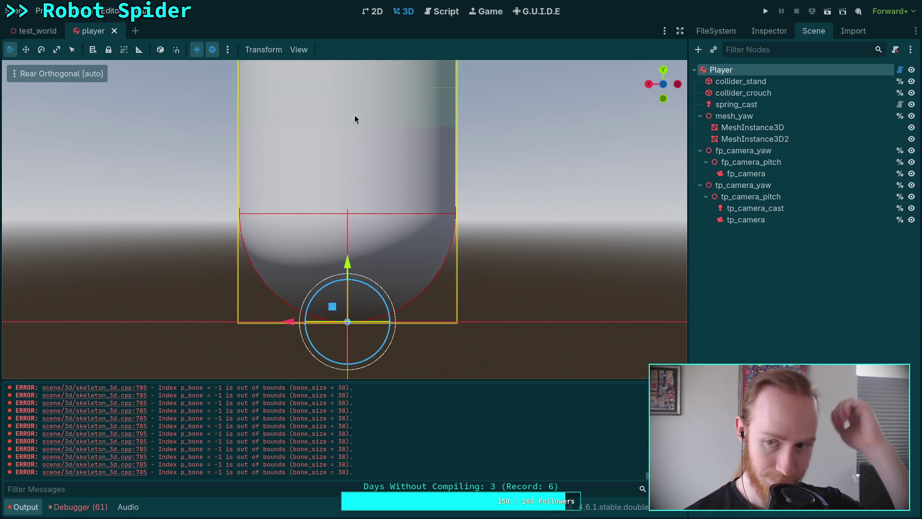
left_click(718, 32)
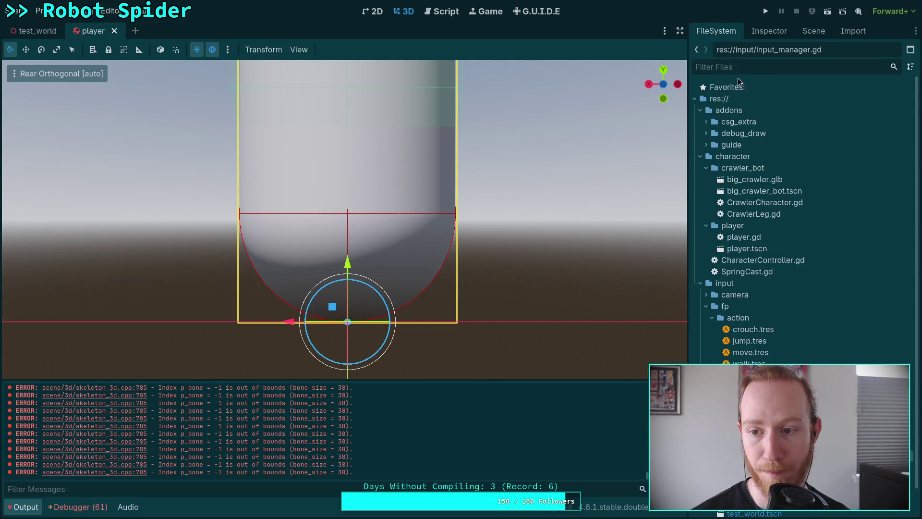
left_click(778, 182)
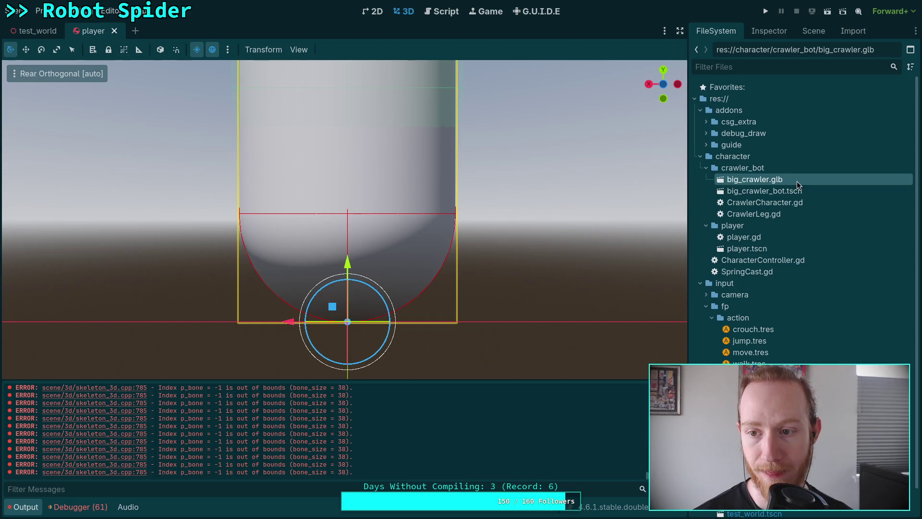
double_click(789, 192)
mouse_move(413, 211)
left_mouse_down()
mouse_move(424, 211)
mouse_move(437, 235)
left_mouse_up()
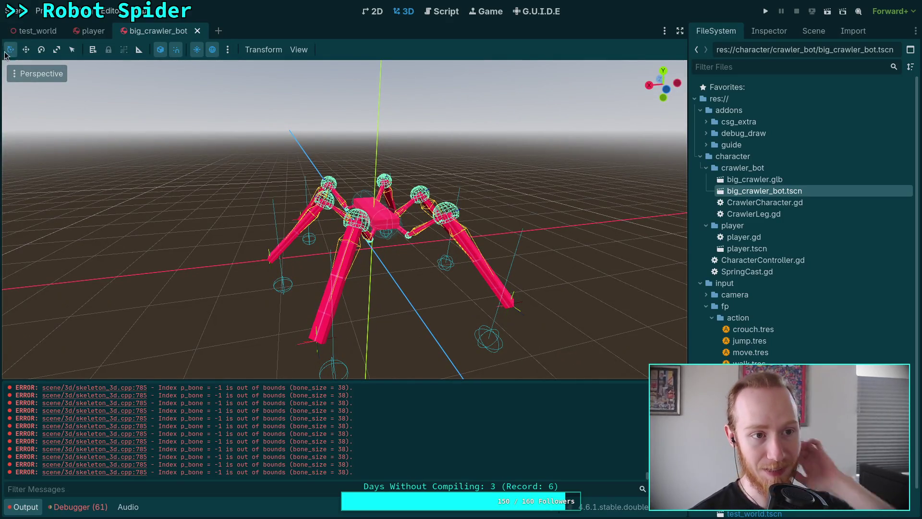
Look at test_world and the CrawlerLeg.gd script, then quit the Godot editor
left_click(37, 30)
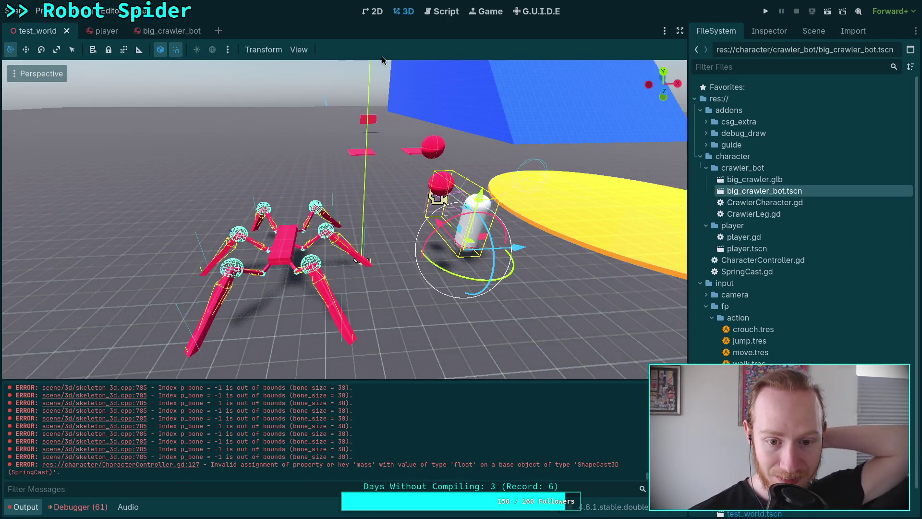
left_click(444, 11)
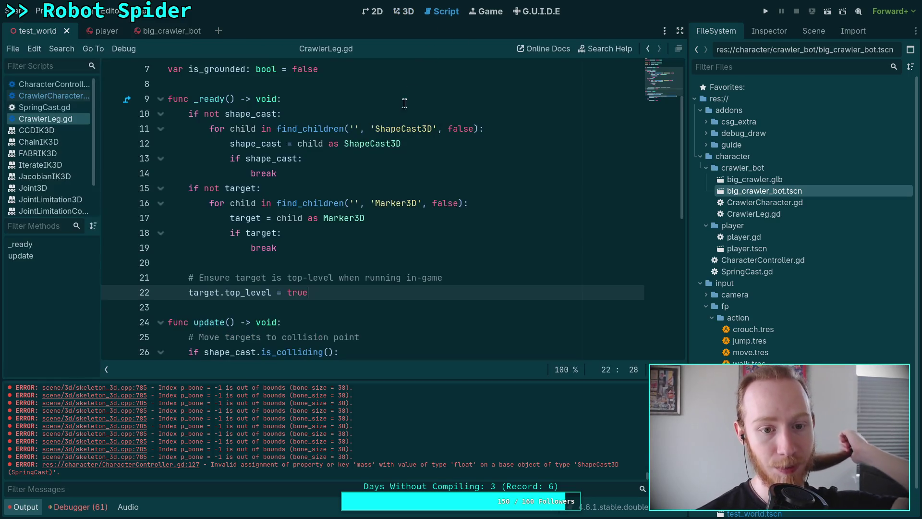
left_click(19, 11)
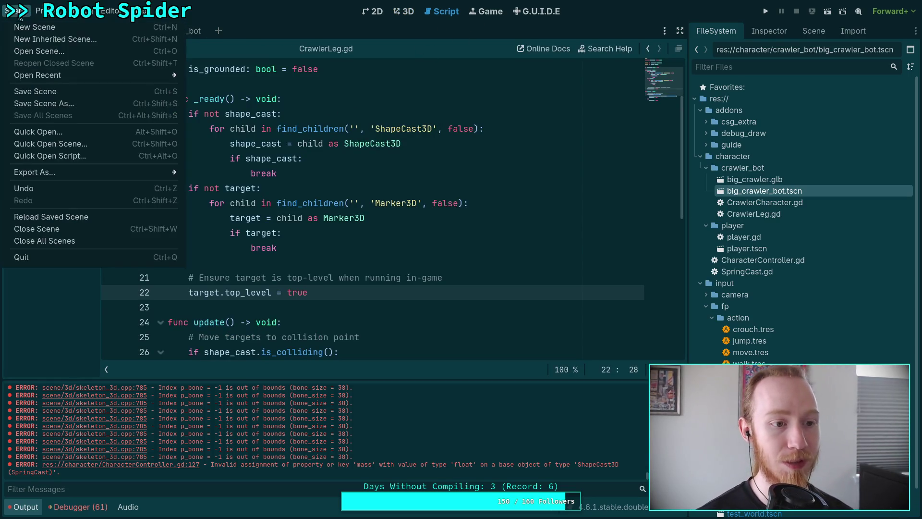
left_click(21, 257)
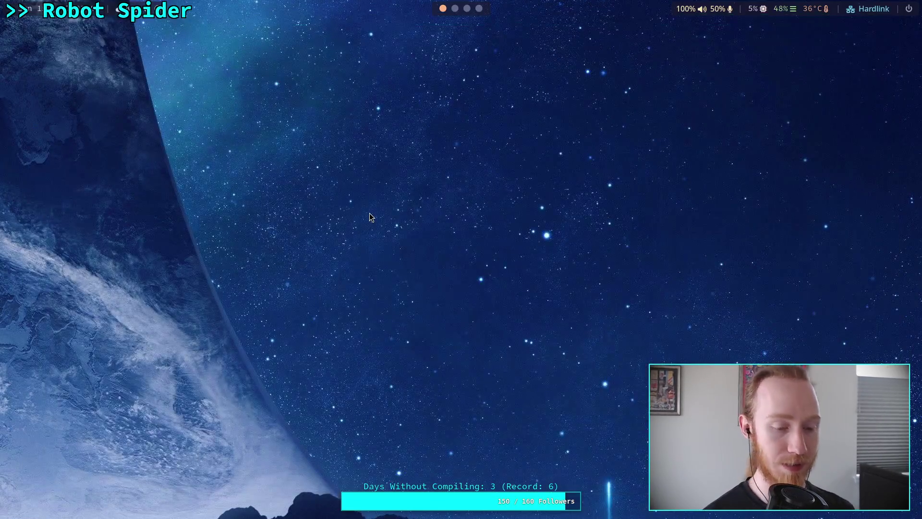
key("super+1")
Run git status, then git diff godot-game/character/crawler_bot/big_crawler_bot.tscn
type("status")
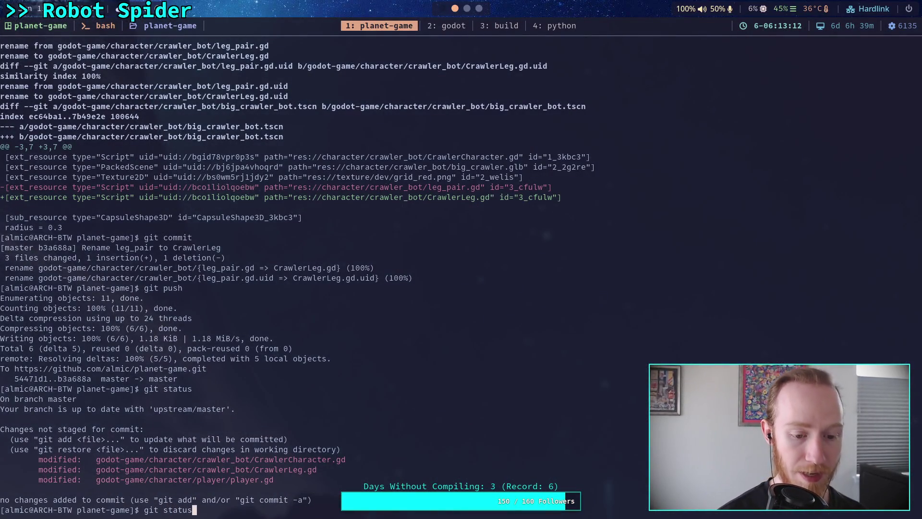
key("Return")
type("git diff godo")
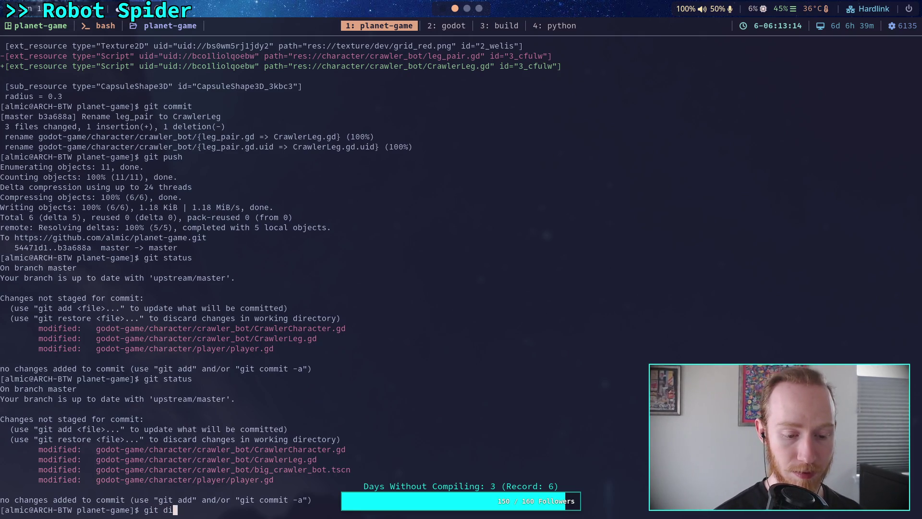
key("Tab")
type("h")
key("BackSpace")
type("ch")
key("Tab")
type("r/c")
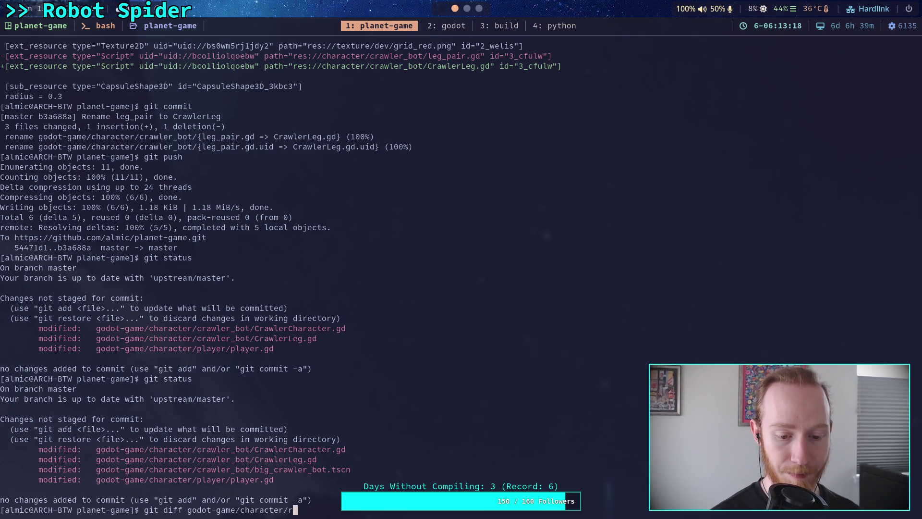
type("r")
key("Tab")
type("b")
key("Tab")
key("Tab")
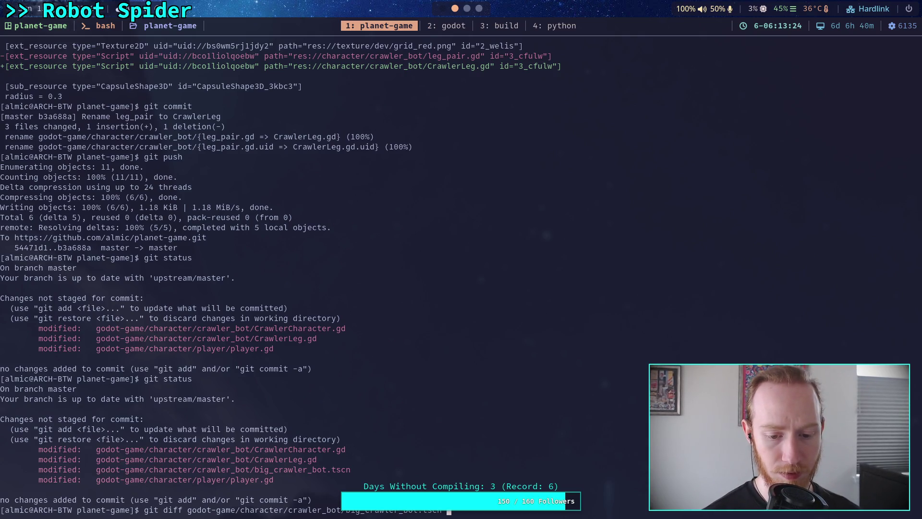
key("BackSpace")
key("BackSpace")
key("BackSpace")
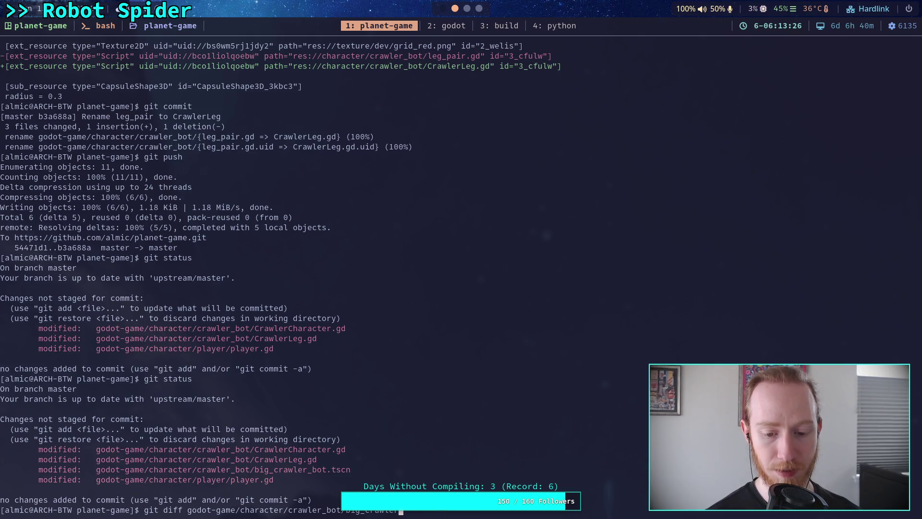
key("Tab")
key("Return")
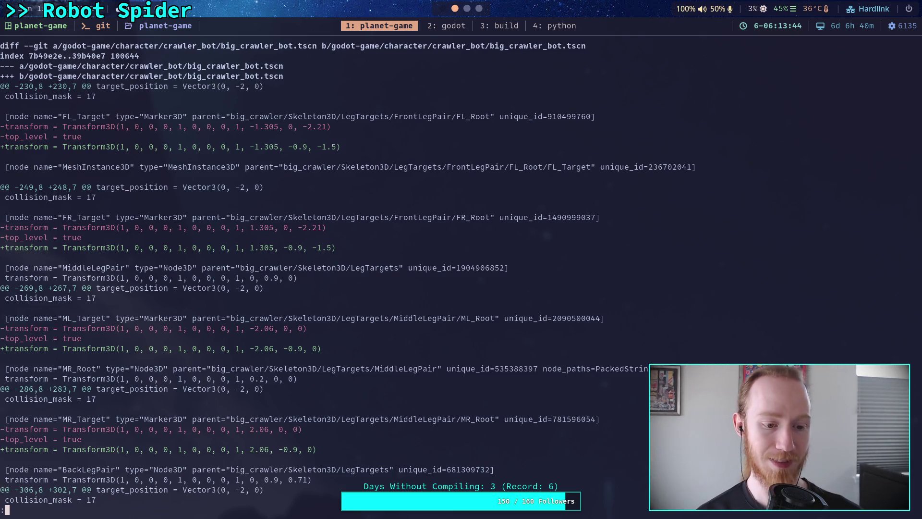
Exit the diff pager and git restore godot-game/character/crawler_bot/big_crawler_bot.tscn
type("qgit rost")
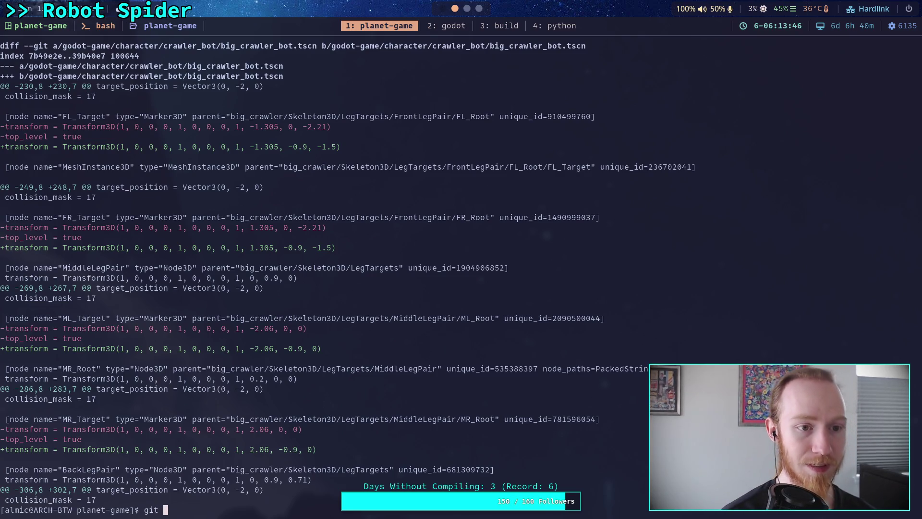
key("BackSpace")
key("BackSpace")
key("BackSpace")
type("estore")
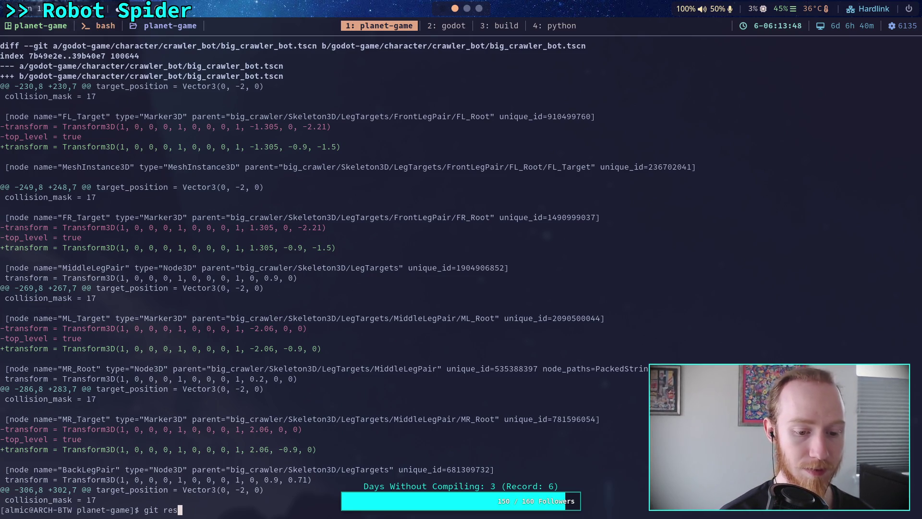
type(" go")
key("Tab")
type("ch")
key("Tab")
type("cr")
key("Tab")
type("bi")
key("Tab")
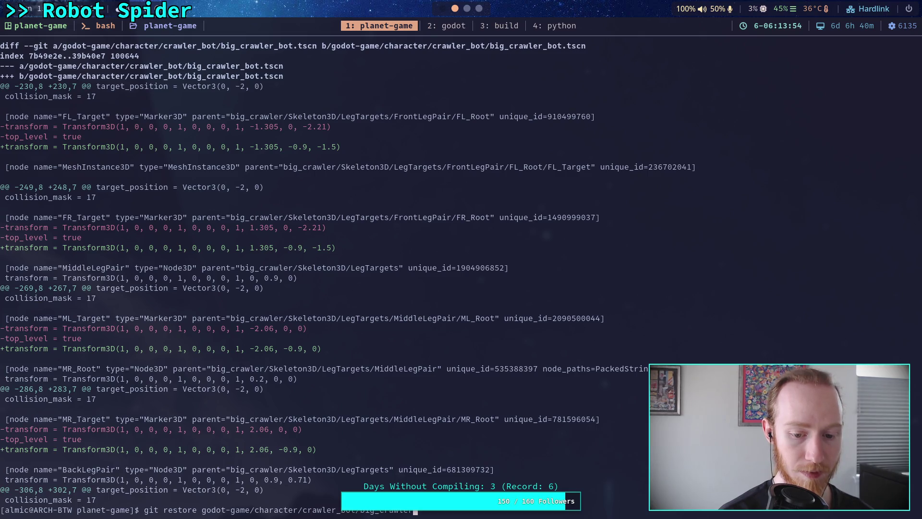
key("Tab")
key("Return")
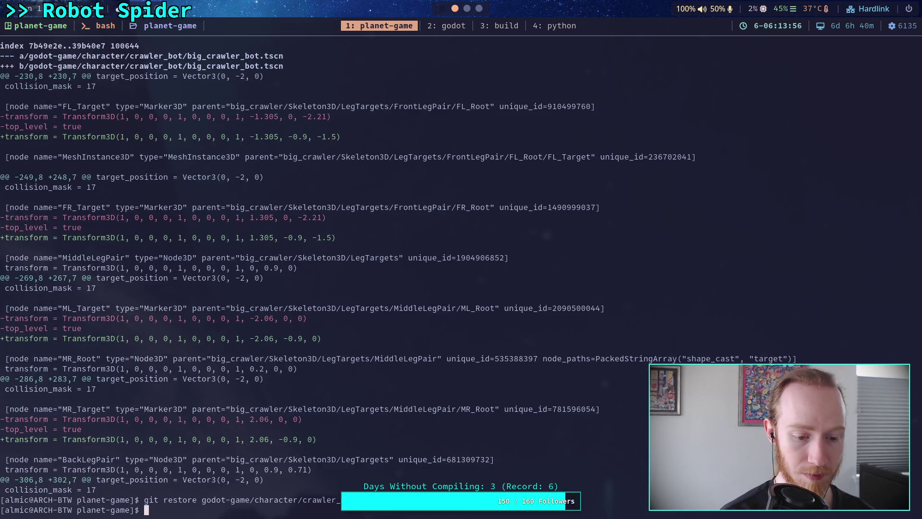
Confirm with git status that only the three scripts remain modified, then launch the Godot project manager
type("git status")
key("Return")
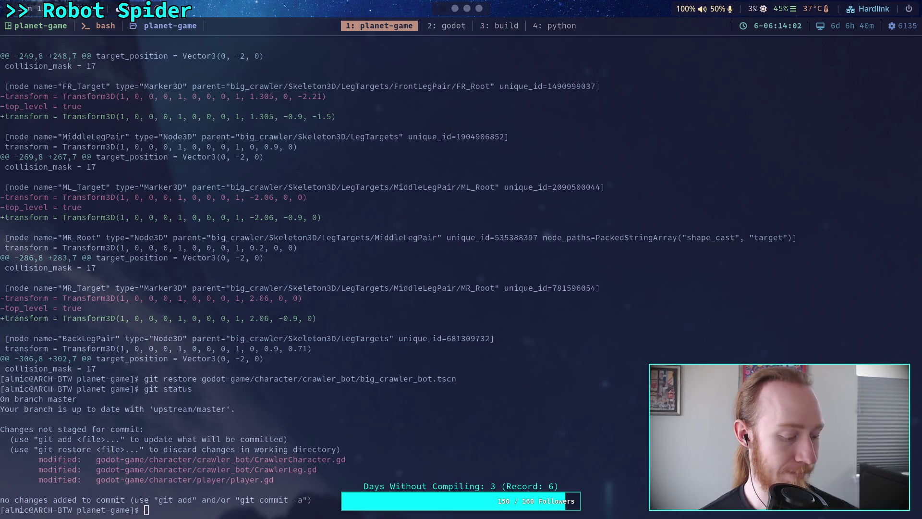
key("super+g")
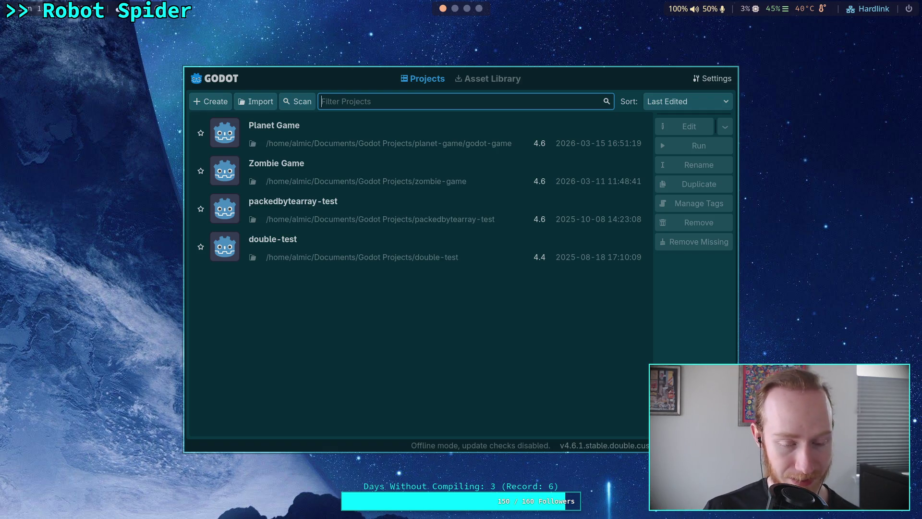
Select Planet Game in the Project Manager and open it for editing
left_click(547, 137)
left_click(689, 126)
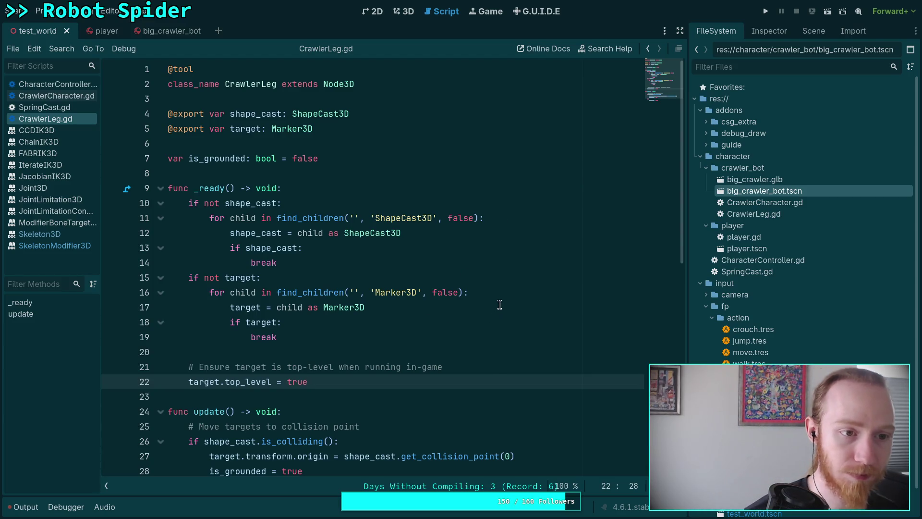
Look down on the big_crawler_bot spider in 3D, then close the player scene
left_click(163, 30)
left_click(406, 11)
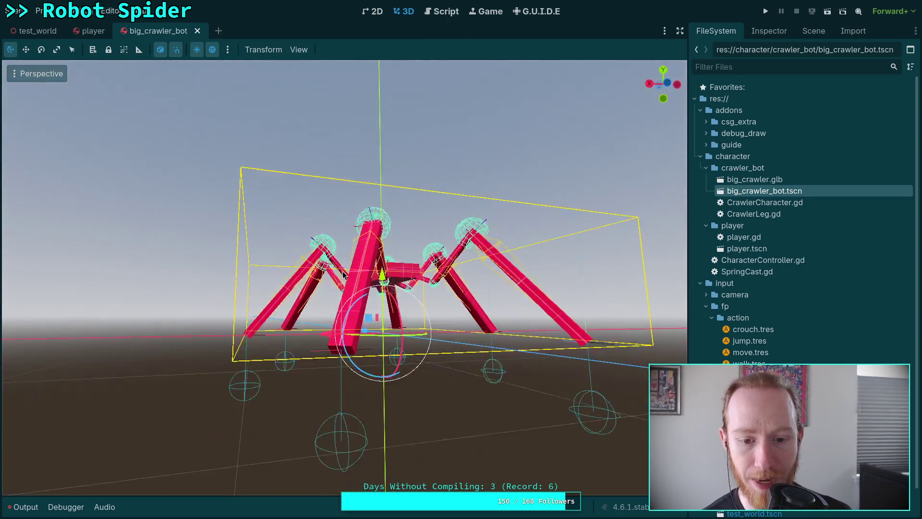
left_click_drag(344, 275, 269, 240)
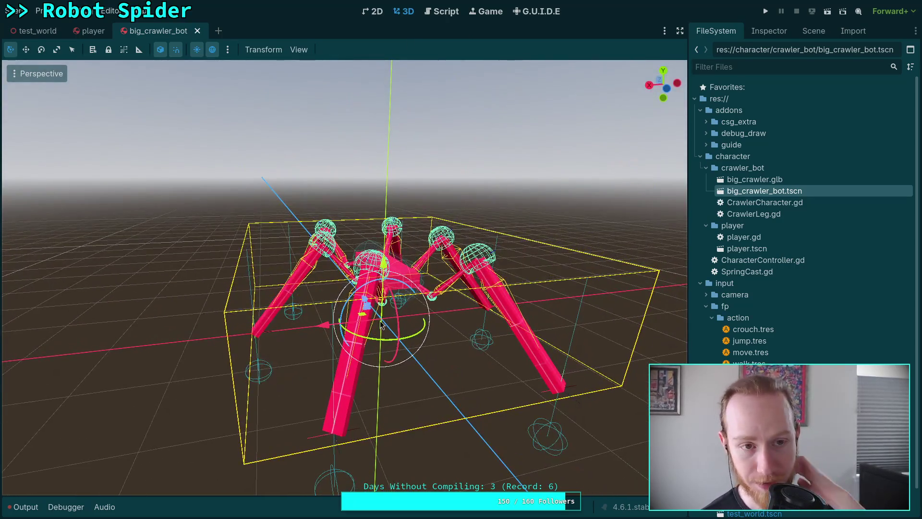
left_click(85, 32)
left_click(115, 31)
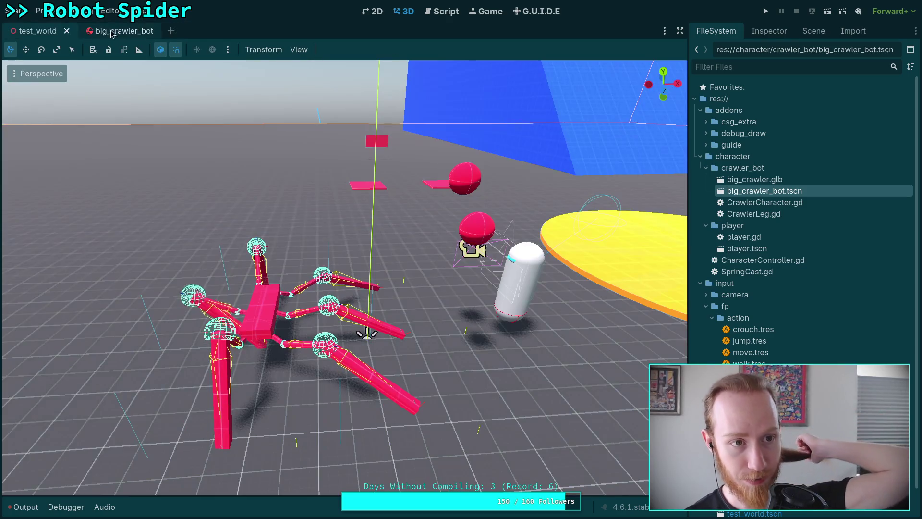
Inspect the spider in the test world, then add a new line after target.top_level in CrawlerLeg.gd
left_click(438, 17)
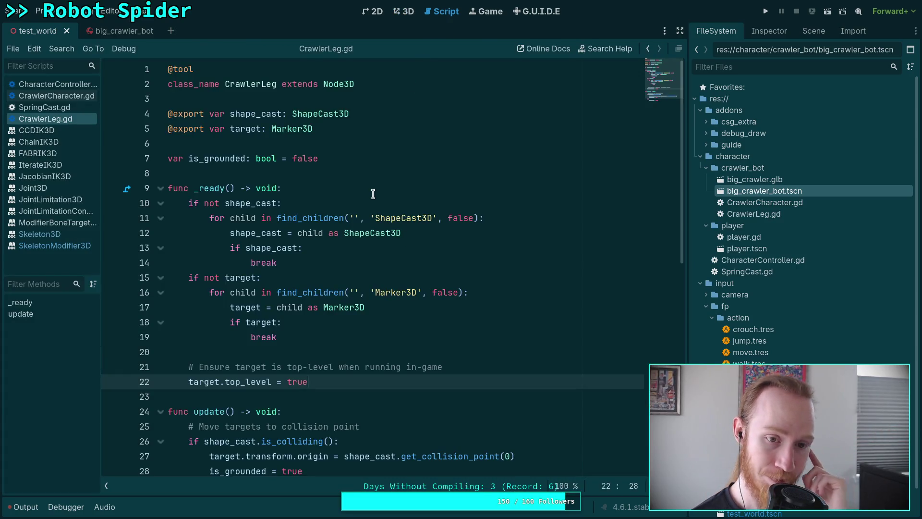
left_click(395, 14)
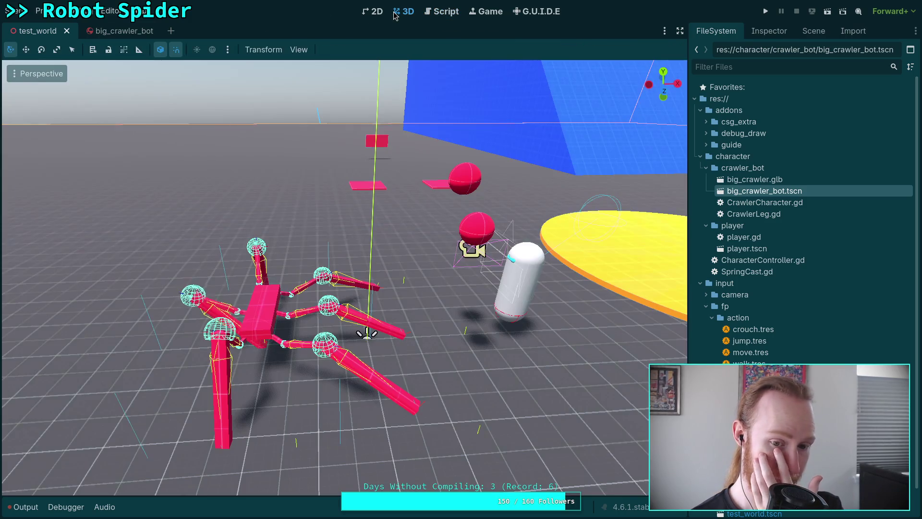
mouse_move(434, 270)
left_mouse_down()
mouse_move(422, 234)
mouse_move(401, 223)
left_mouse_up()
mouse_move(399, 344)
left_mouse_down()
mouse_move(360, 253)
mouse_move(372, 241)
mouse_move(370, 288)
mouse_move(375, 257)
mouse_move(520, 248)
mouse_move(384, 268)
left_mouse_up()
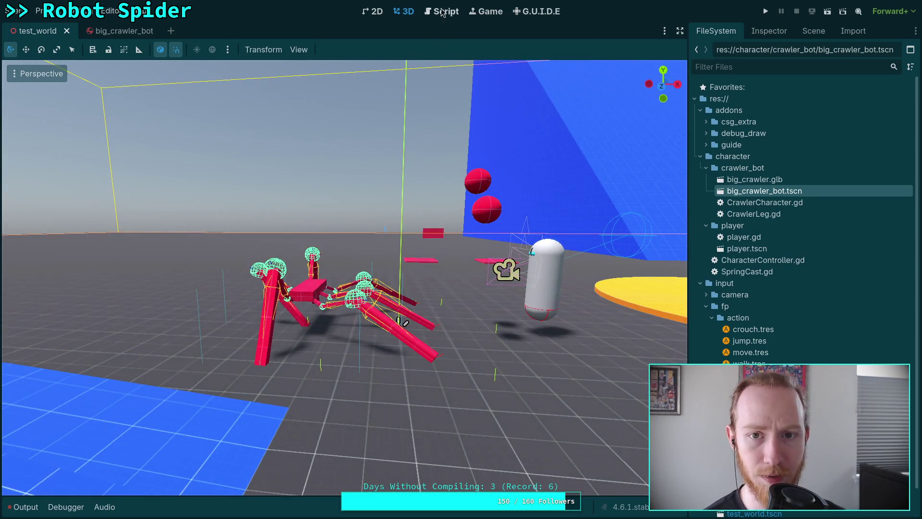
left_click(441, 11)
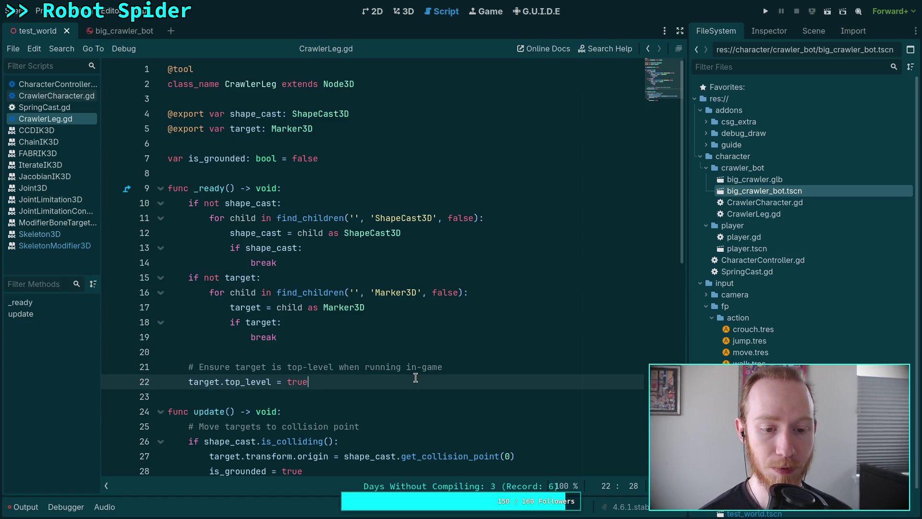
key("Return")
key("Return")
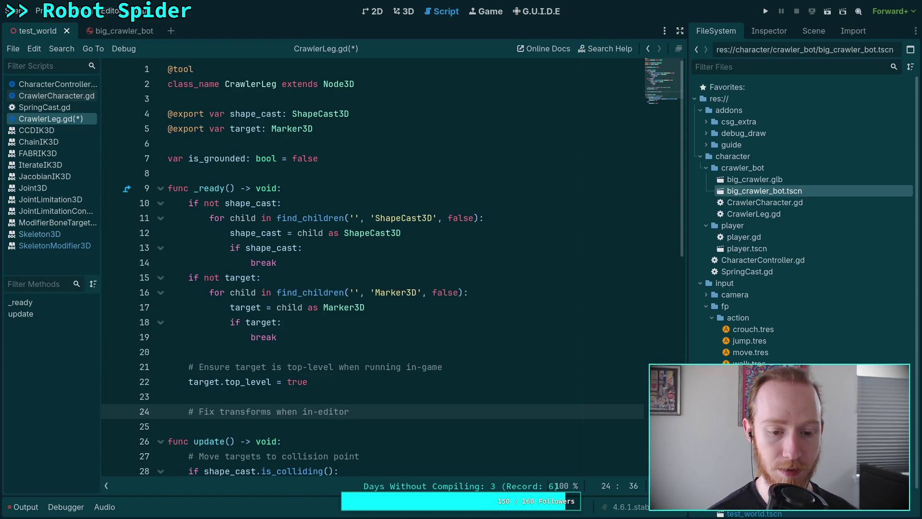
Add an 'if Engine.is_editor_hint():' line under the comment
key("Return")
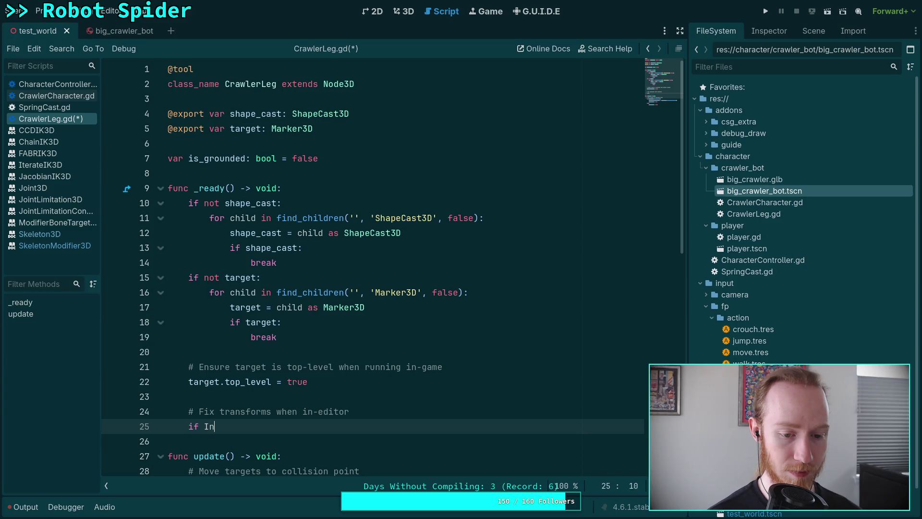
key("BackSpace")
key("BackSpace")
type("Engine")
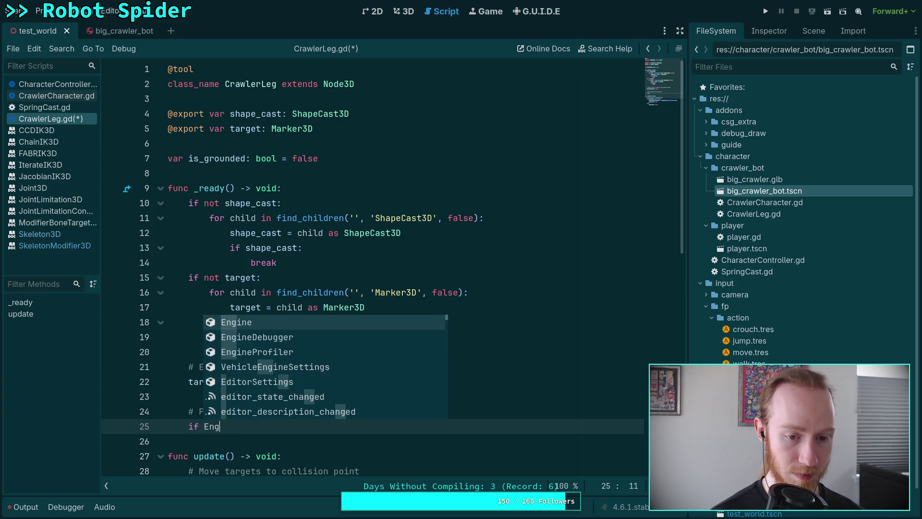
key("Return")
type(".is_editor_hint(")
key("Return")
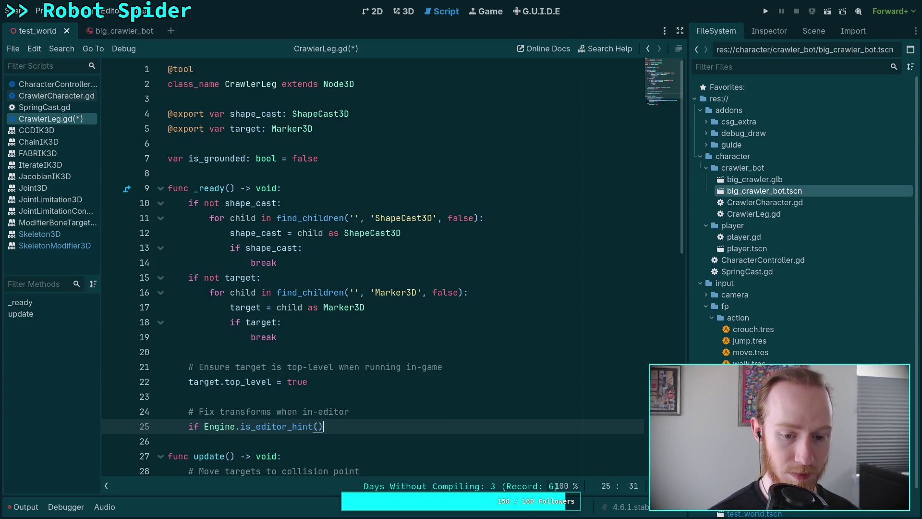
type(":")
key("Return")
Inside the block call target.translate(global_position), then save the script
scroll(426, 372, "down", 2)
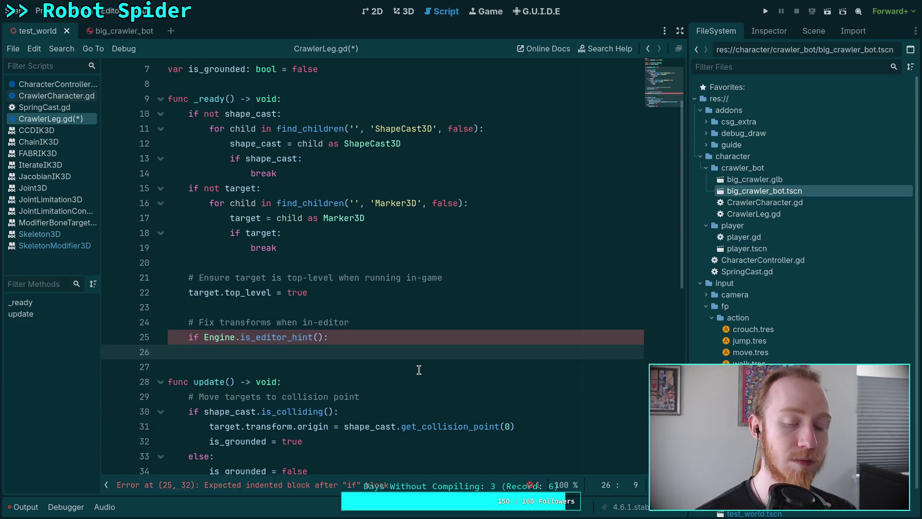
type("target.tr")
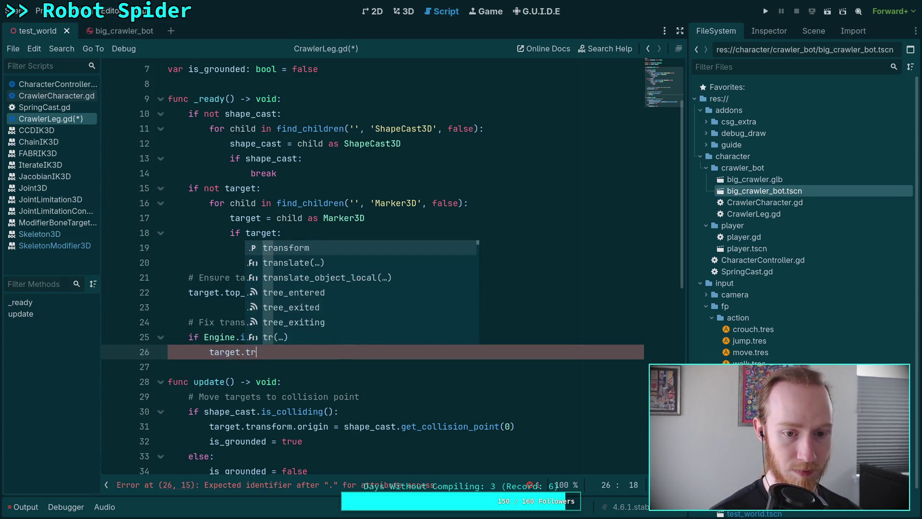
type("a")
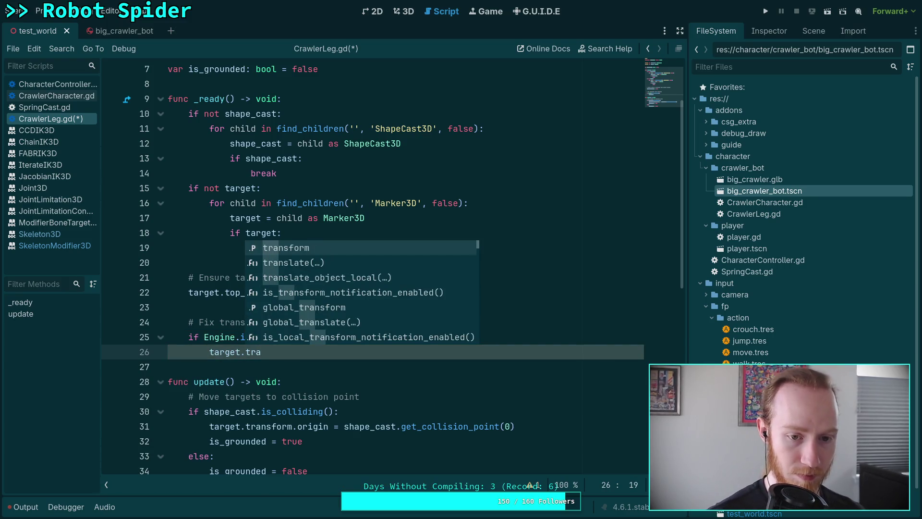
key("Down")
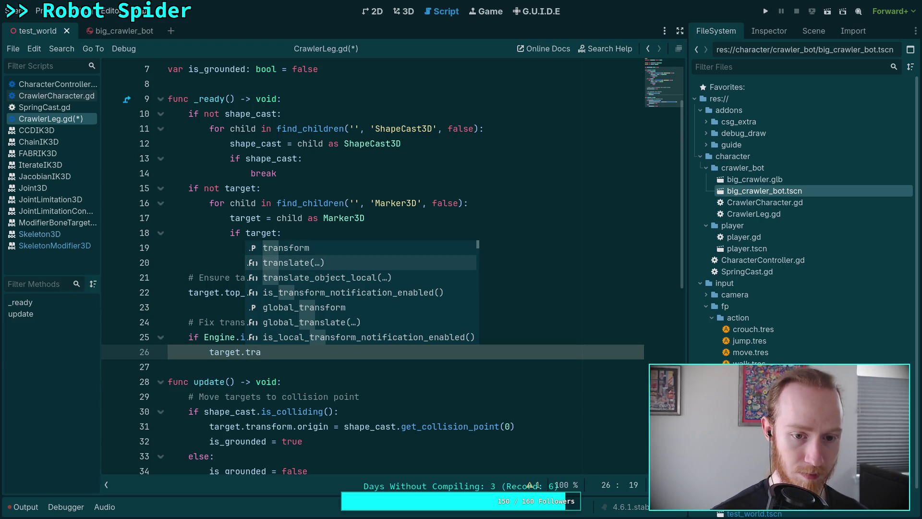
key("Return")
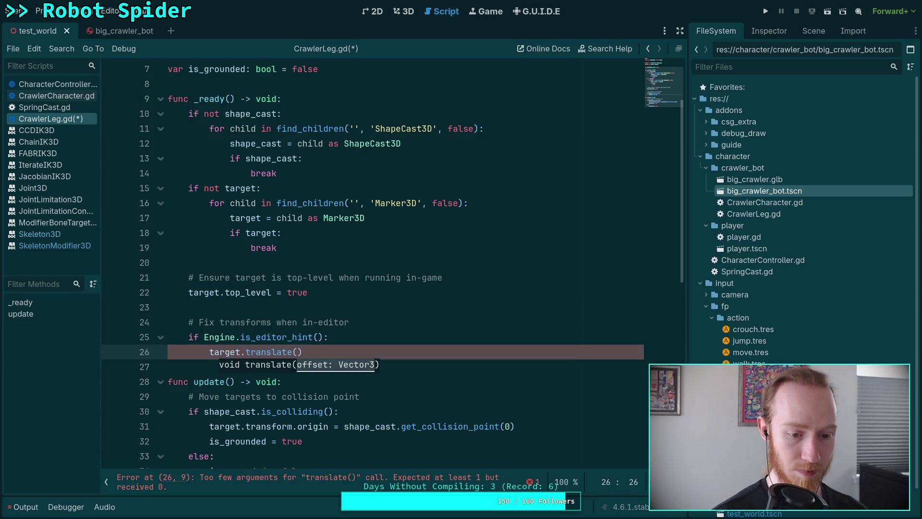
type("global_")
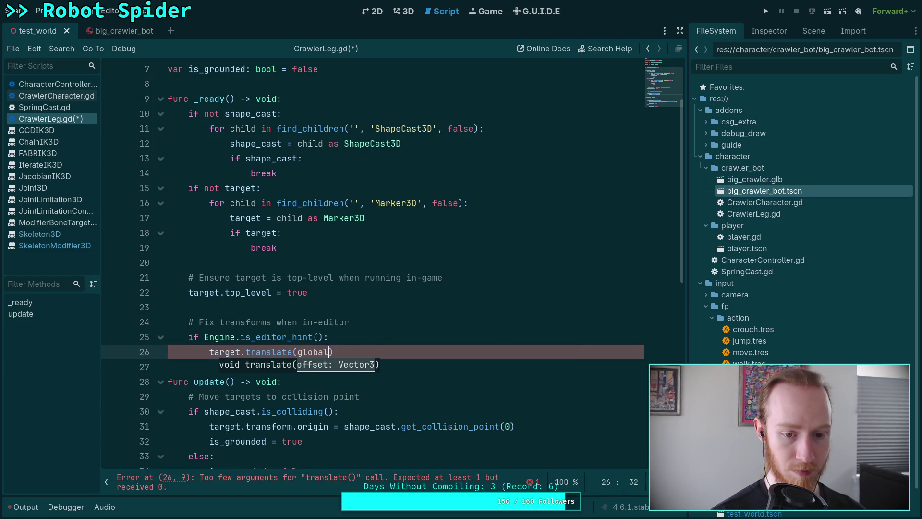
type("p")
key("Return")
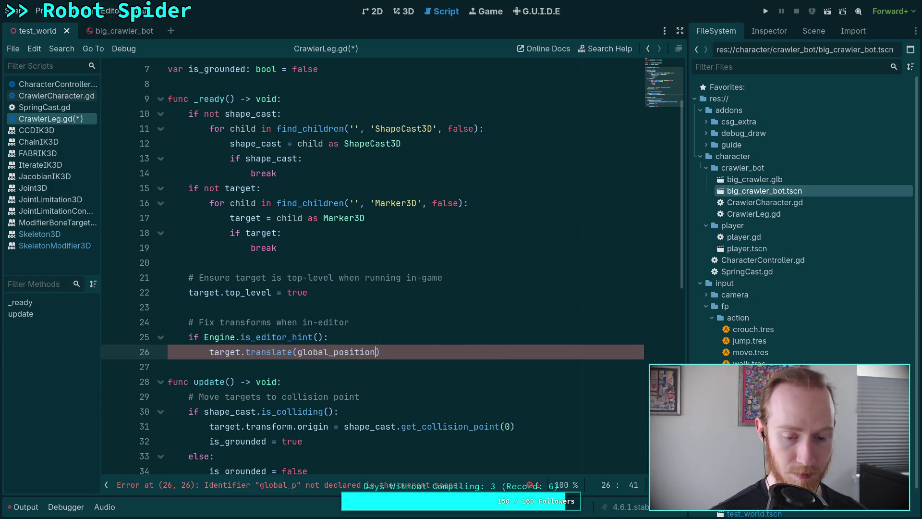
key("ctrl+s")
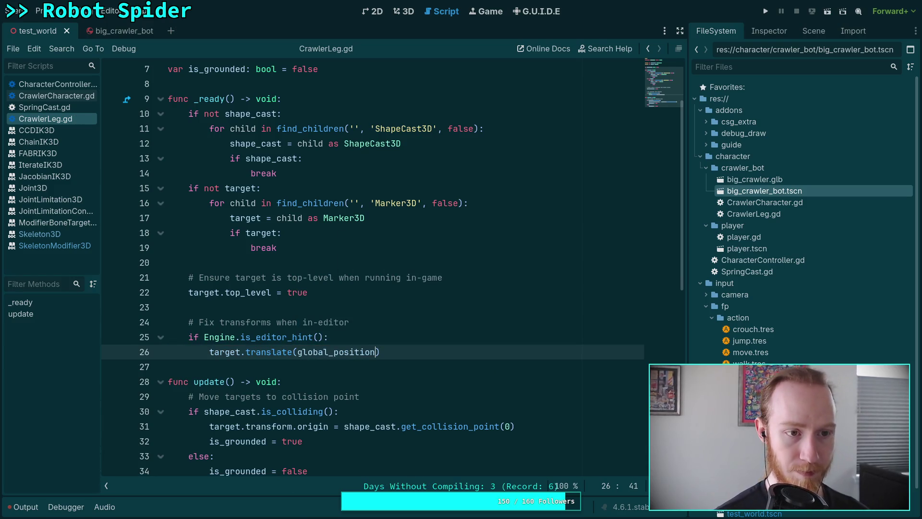
Reload the saved test_world scene in the 3D view
left_click(404, 11)
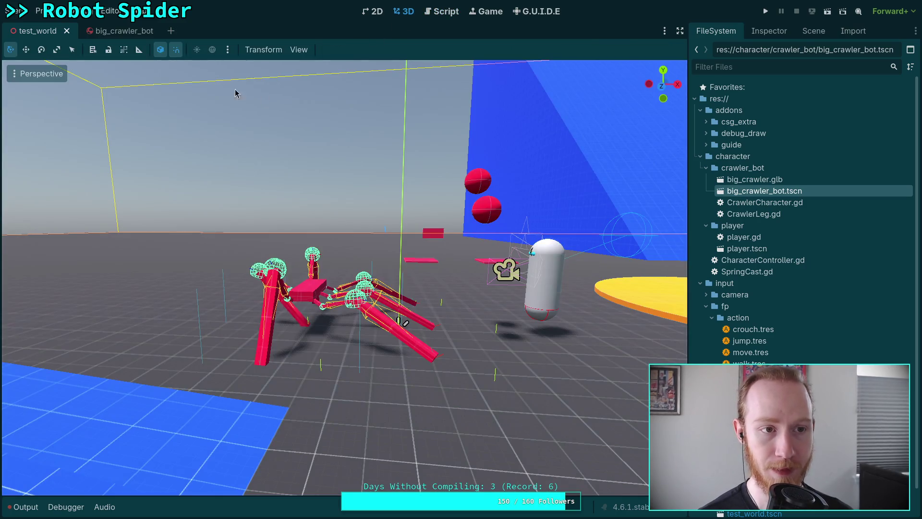
left_click(14, 11)
left_click(77, 218)
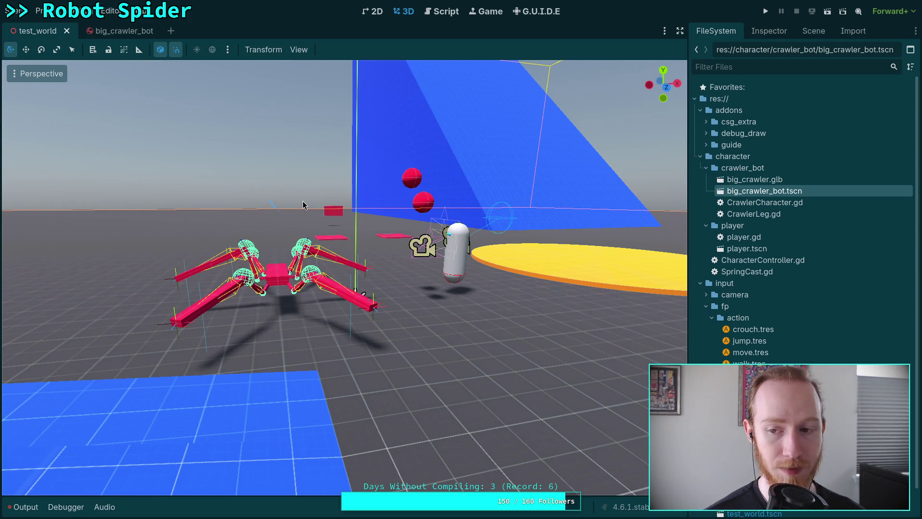
Lift the spider 2.2 units to test its legs, undo the move, and switch to big_crawler_bot
left_click(292, 249)
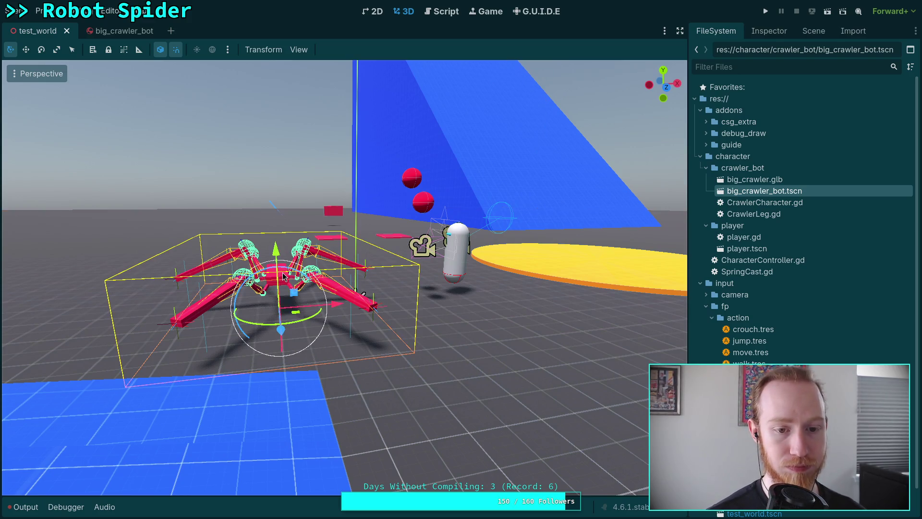
mouse_move(279, 247)
left_mouse_down()
mouse_move(263, 156)
mouse_move(263, 171)
left_mouse_up()
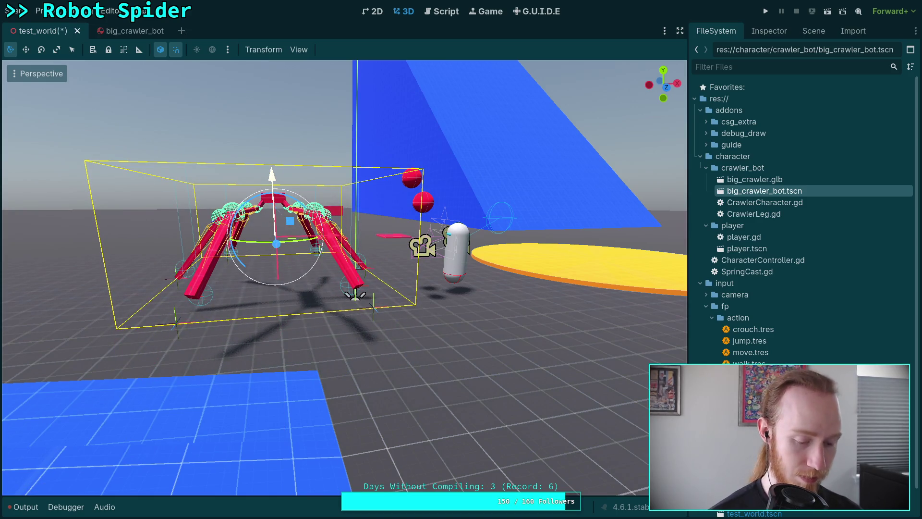
key("ctrl+z")
left_click(120, 31)
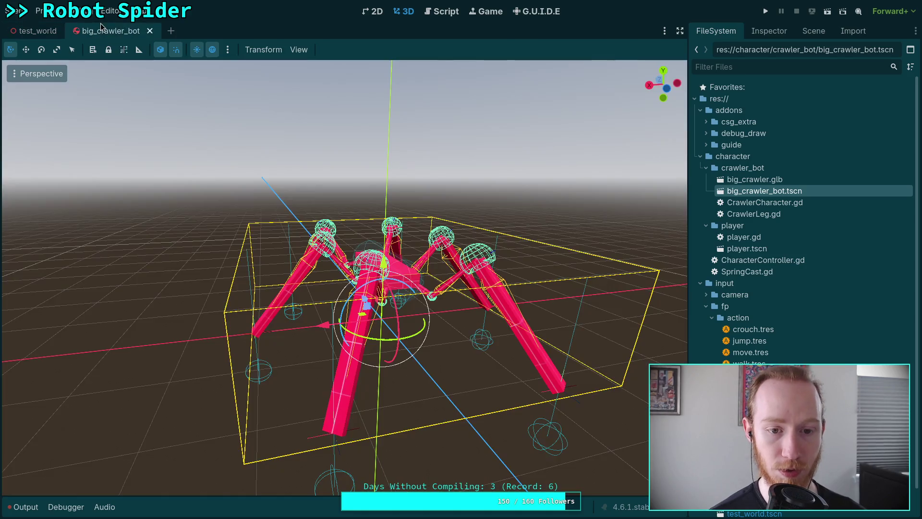
Reload the saved big_crawler_bot scene and go back to the CrawlerLeg.gd script
left_click(21, 14)
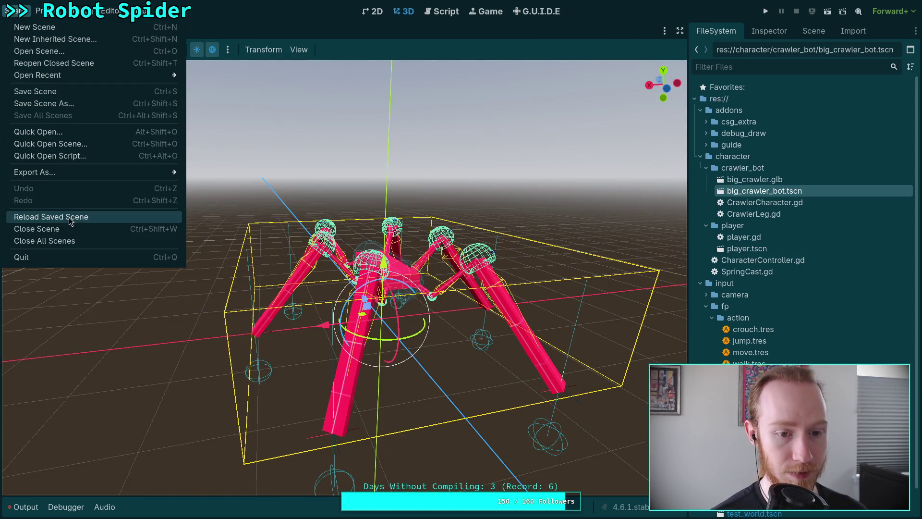
left_click(68, 217)
left_click(444, 12)
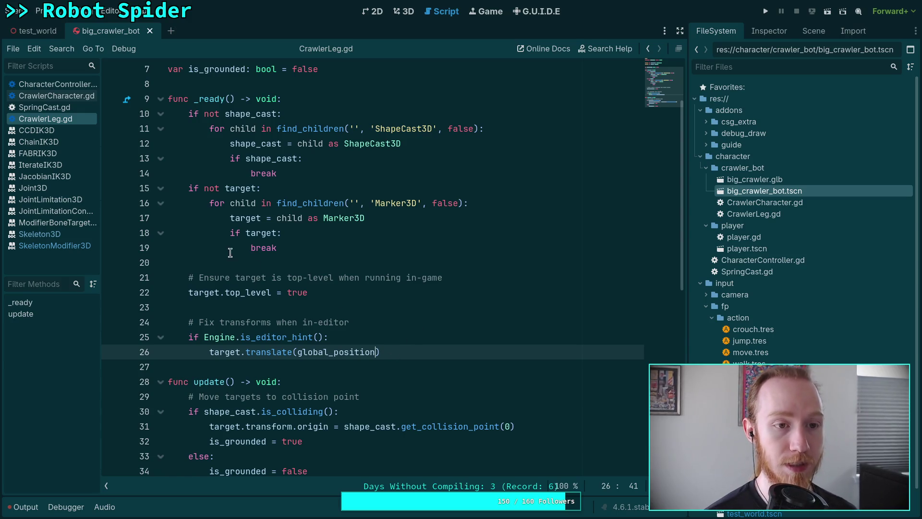
Close the big_crawler_bot scene tab and open CrawlerCharacter.gd from the script list
left_click(407, 12)
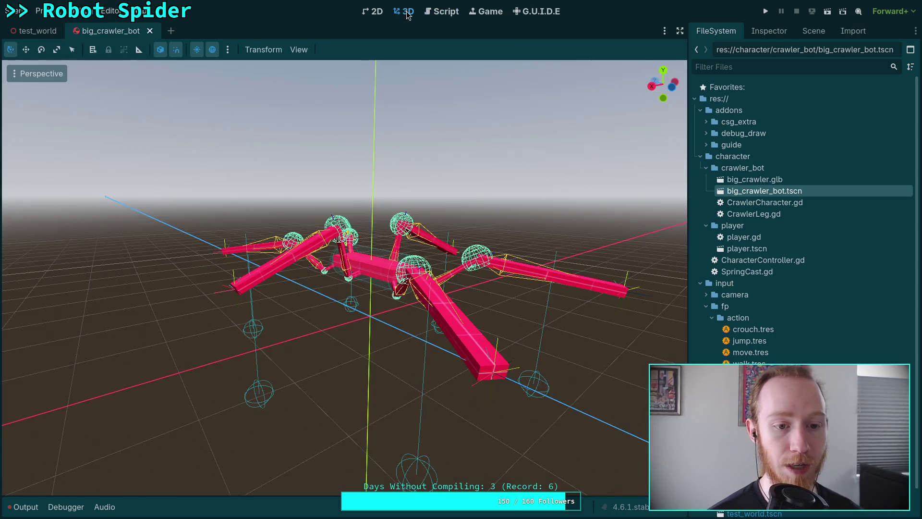
left_click(149, 31)
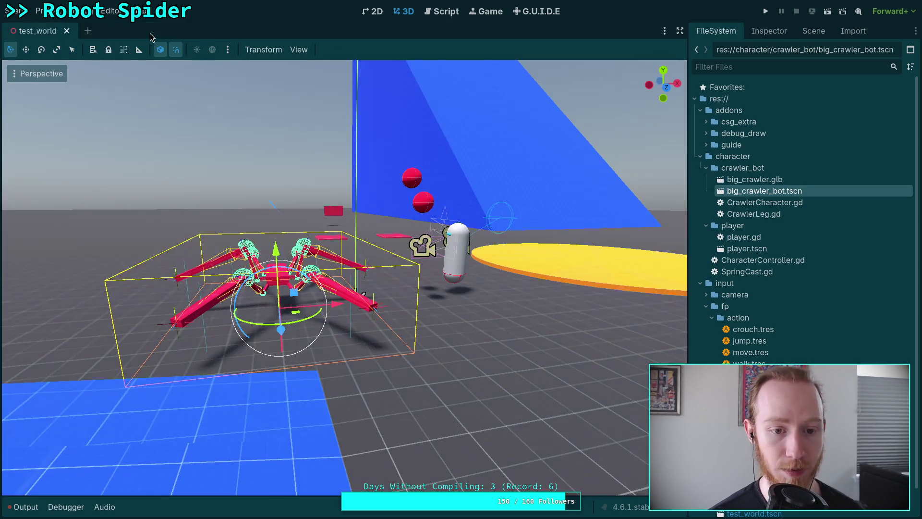
left_click(441, 12)
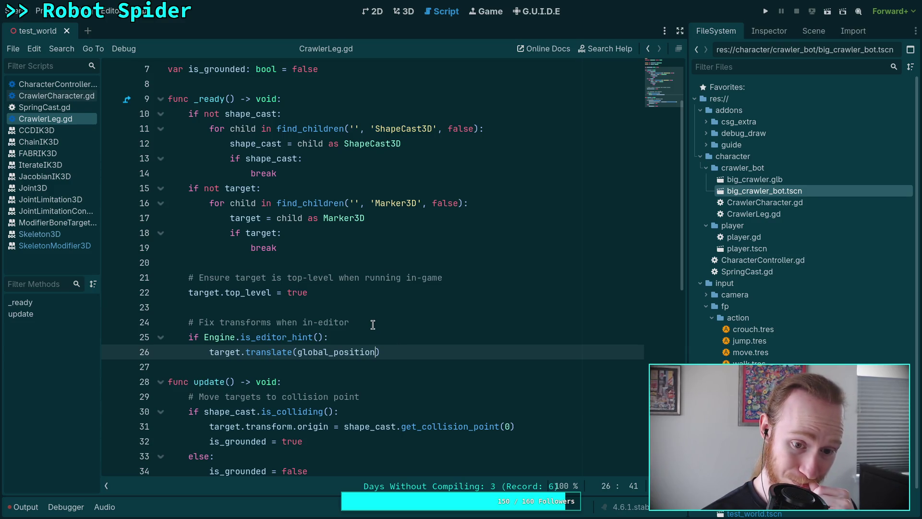
scroll(373, 325, "up", 2)
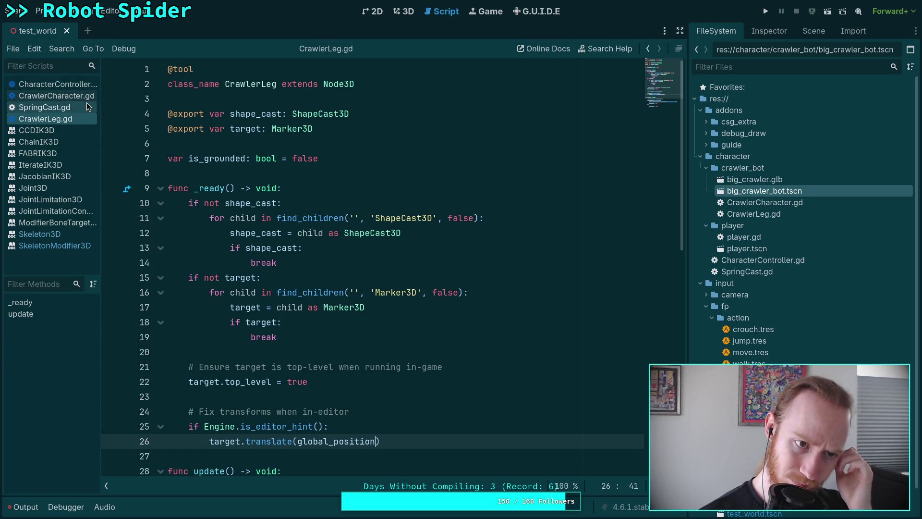
left_click(87, 97)
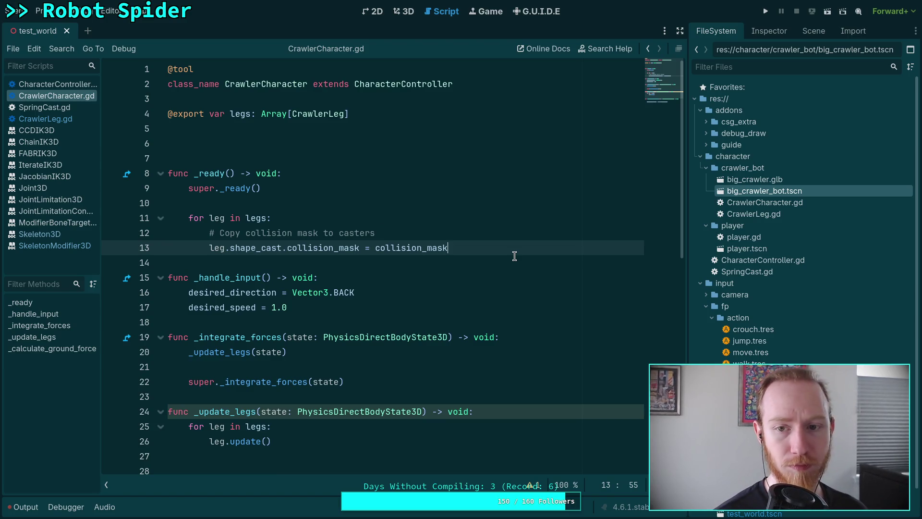
Open the crawler bot's own scene from the test_world node tree
left_click(778, 32)
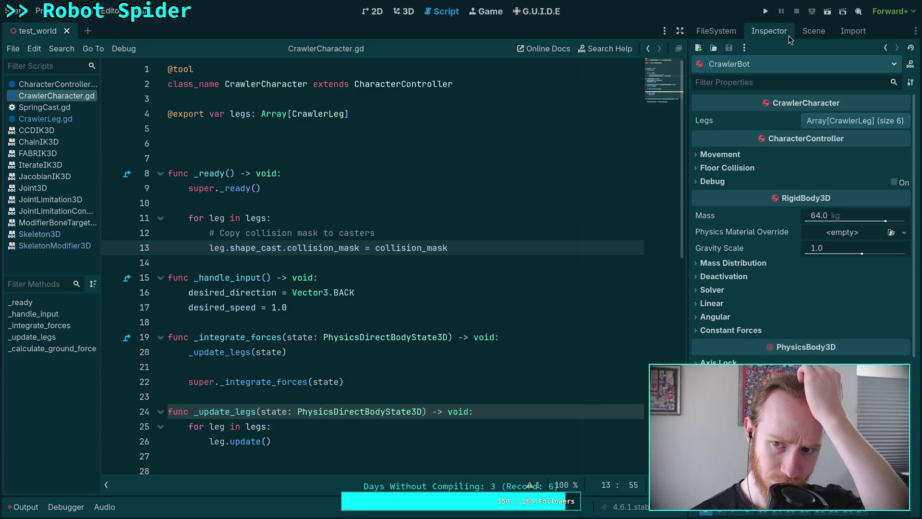
left_click(805, 32)
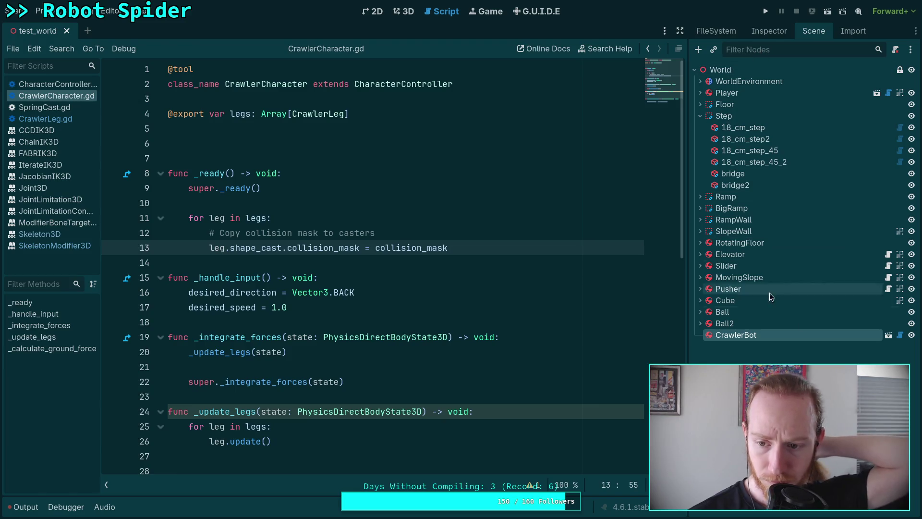
left_click(888, 335)
Make CCDIK3D accessible by unique name, then remove the unique name again
left_click(739, 117)
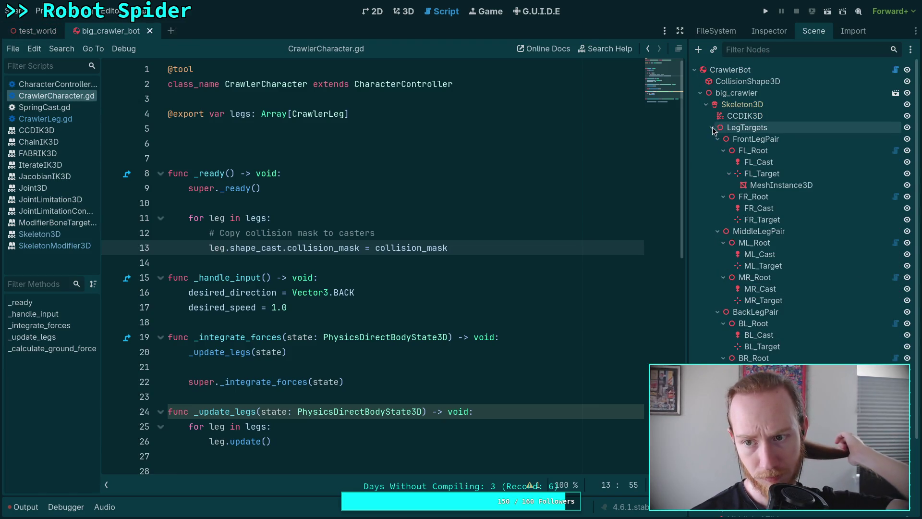
right_click(742, 117)
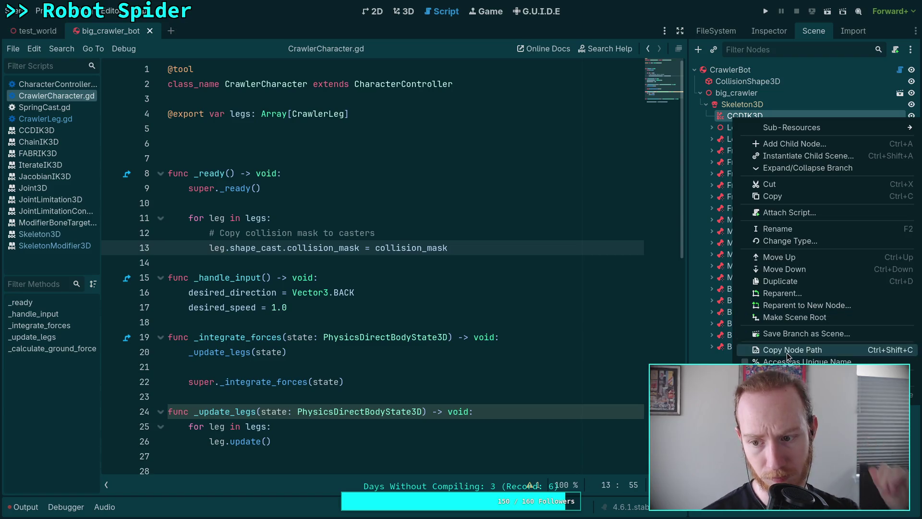
left_click(797, 360)
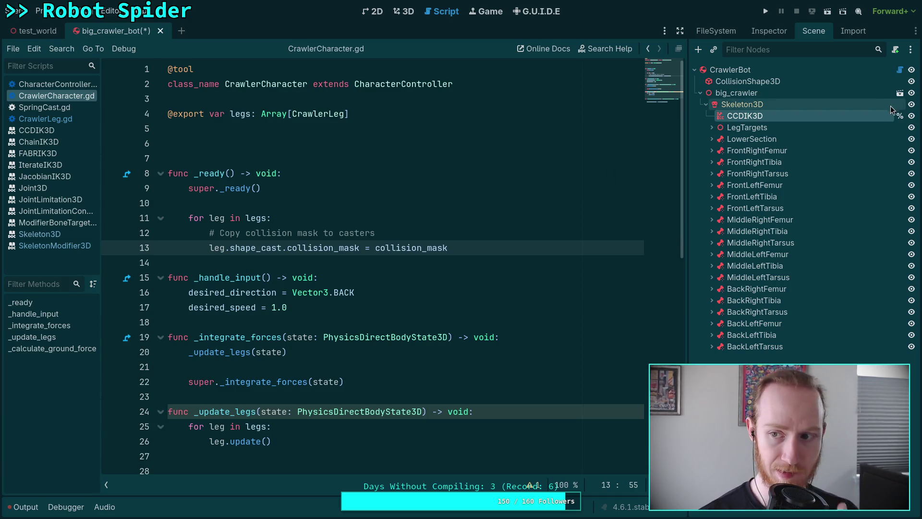
left_click(899, 116)
left_click(497, 277)
left_click(438, 128)
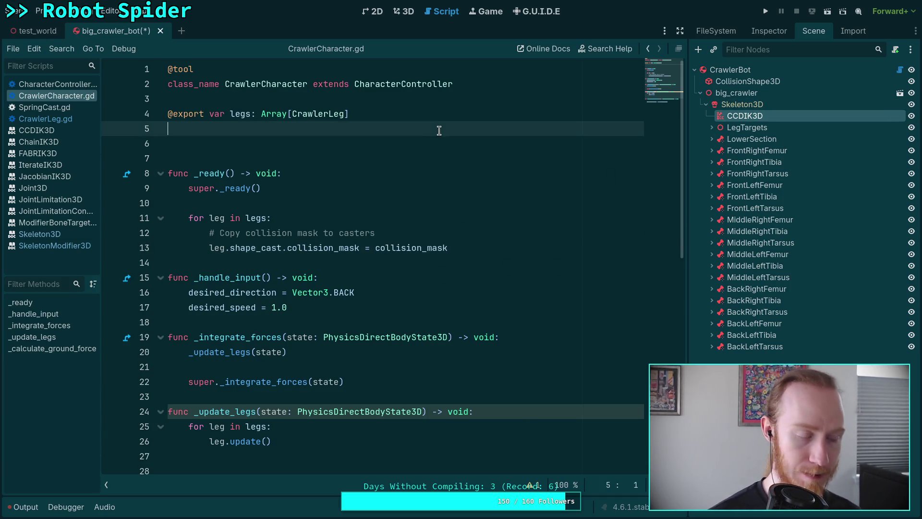
type("@export var k")
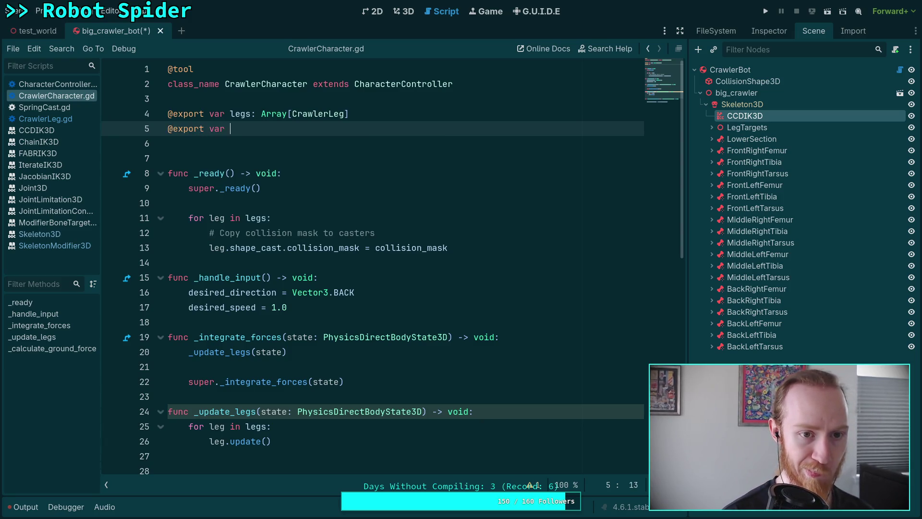
type("x")
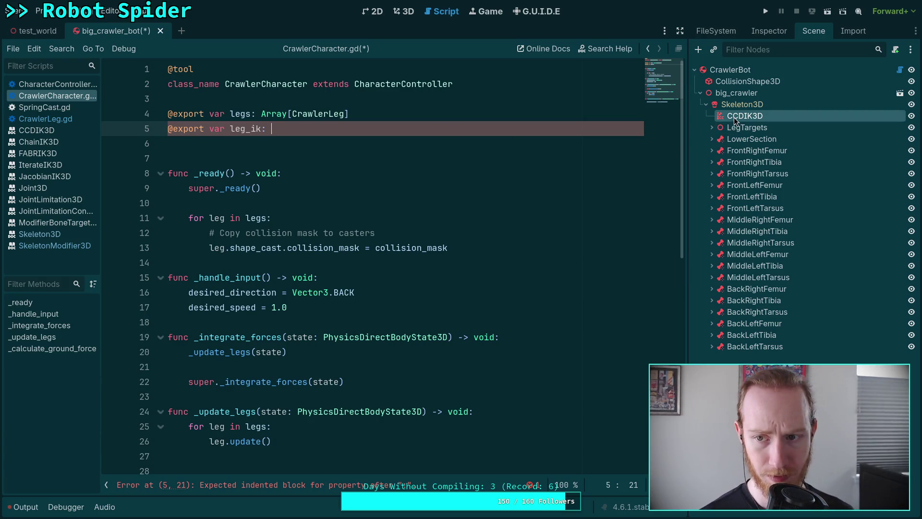
left_click(764, 31)
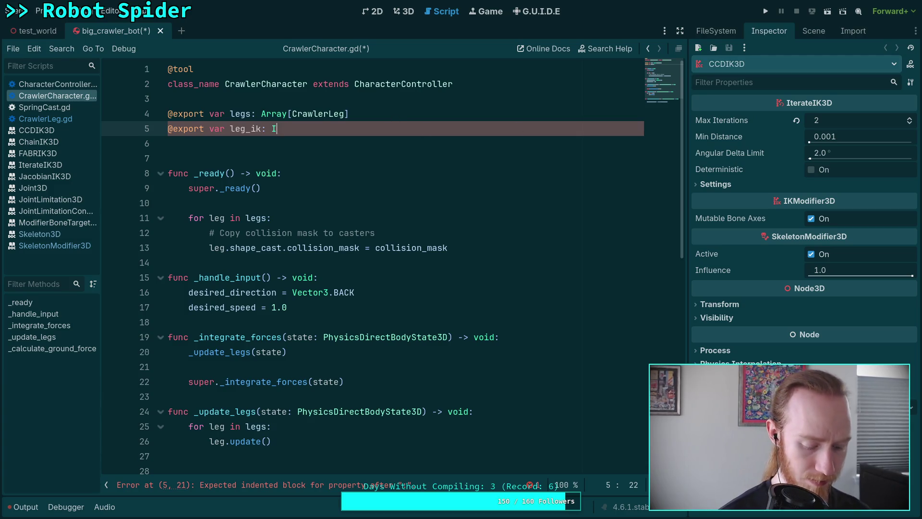
type("at")
key("Return")
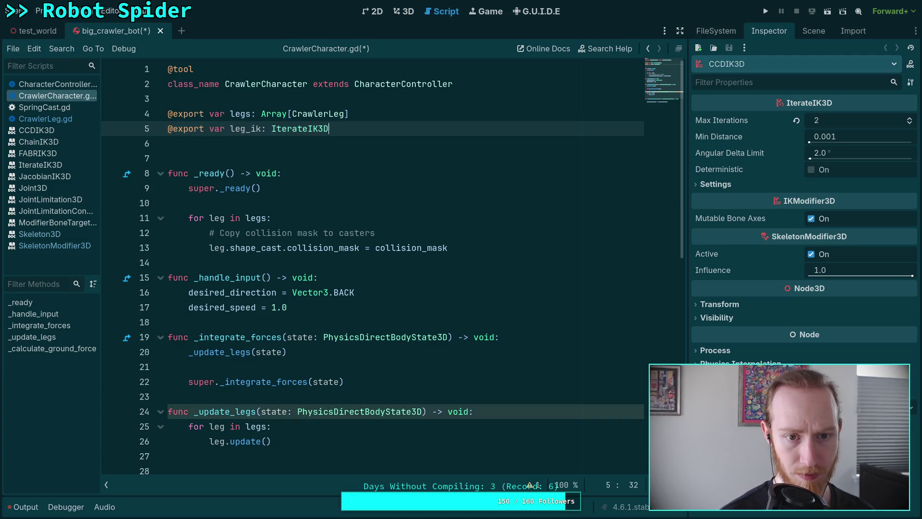
key("ctrl+s")
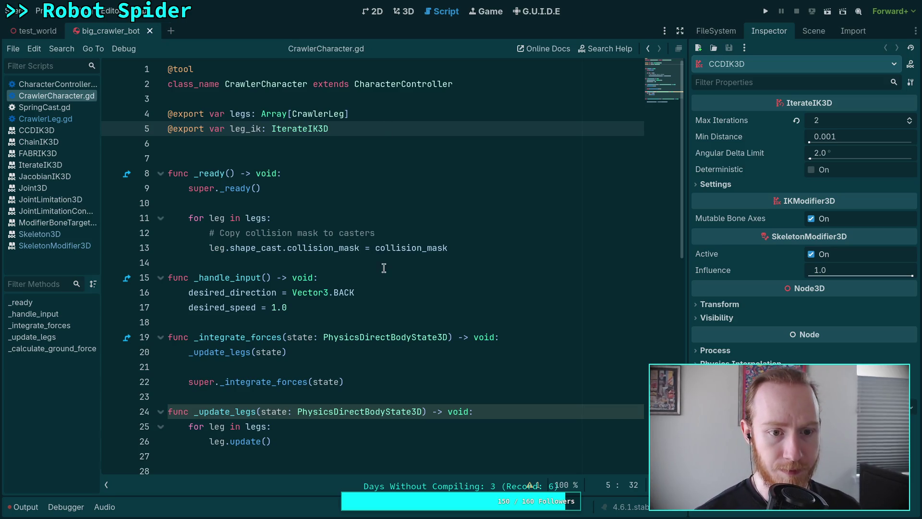
left_click(510, 251)
Below the legs loop, write an 'if Engine.is_editor_hint():' block starting a leg_ik. line
key("Return")
key("Return")
type("if E")
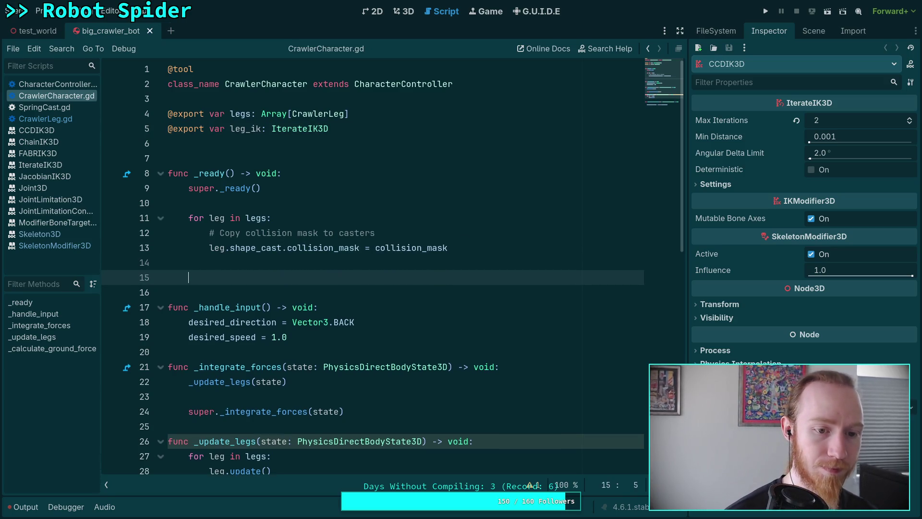
type("ngine.")
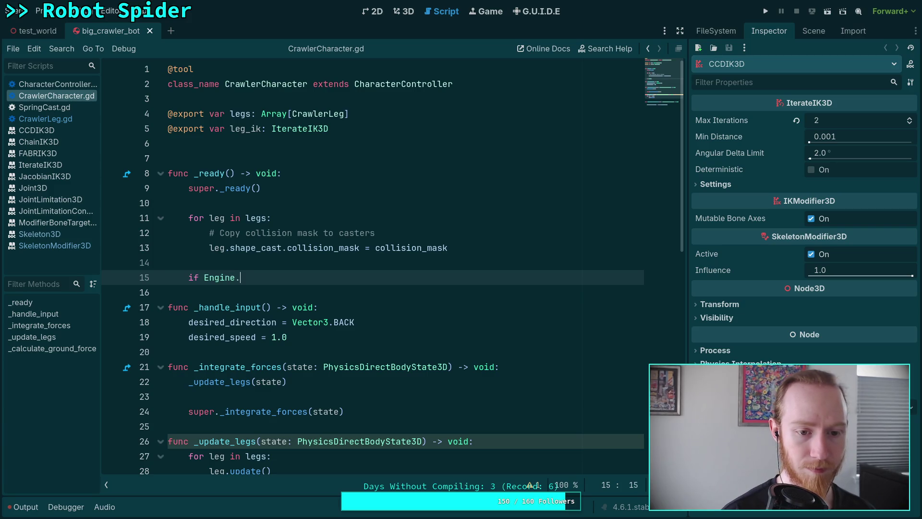
type("is")
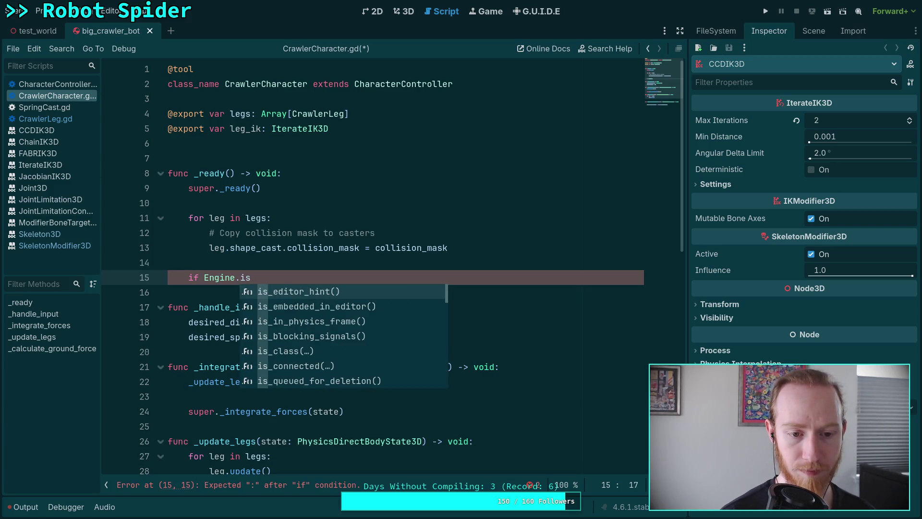
key("Return")
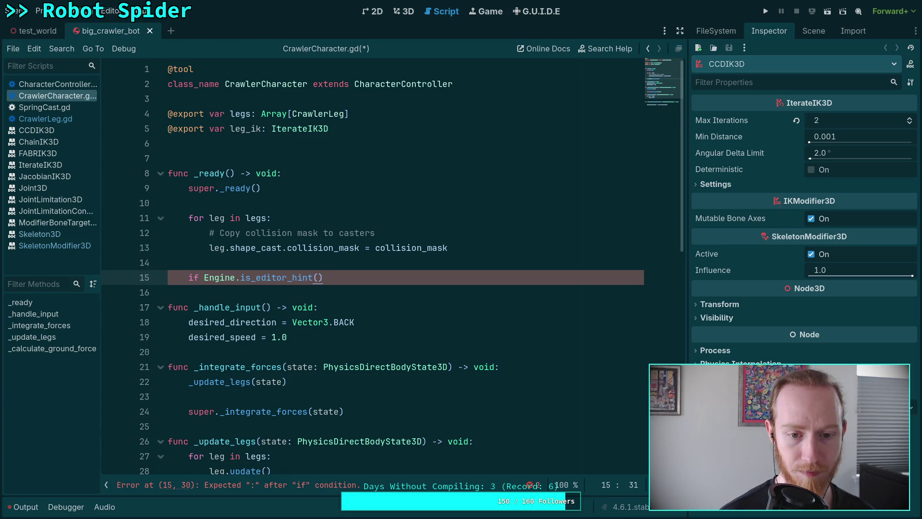
type(":")
key("Return")
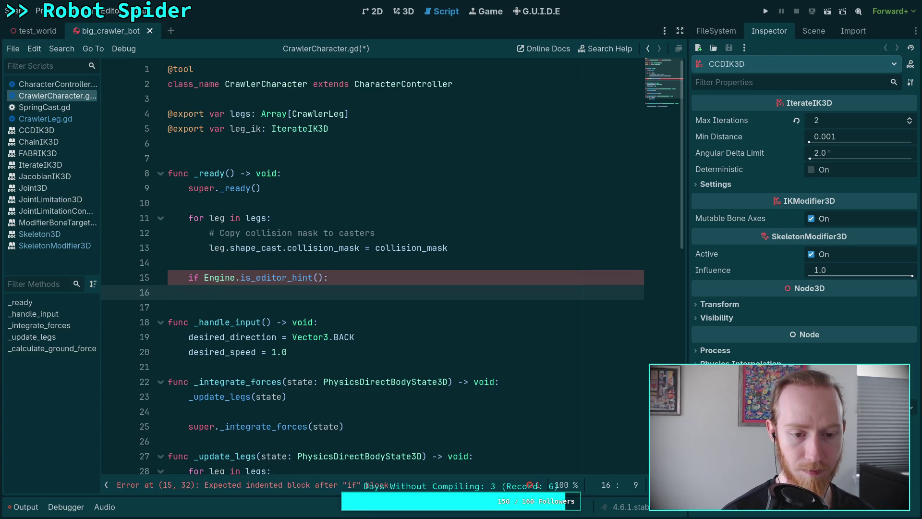
key("Down")
key("Return")
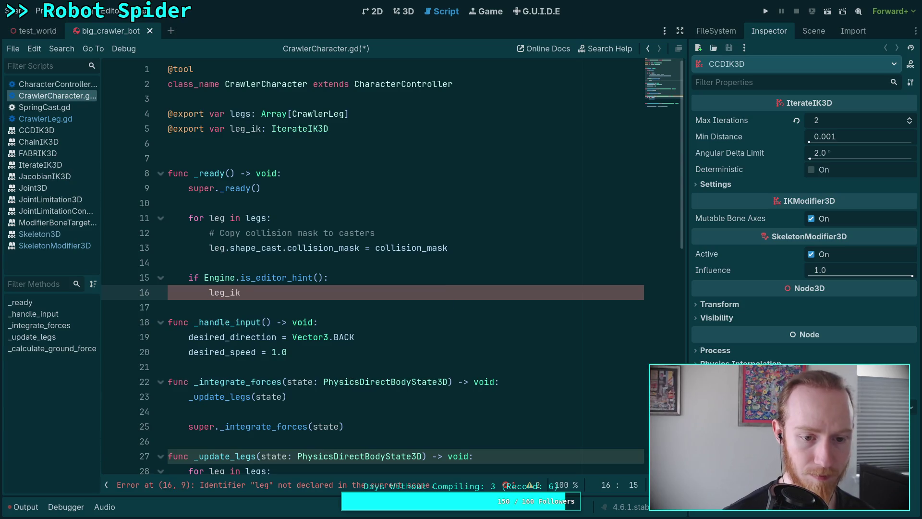
type(".")
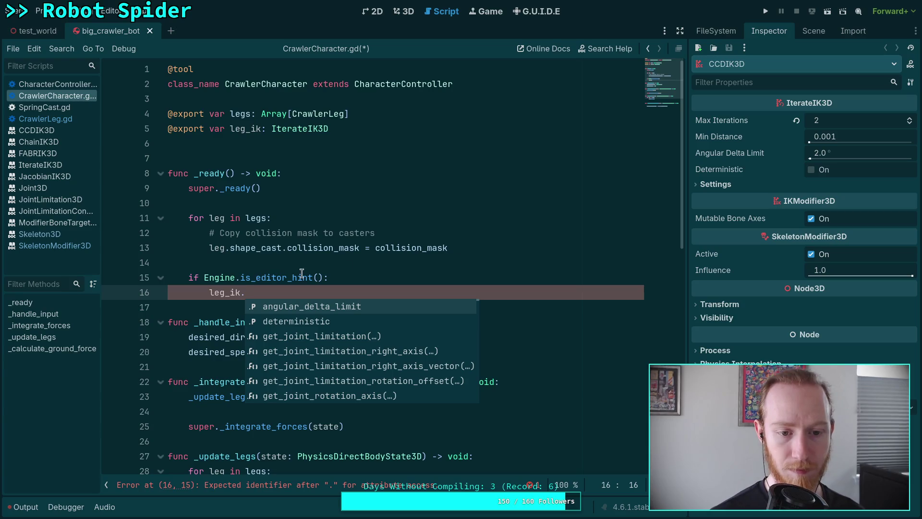
Put 'not' before Engine in the condition and complete the inner line as leg_ik.active
left_click(205, 277)
mouse_move(253, 284)
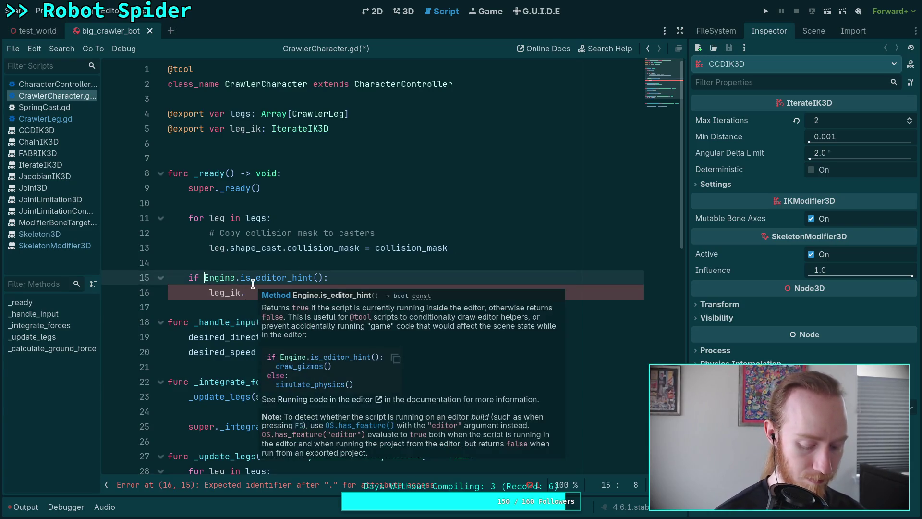
type("not")
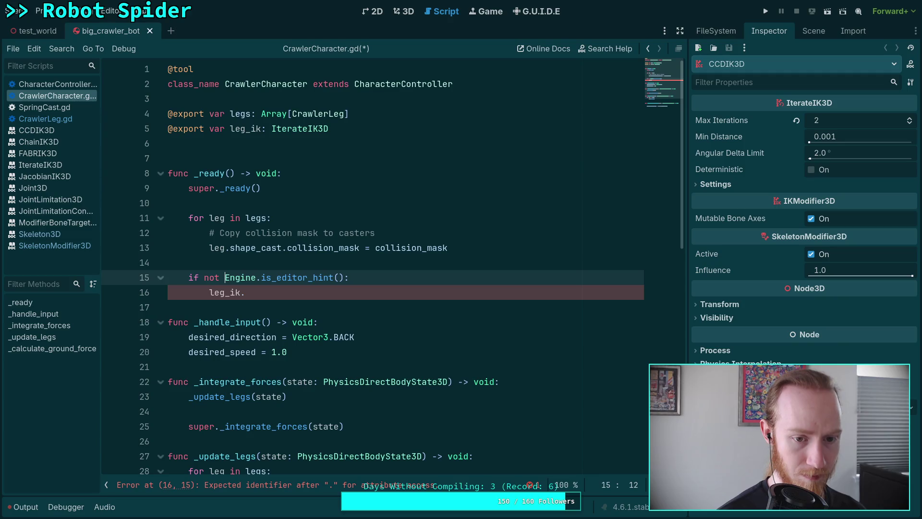
left_click(290, 289)
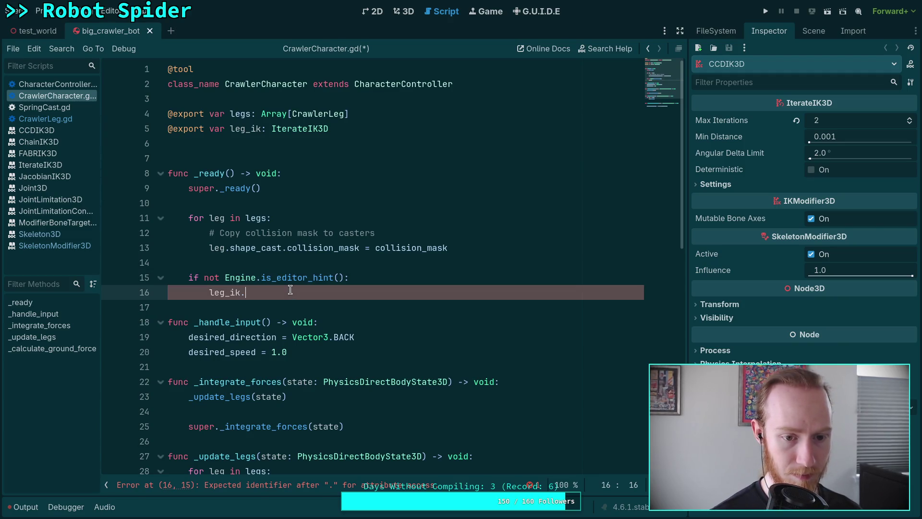
left_click_drag(224, 282, 201, 282)
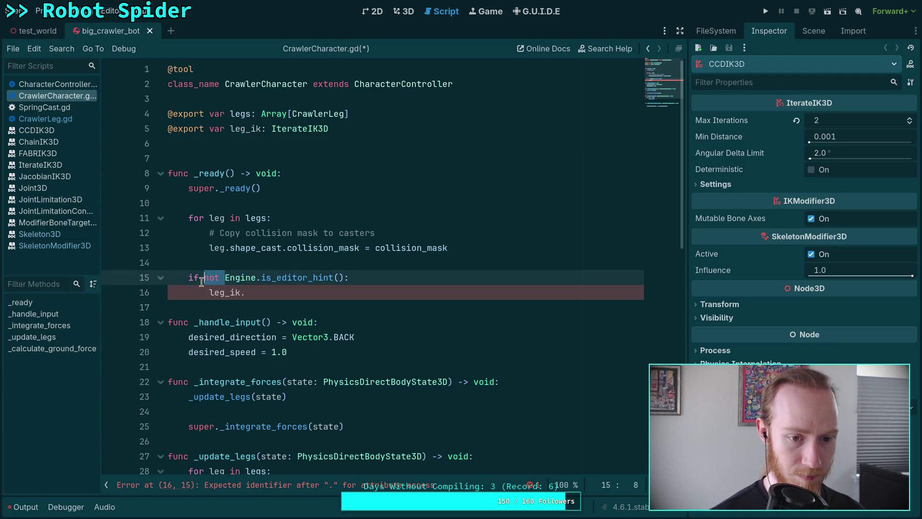
left_click(333, 290)
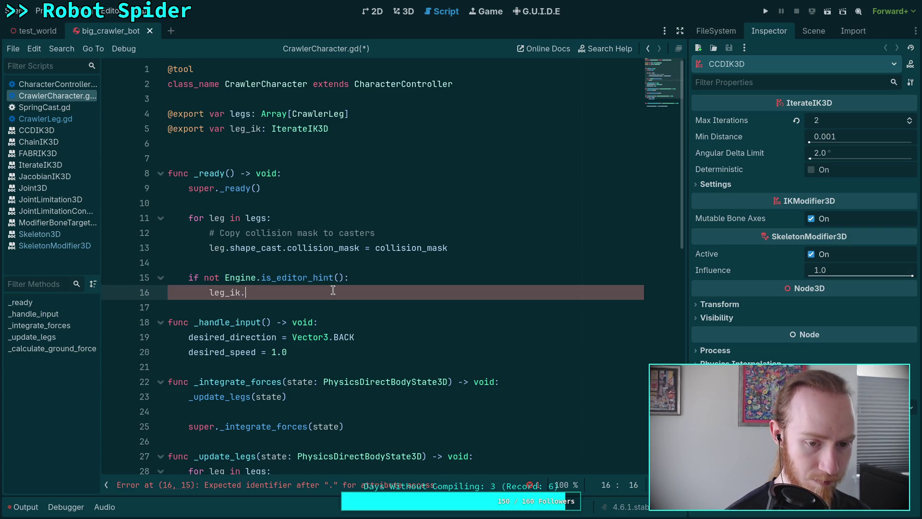
type("dir")
key("BackSpace")
key("BackSpace")
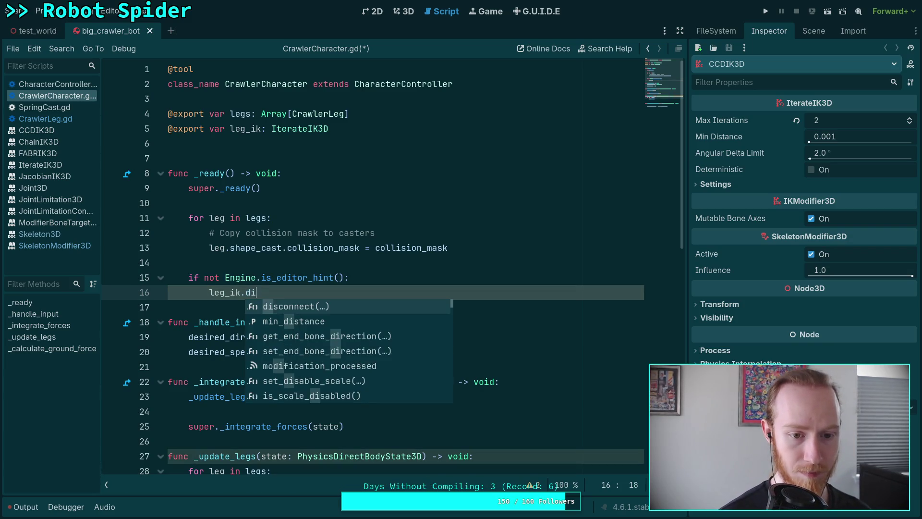
key("BackSpace")
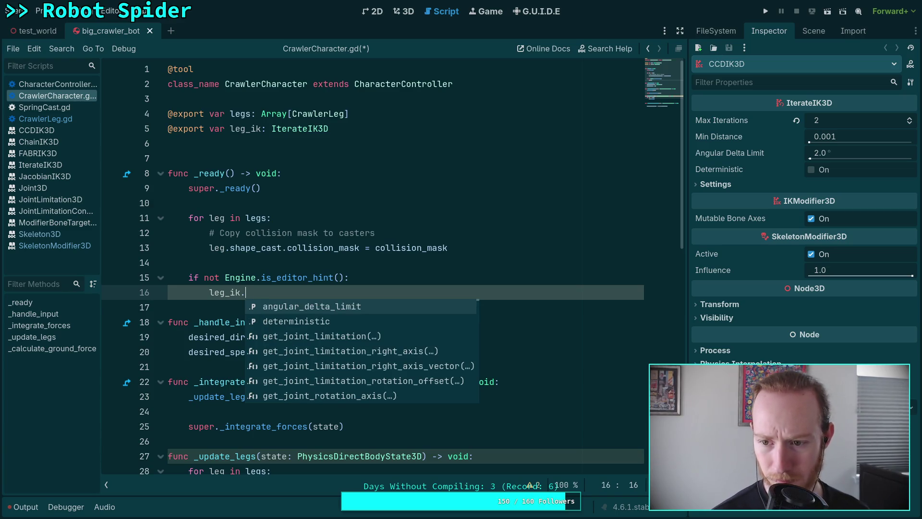
type("active =")
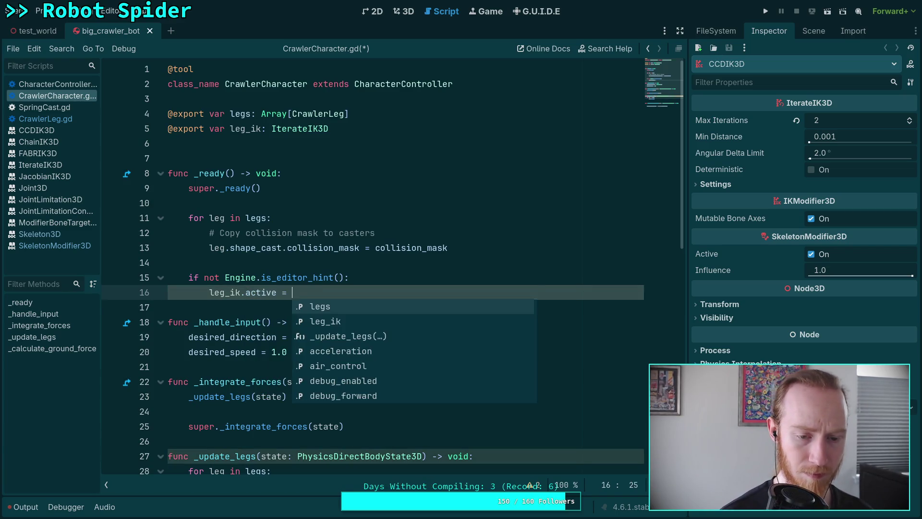
Rewrite it as 'leg_ik.active = not Engine.is_editor_hint()', delete the if line, and save
left_click_drag(204, 279, 342, 280)
key("ctrl+x")
left_click(320, 290)
key("ctrl+v")
key("Up")
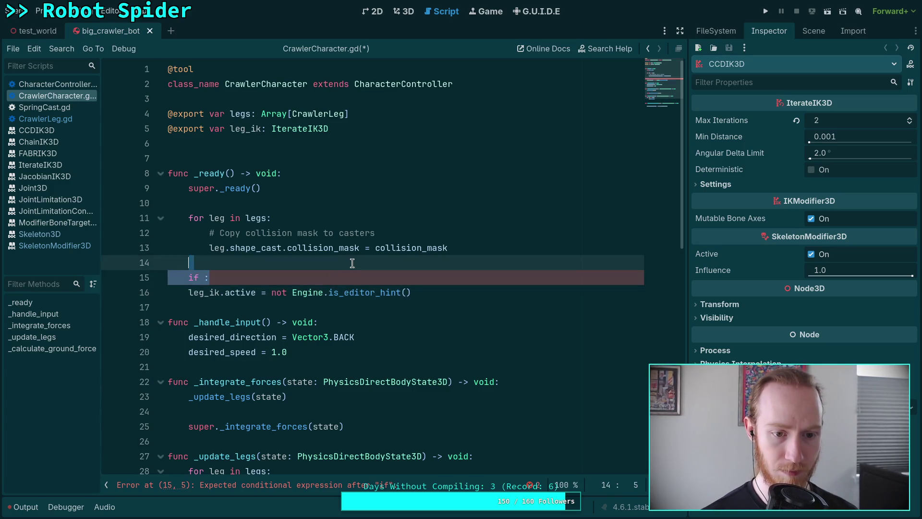
key("ctrl+shift+k")
key("shift+Tab")
key("BackSpace")
key("ctrl+s")
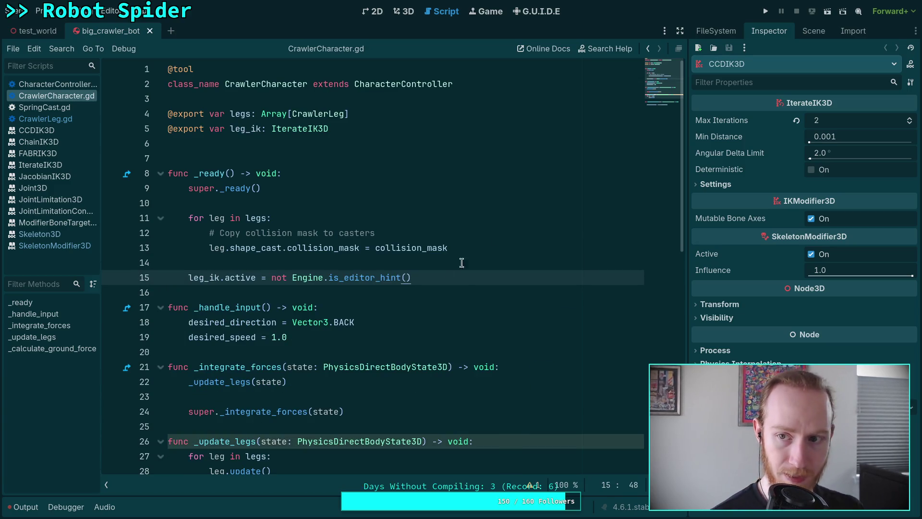
left_click(813, 32)
Assign CCDIK3D as the CrawlerBot node's Leg IK property
left_click(740, 71)
left_click(768, 31)
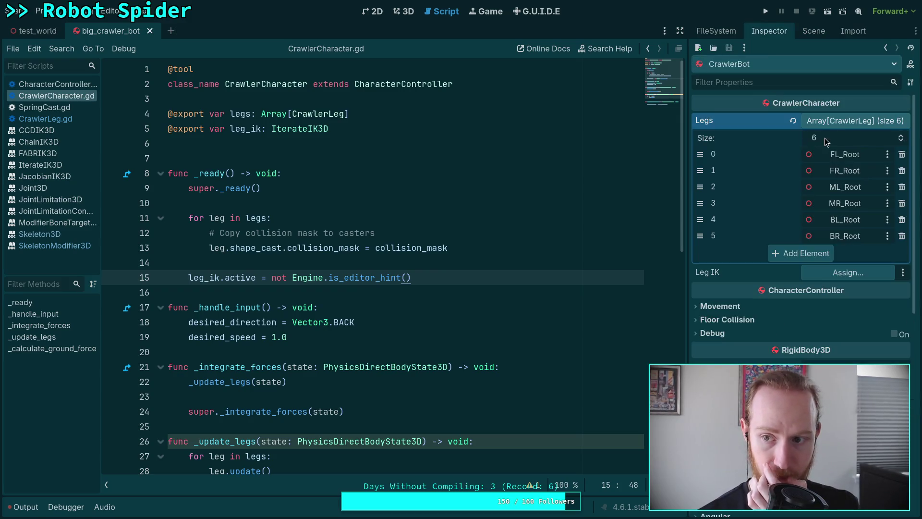
left_click(847, 272)
left_click(467, 177)
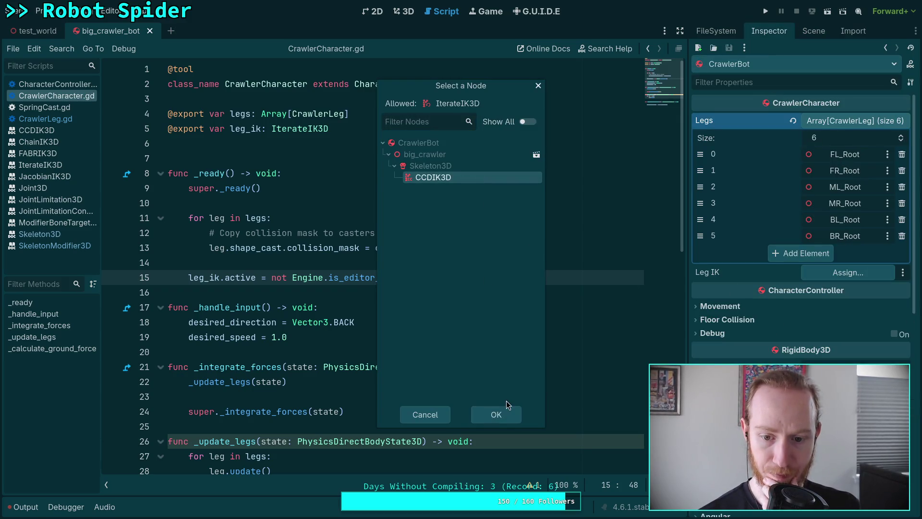
left_click(505, 413)
Reload big_crawler_bot from its saved file, discarding the unsaved changes
left_click(442, 206)
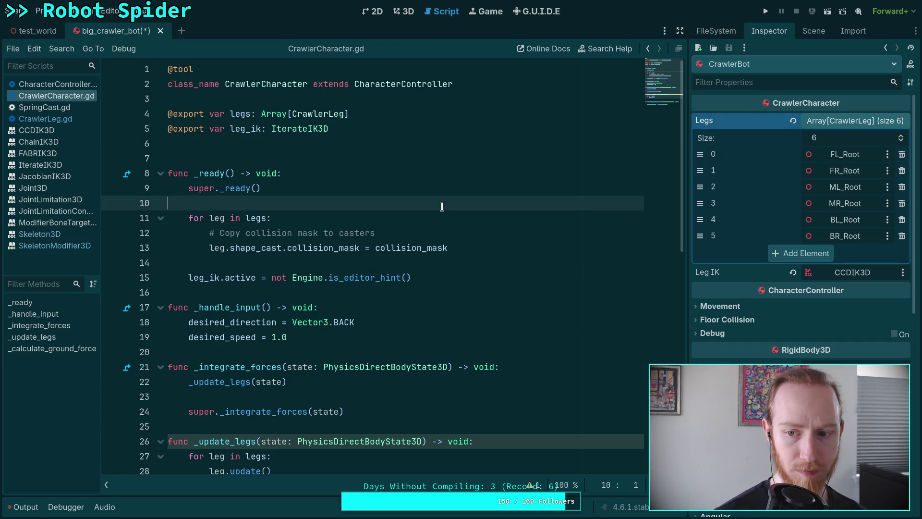
left_click(431, 232)
left_click(419, 265)
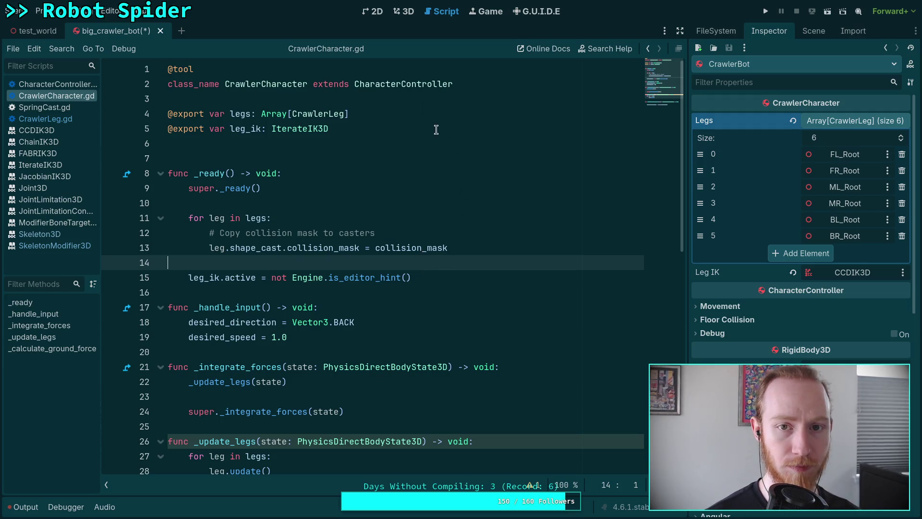
left_click(401, 12)
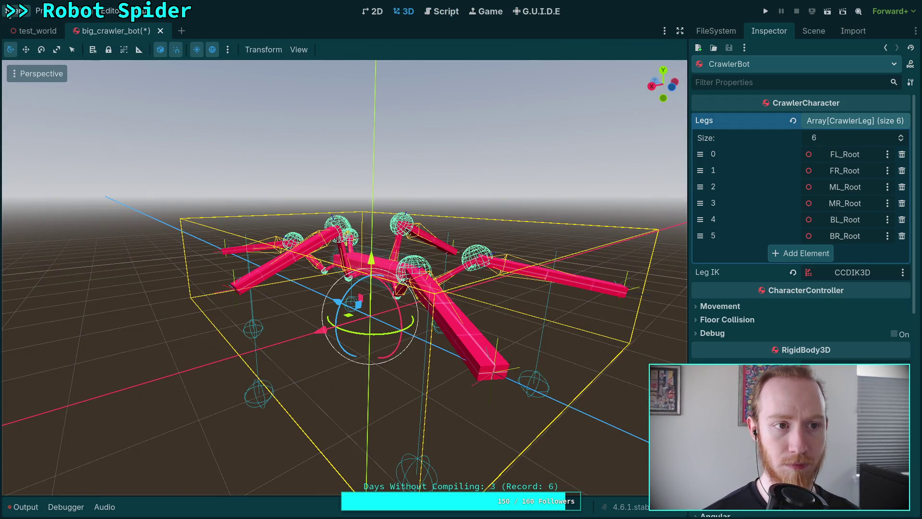
left_click(14, 10)
left_click(62, 218)
left_click(369, 283)
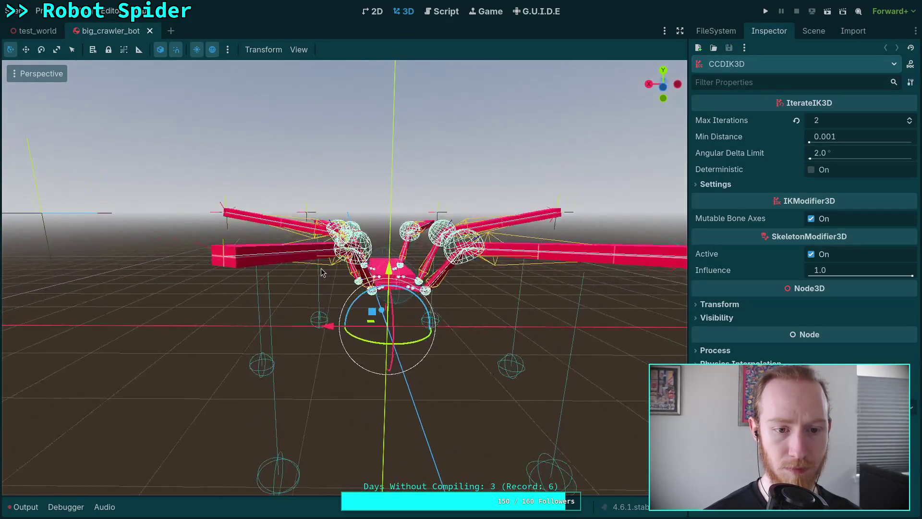
scroll(394, 255, "down", 3)
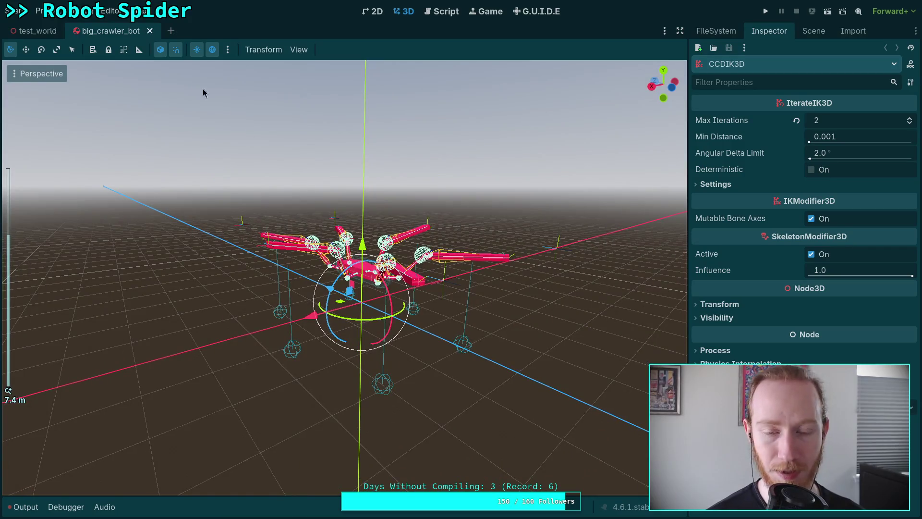
left_click(41, 10)
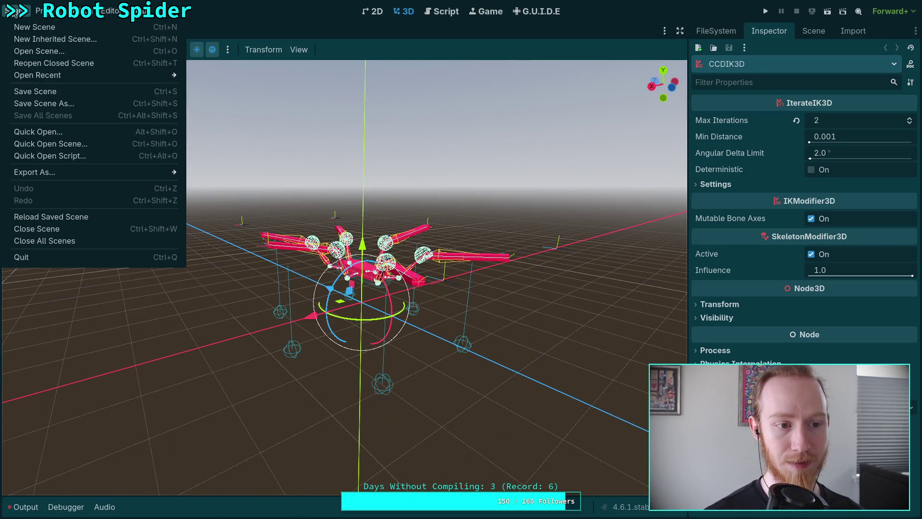
left_click(61, 219)
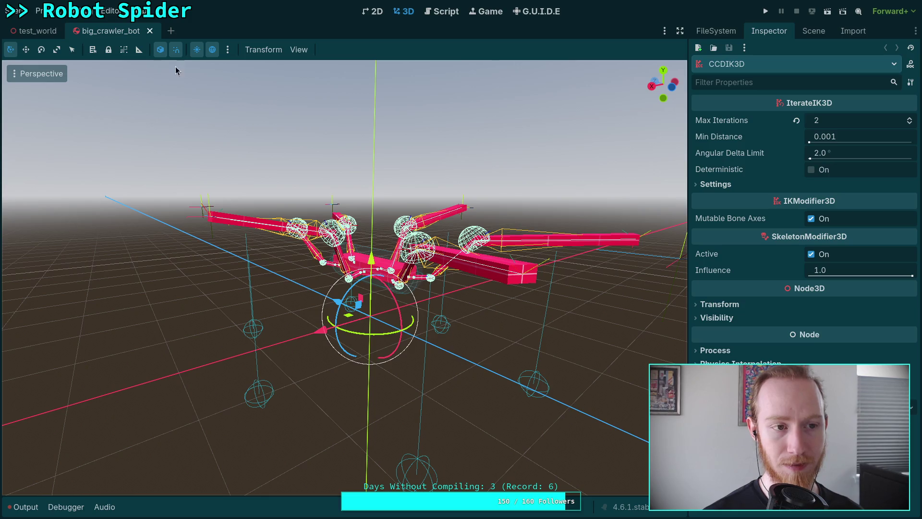
left_click(16, 11)
left_click(63, 219)
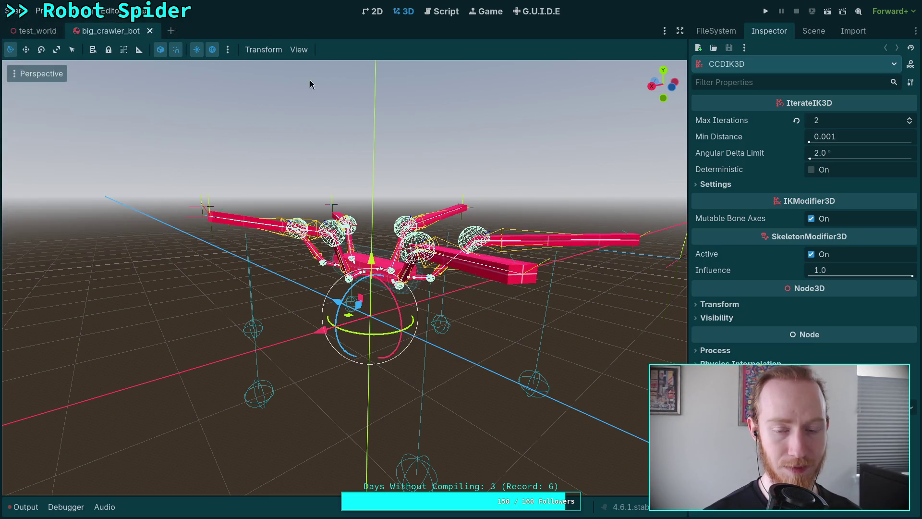
Close both scenes, then run git status and git restore on big_crawler_bot.tscn in the terminal
left_click(151, 31)
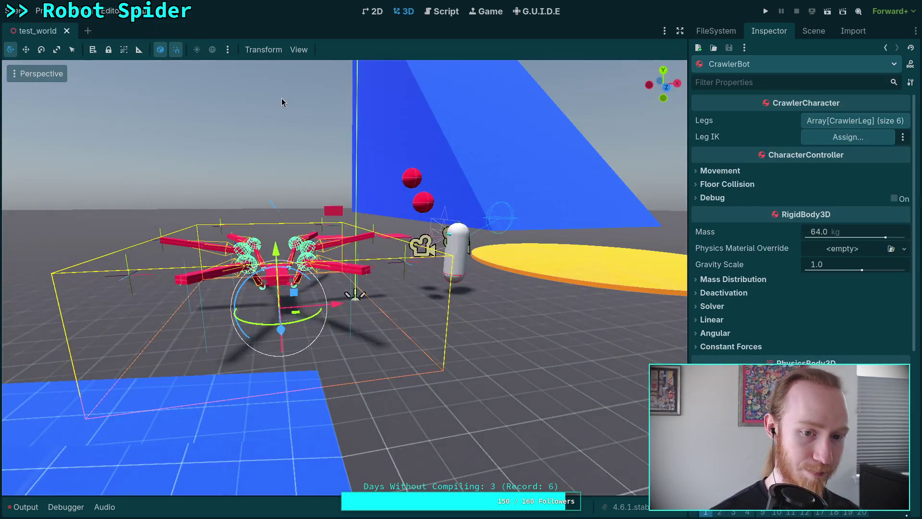
left_click(67, 32)
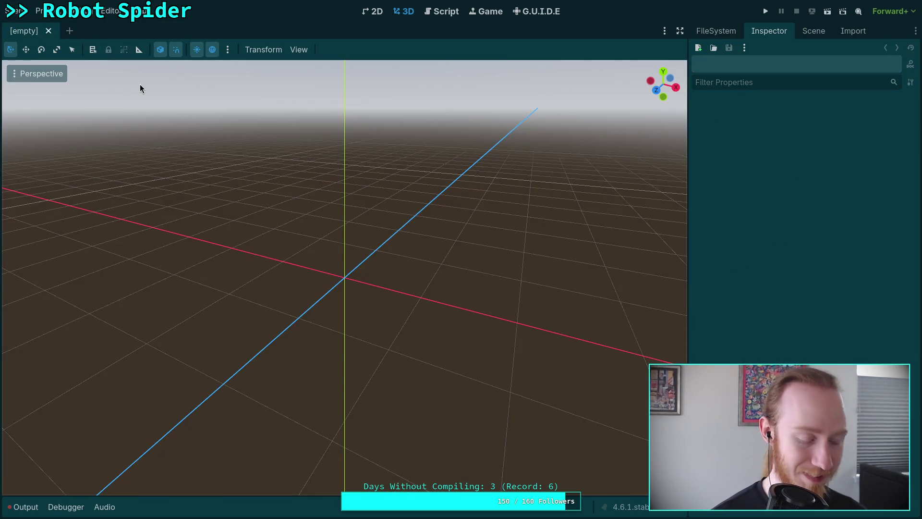
key("super+1")
type("git status")
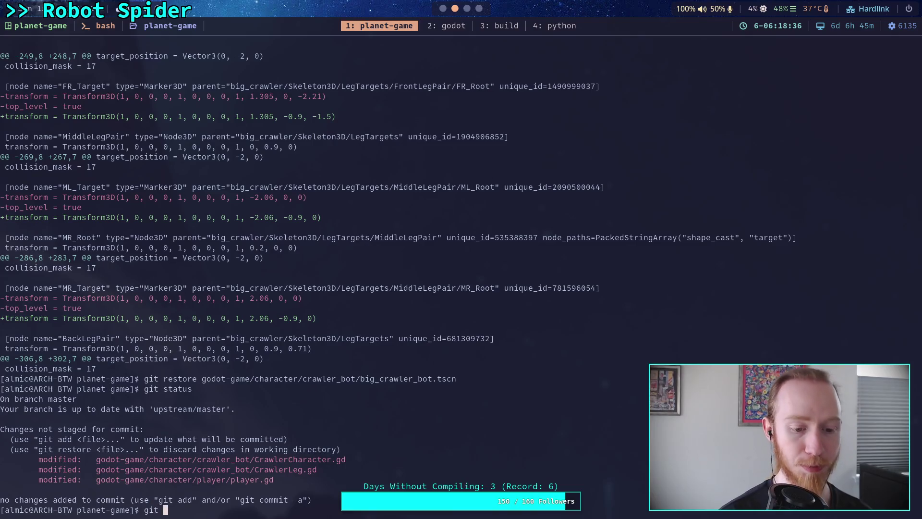
key("Return")
type("git ")
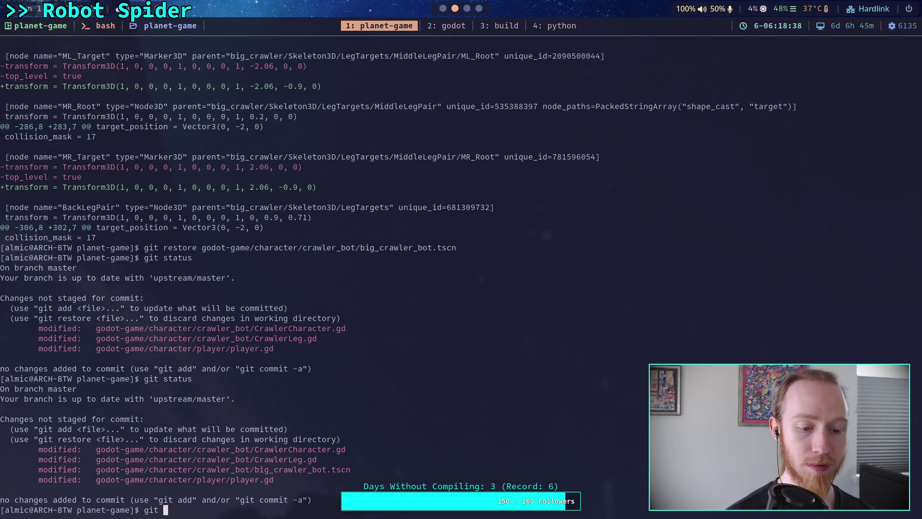
type("restore godot-game/character/crawler_bot/big_crawler_bot.tscn")
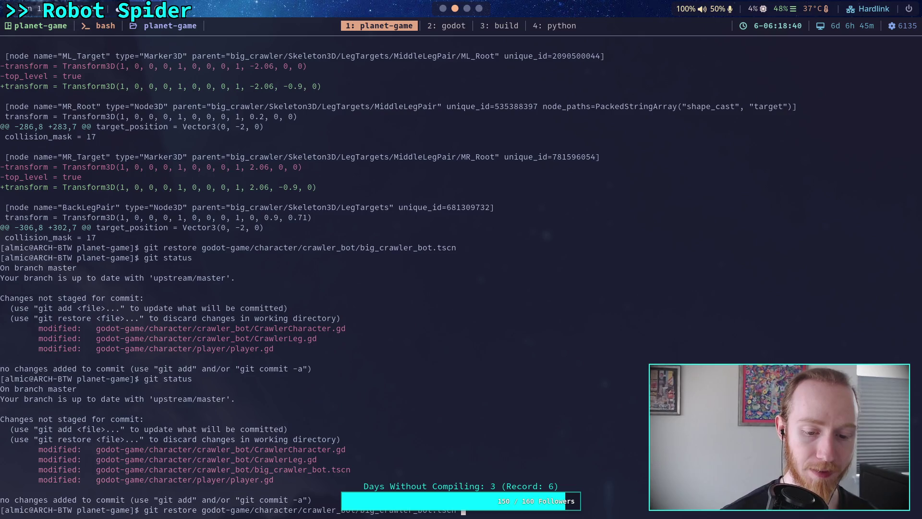
key("Return")
key("super+2")
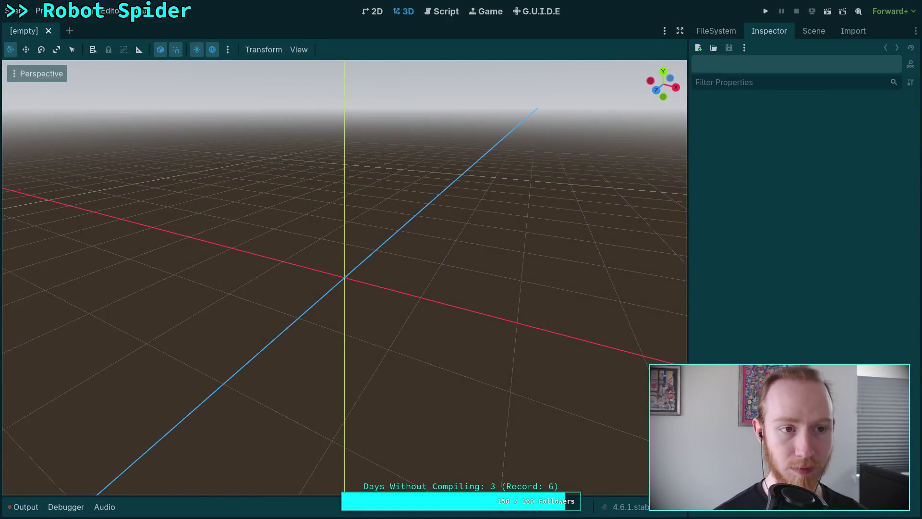
Reopen the big_crawler_bot.tscn scene and orbit the view to face the spider's front
left_click(713, 47)
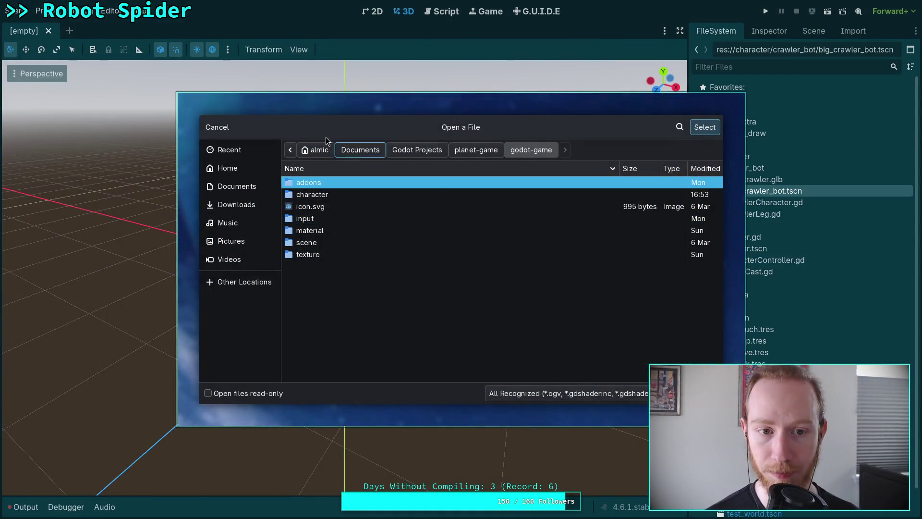
left_click(219, 129)
double_click(764, 190)
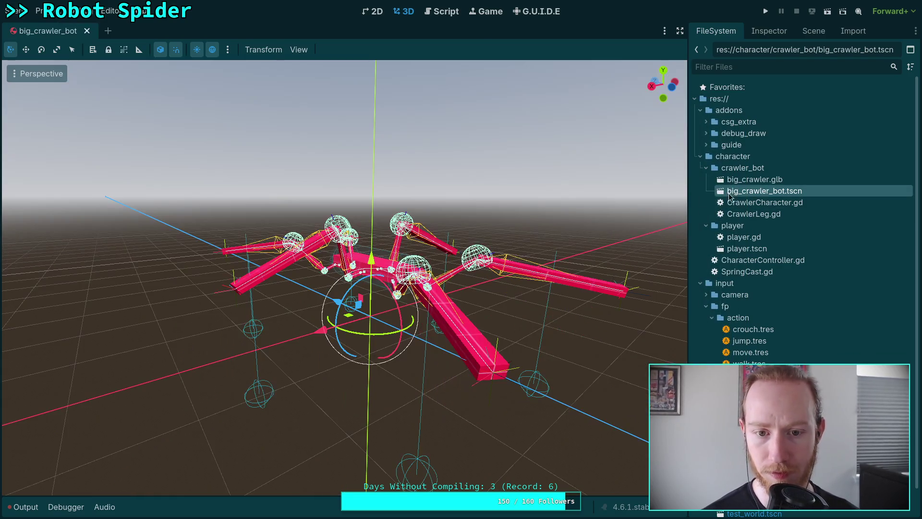
mouse_move(631, 219)
left_mouse_down()
mouse_move(502, 251)
mouse_move(497, 239)
left_mouse_up()
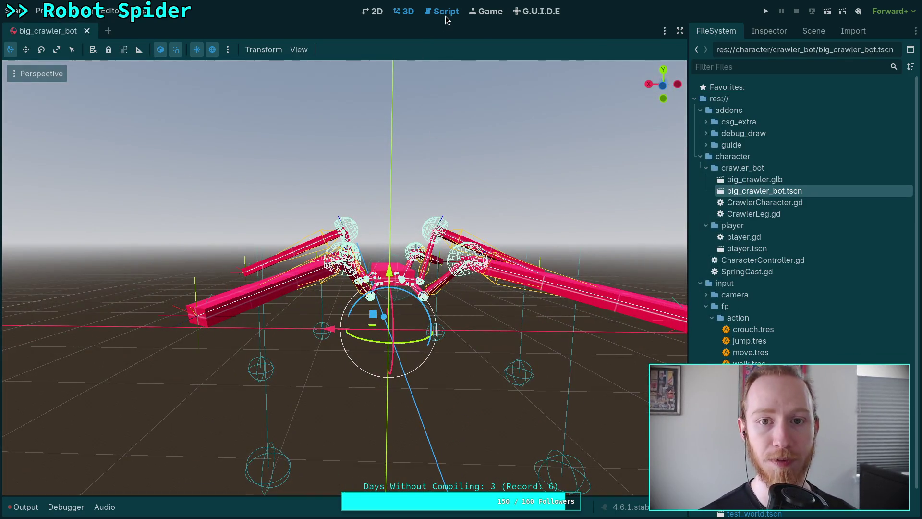
Review the CrawlerCharacter.gd script and save the scene and script
left_click(445, 16)
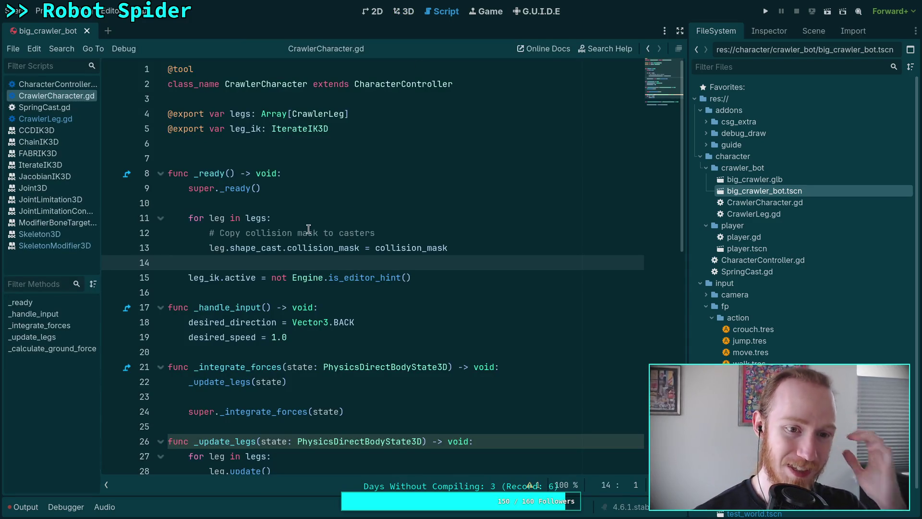
scroll(309, 229, "down", 1)
scroll(382, 249, "down", 2)
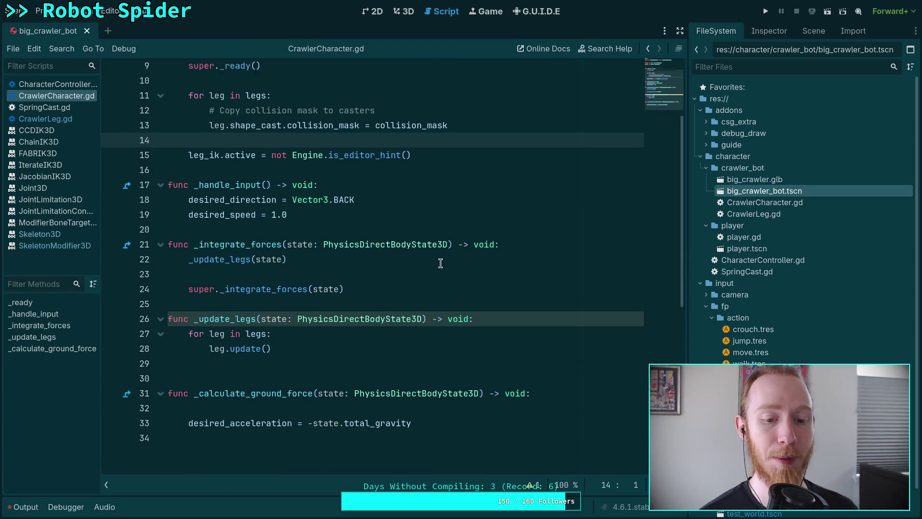
scroll(463, 245, "up", 2)
left_click(486, 236)
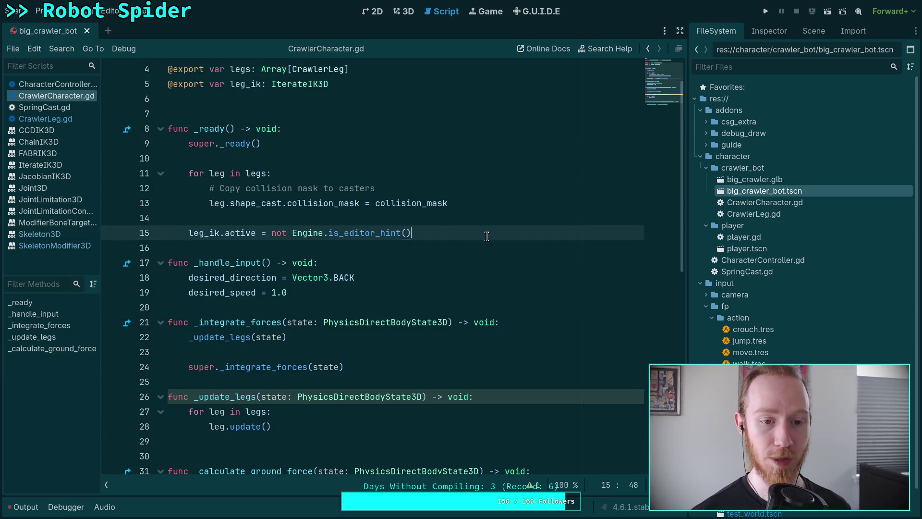
key("ctrl+s")
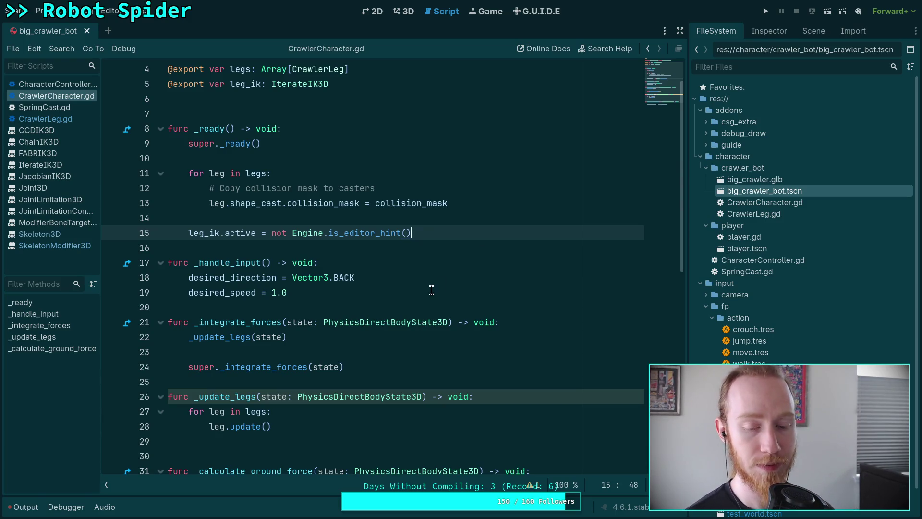
Inspect the CrawlerBot root node's properties: six leg roots, with Leg IK unassigned
left_click(797, 31)
left_click(758, 70)
left_click(770, 31)
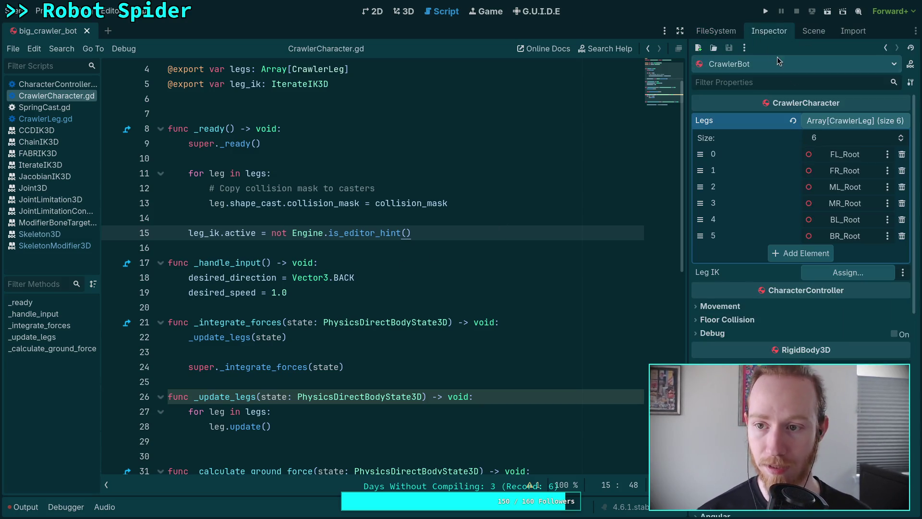
Close the big_crawler_bot scene and reload the current project
left_click(87, 31)
left_click(17, 11)
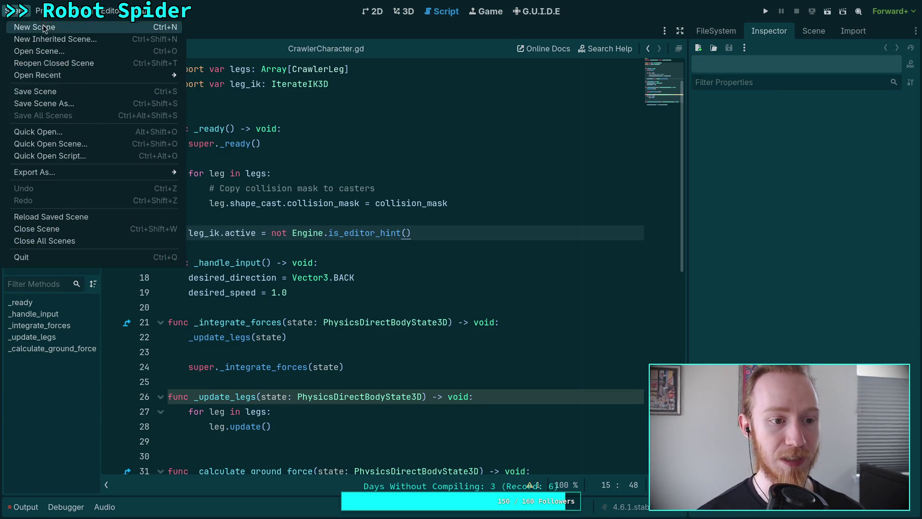
mouse_move(45, 10)
left_click(86, 140)
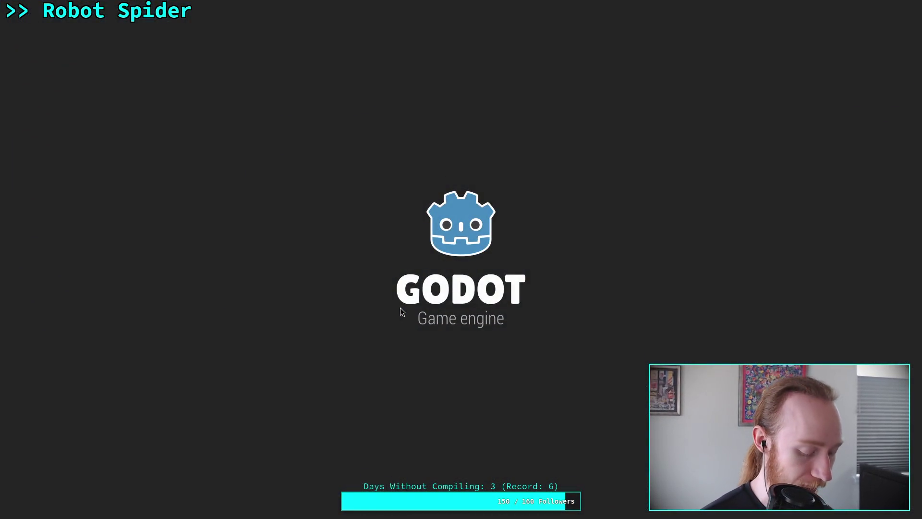
Rerun the git restore of big_crawler_bot.tscn in the terminal, then return to Godot
key("super+1")
key("Up")
key("Return")
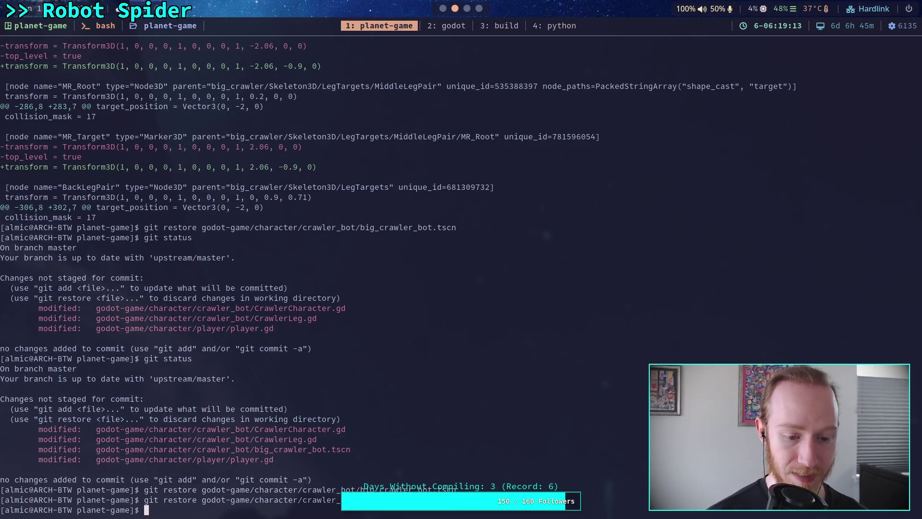
key("super+2")
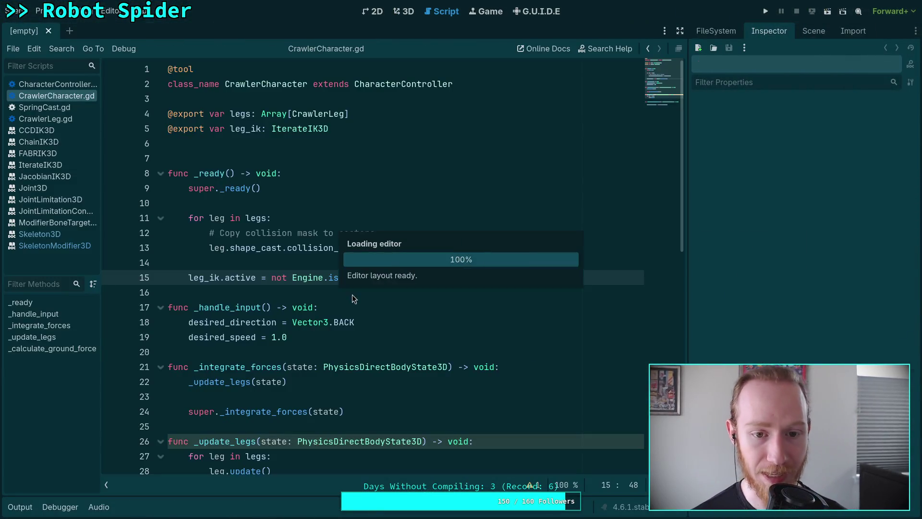
Show test_world in 3D and quit the Godot editor
left_click(412, 17)
left_click(21, 10)
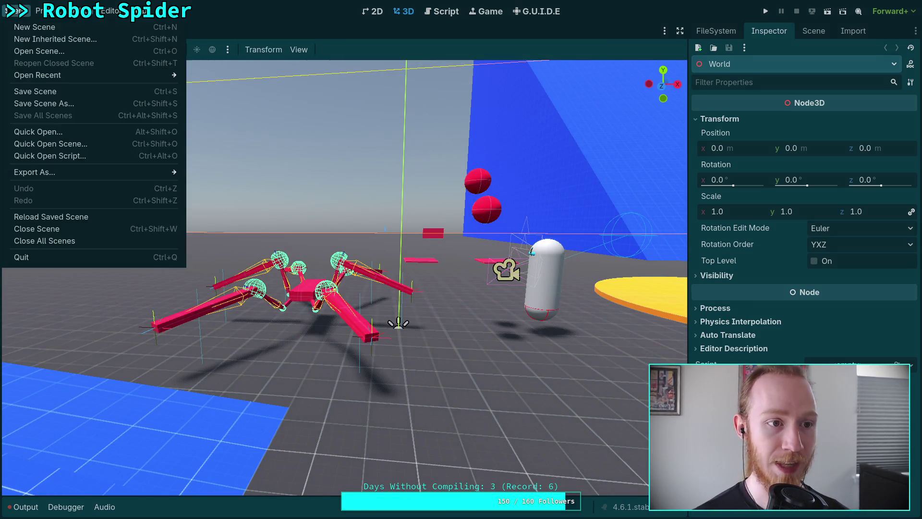
left_click(94, 257)
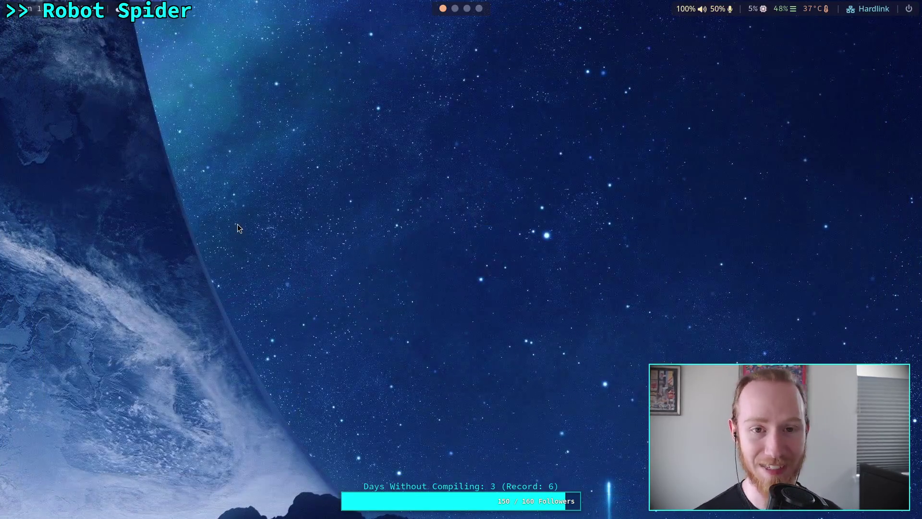
Run git status in the terminal
left_click(455, 8)
type("git status")
key("Return")
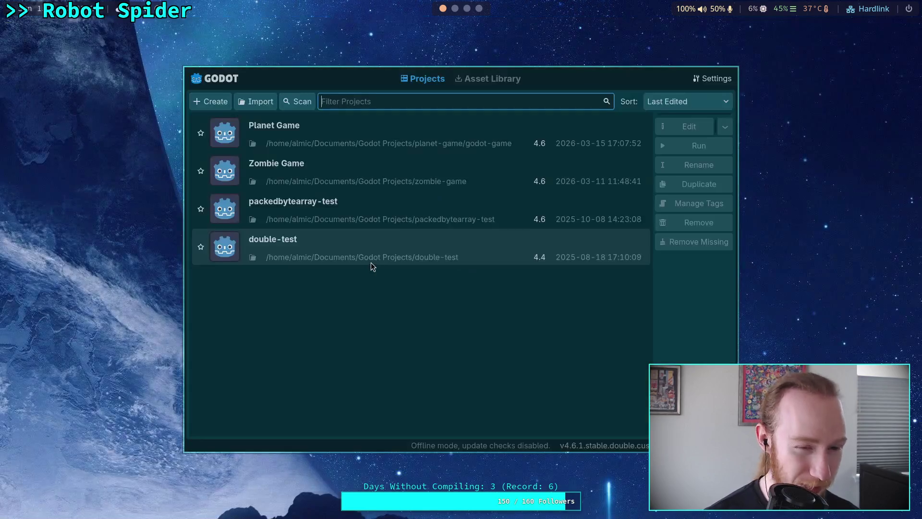
Open the Planet Game project from the Project Manager and show the script editor
left_click(516, 124)
left_click(681, 126)
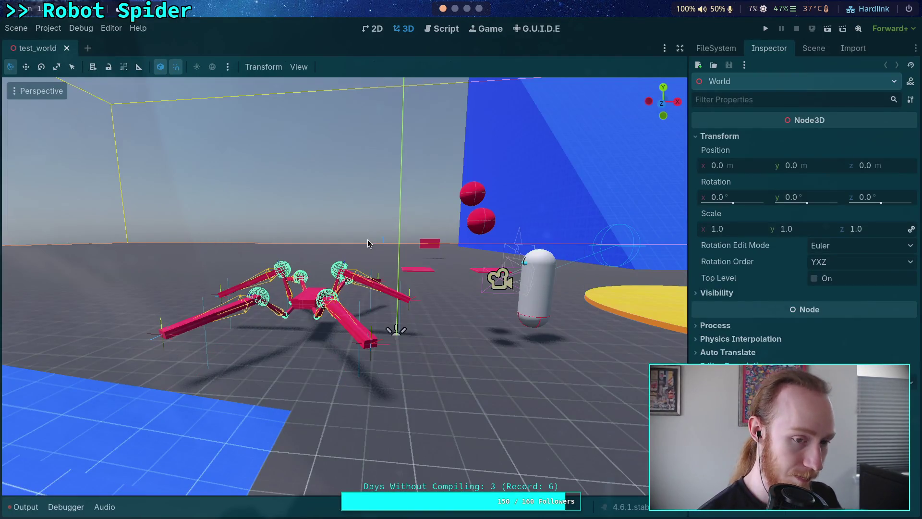
left_click(440, 29)
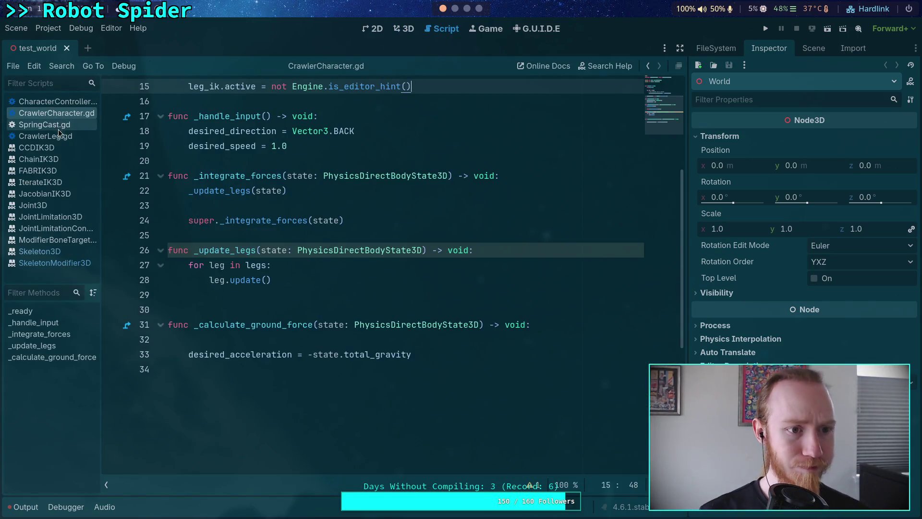
In CrawlerLeg.gd, delete the editor-only fix (lines 23–26) and 'when running in-game', then save
left_click(48, 136)
scroll(408, 360, "down", 2)
left_click(417, 329, "shift")
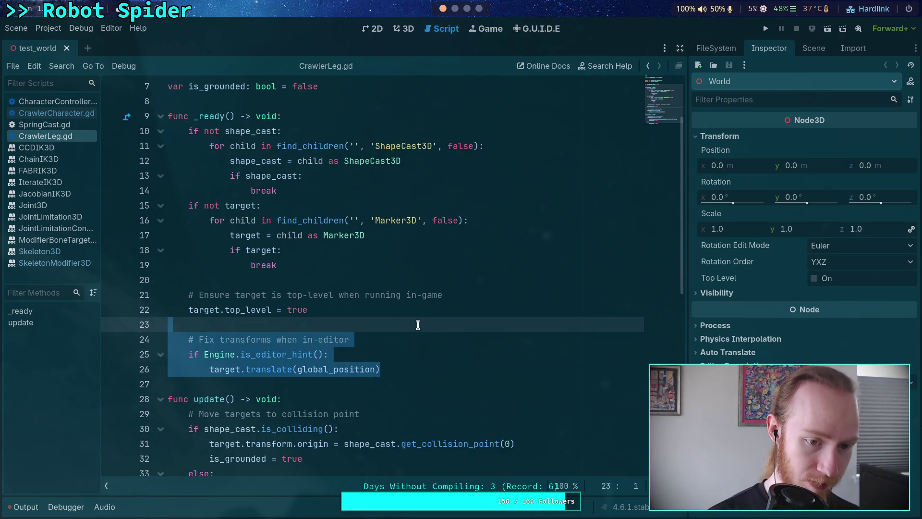
key("BackSpace")
key("BackSpace")
left_click_drag(337, 294, 469, 287)
key("BackSpace")
key("ctrl+s")
Run git status in the terminal and enter a git diff command
key("super+1")
type("git status")
key("Return")
type("git ")
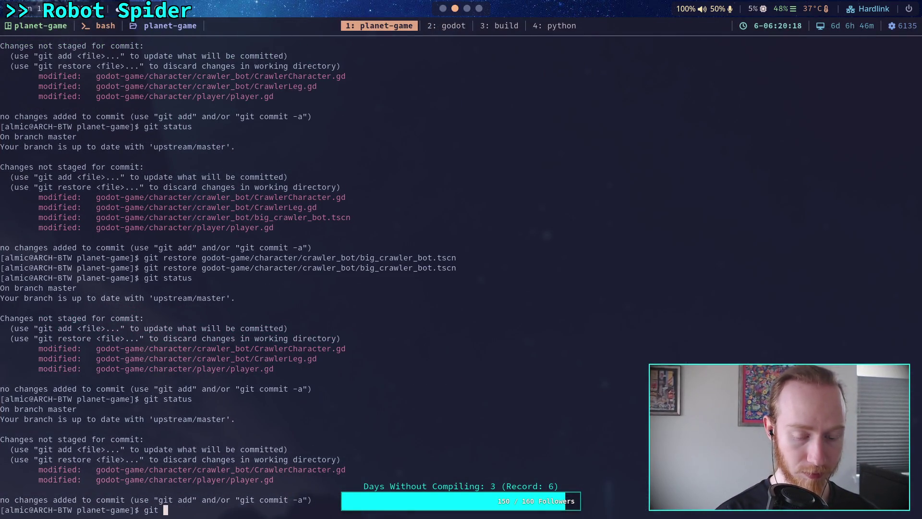
type("diff")
Review the git diff of CrawlerCharacter.gd and player.gd, then return to Godot
key("Return")
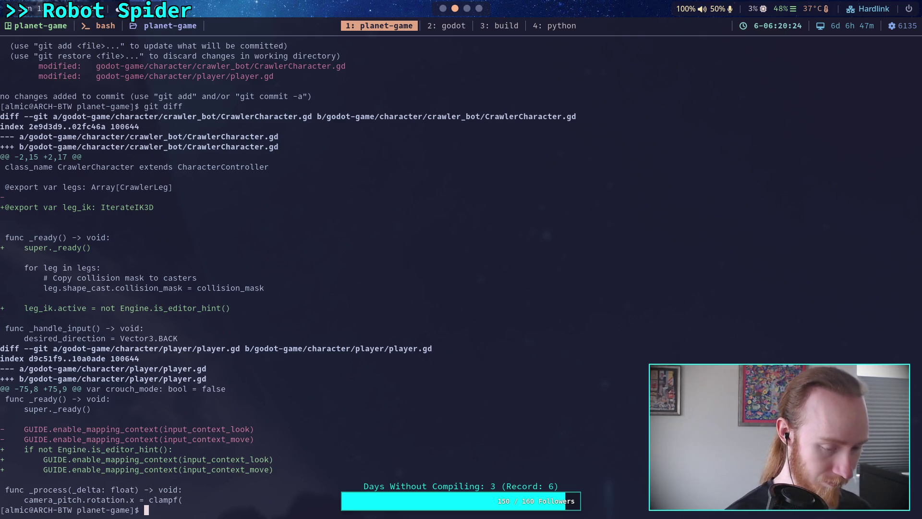
key("super+1")
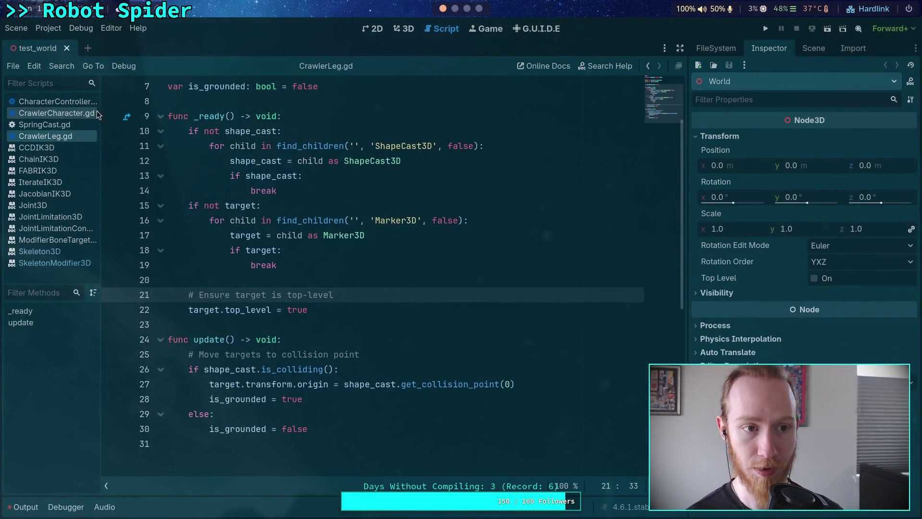
Show CrawlerCharacter.gd, close test_world, and browse the project files in the FileSystem dock
left_click(57, 113)
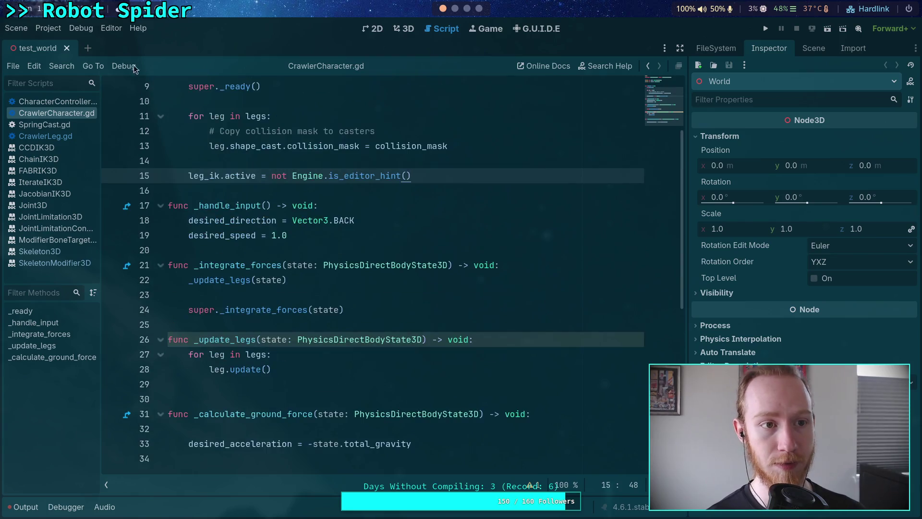
left_click(67, 48)
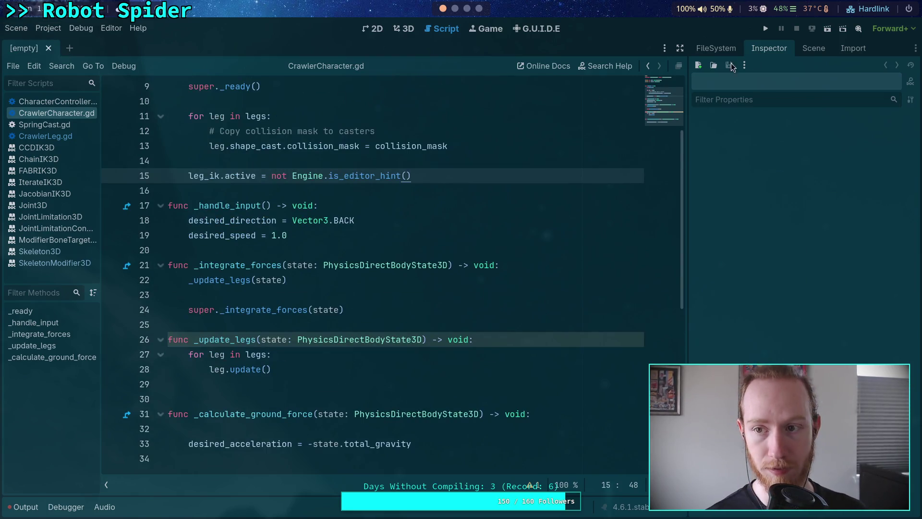
left_click(813, 48)
left_click(734, 48)
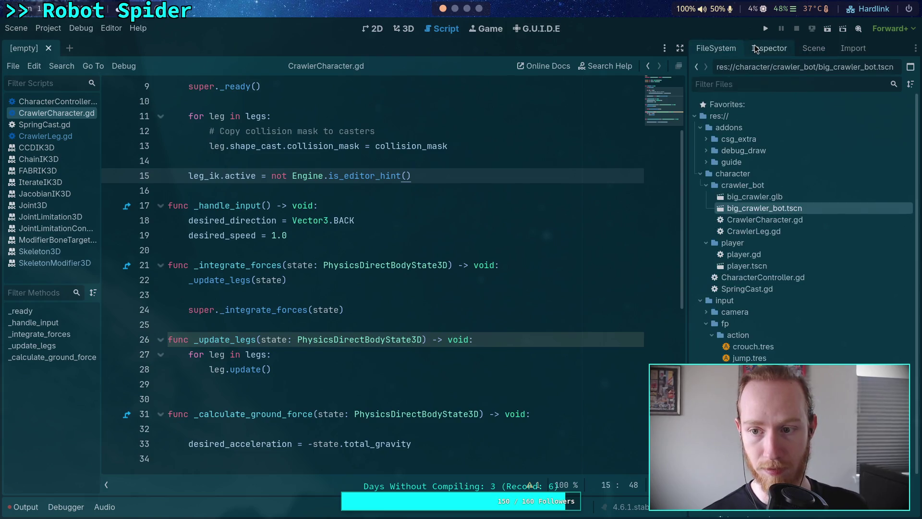
scroll(806, 240, "down", 2)
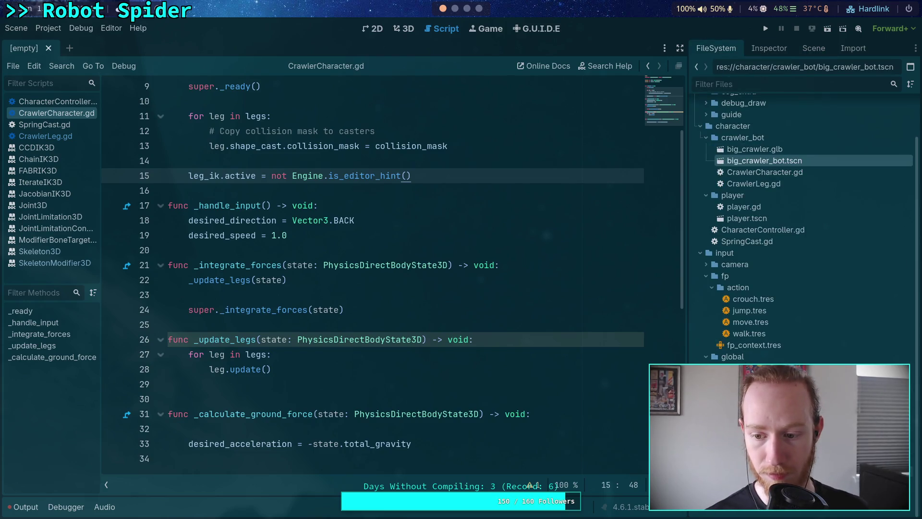
Reopen test_world, look it over in 3D, and open CharacterController.gd
key("ctrl+shift+t")
left_click(404, 28)
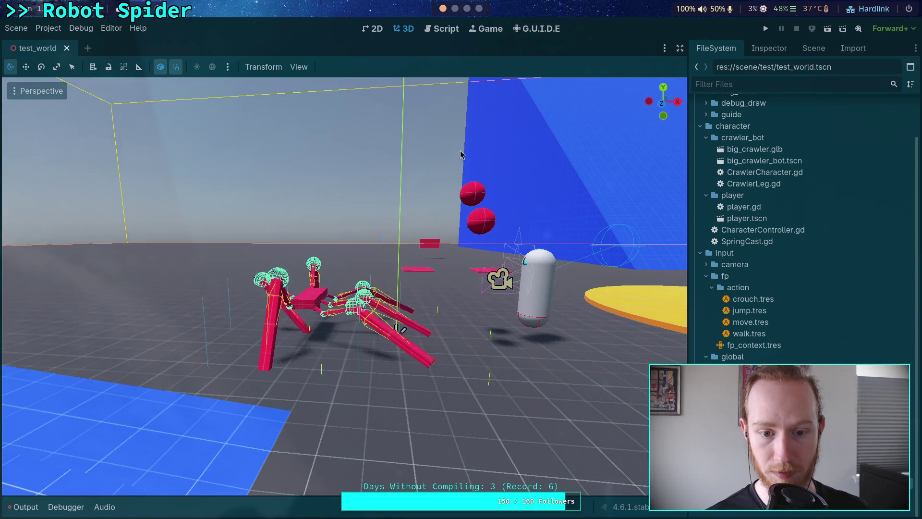
left_click_drag(458, 149, 473, 243)
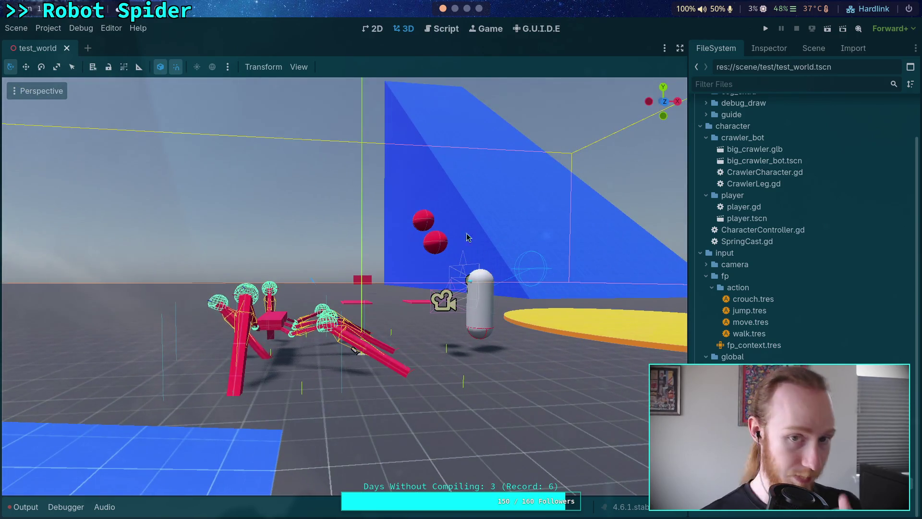
left_click(443, 29)
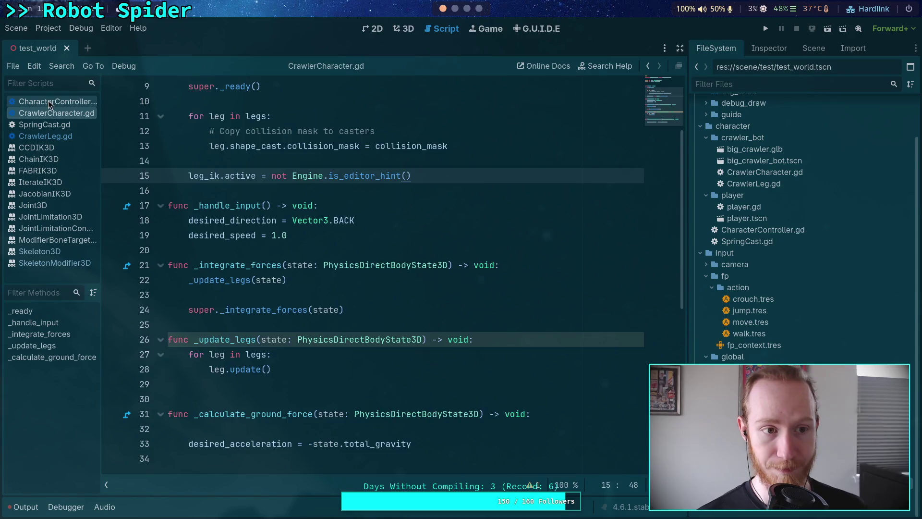
left_click(52, 102)
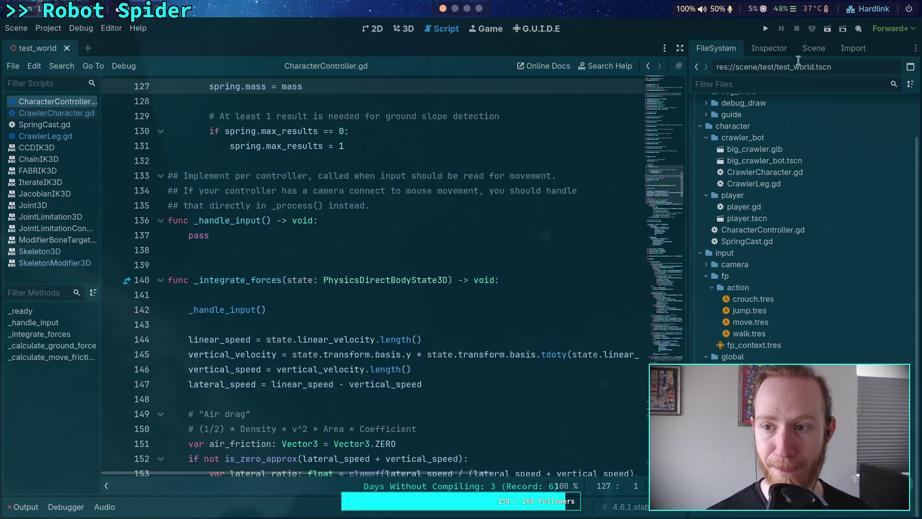
In the big_crawler_bot scene, set CrawlerBot's Leg IK to CCDIK3D and save
left_click(814, 48)
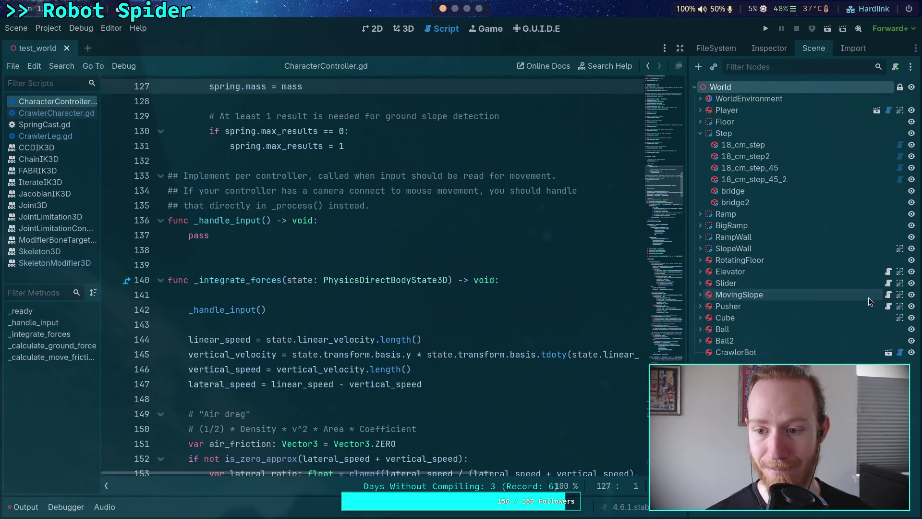
left_click(889, 352)
left_click(729, 87)
left_click(773, 48)
left_click(842, 289)
left_click(471, 191)
left_click(494, 422)
key("ctrl+s")
Close the crawler bot scene and return to CharacterController.gd at line 142
left_click(403, 28)
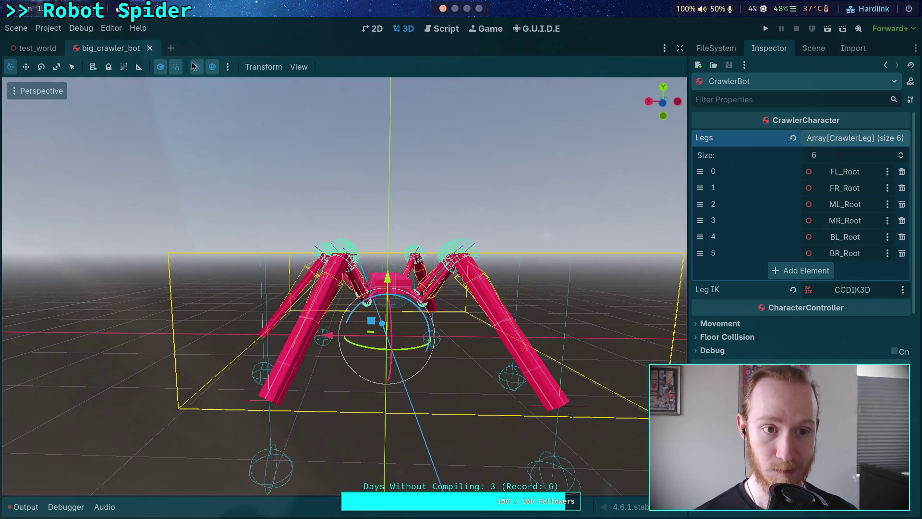
left_click(150, 48)
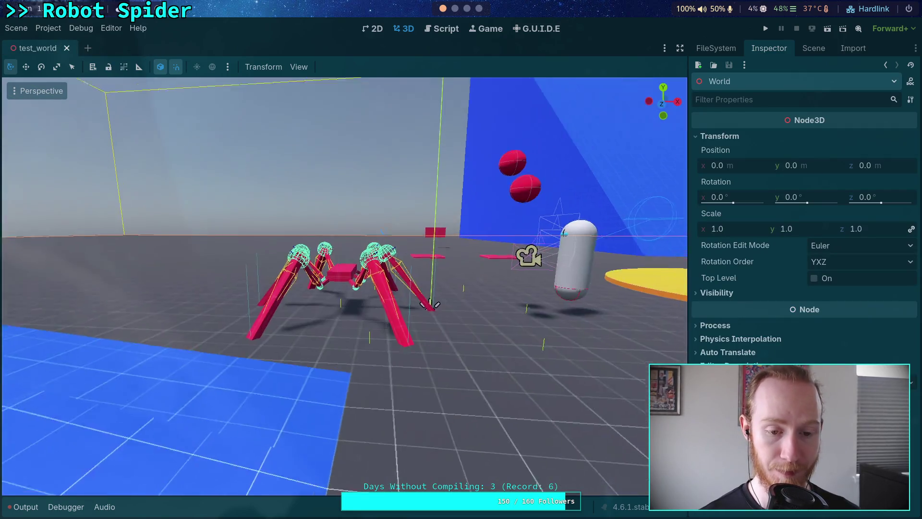
key("w")
key("s")
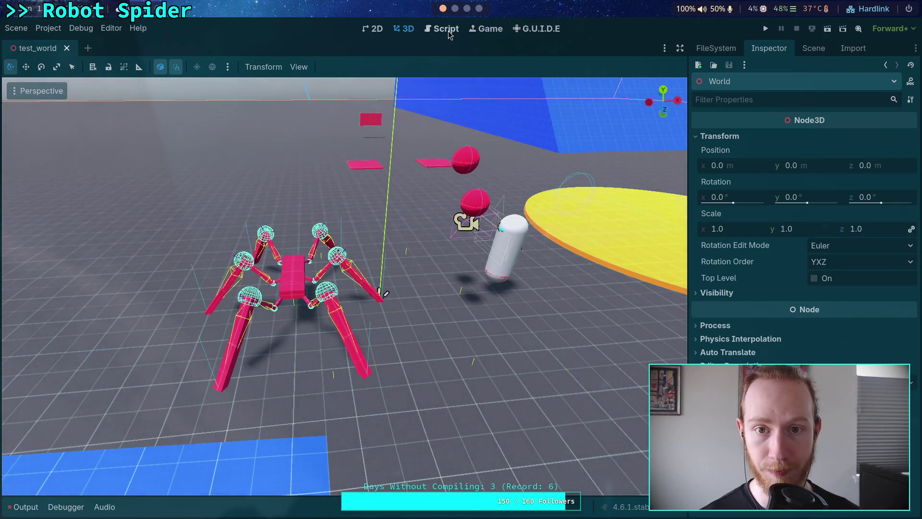
left_click(446, 29)
left_click(373, 303)
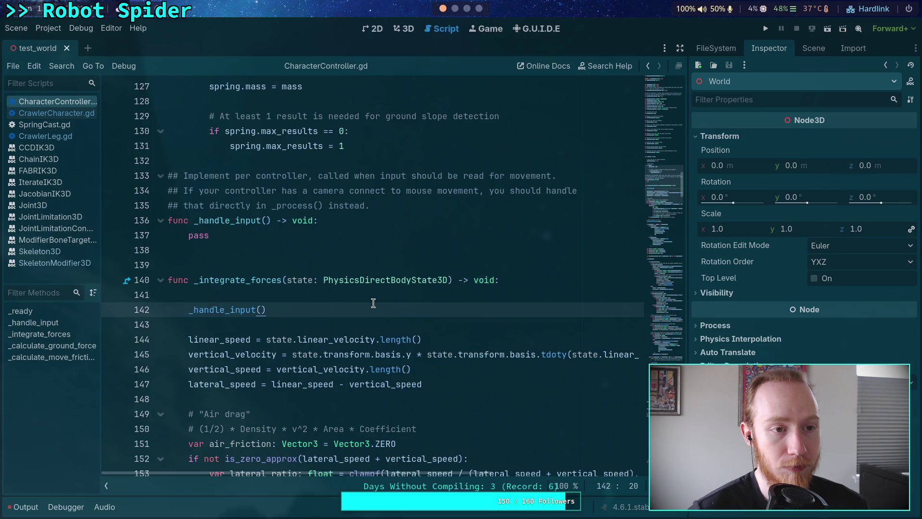
Open CrawlerBot's own scene from the test world and view it from above in 3D
left_click(813, 51)
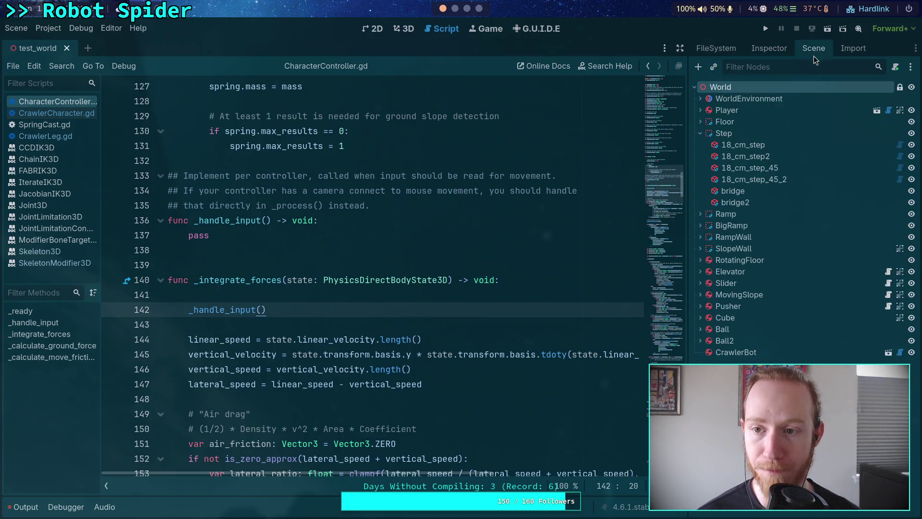
left_click(865, 352)
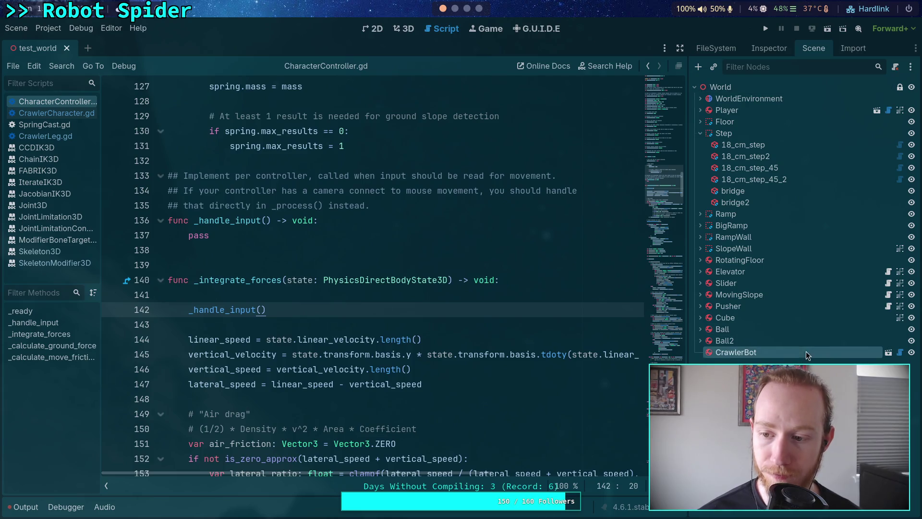
left_click(888, 352)
left_click(406, 29)
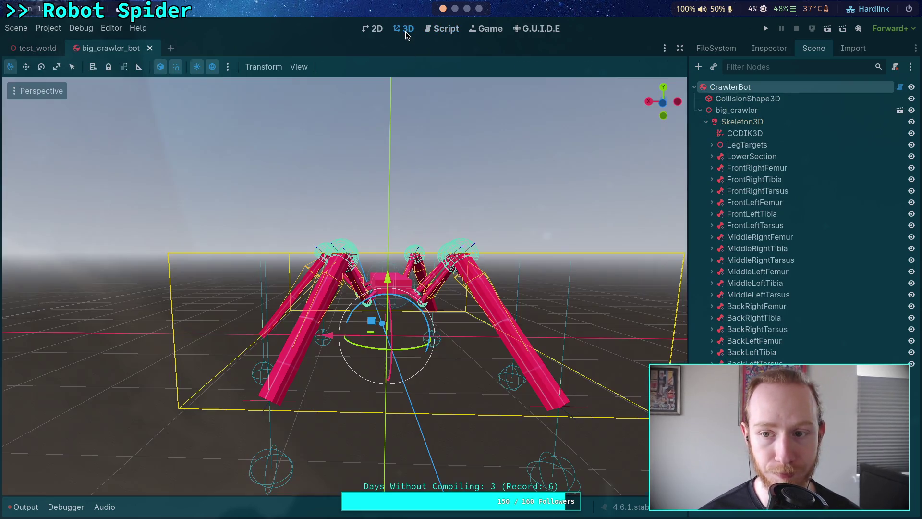
left_click_drag(471, 286, 530, 313)
mouse_move(414, 324)
left_mouse_down()
mouse_move(435, 347)
mouse_move(441, 342)
left_mouse_up()
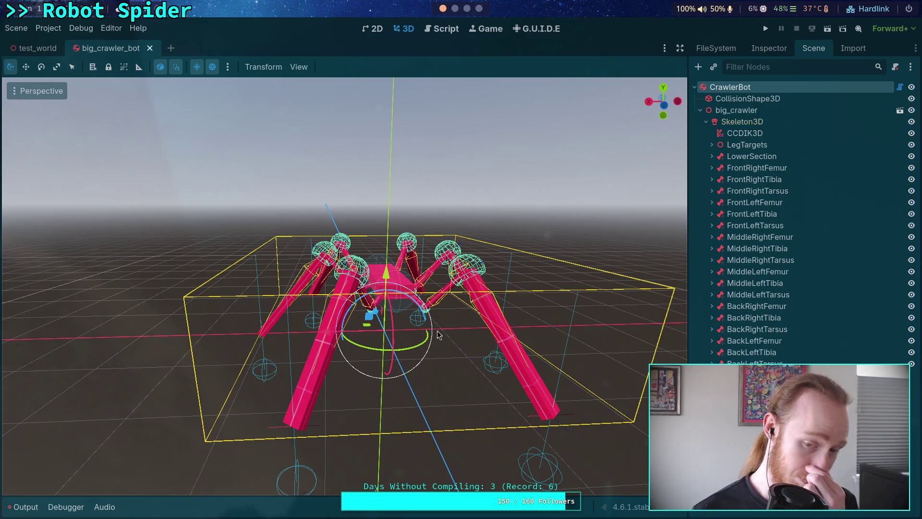
Open CrawlerLeg.gd, then CrawlerCharacter.gd with the cursor after line 13
left_click(444, 30)
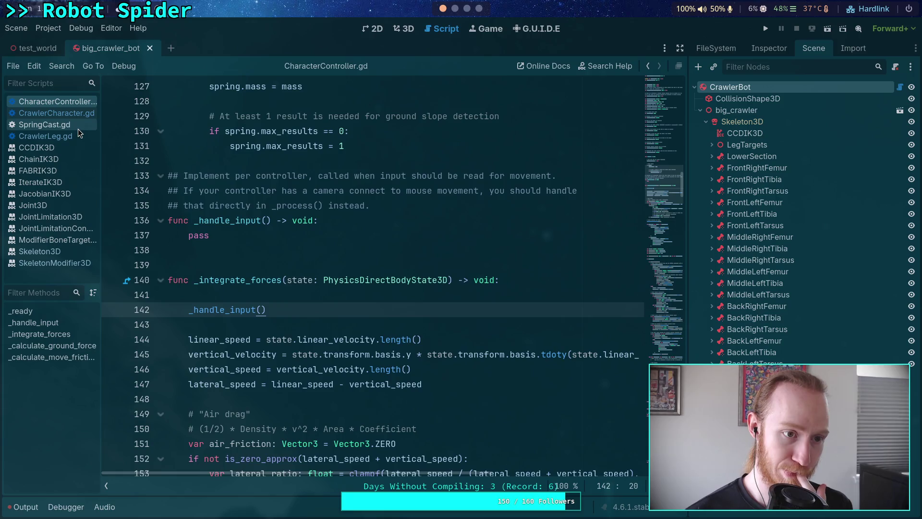
left_click(77, 136)
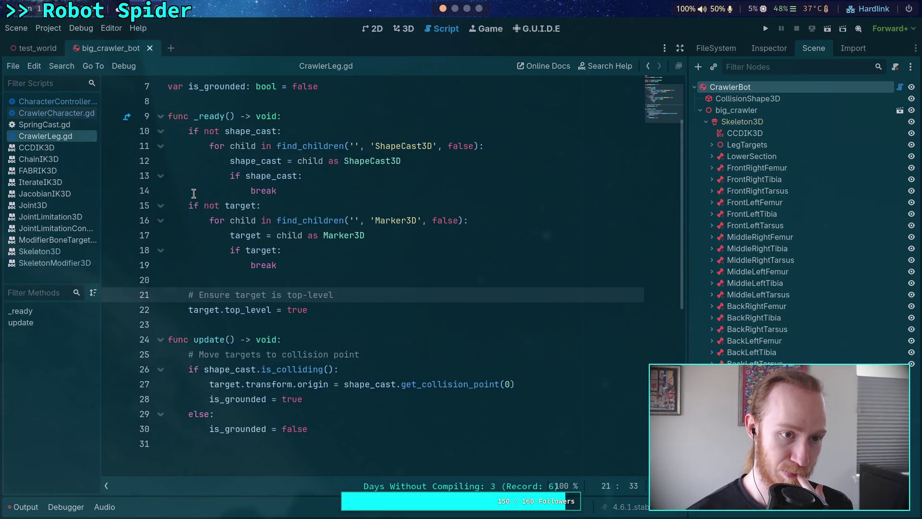
left_click(72, 113)
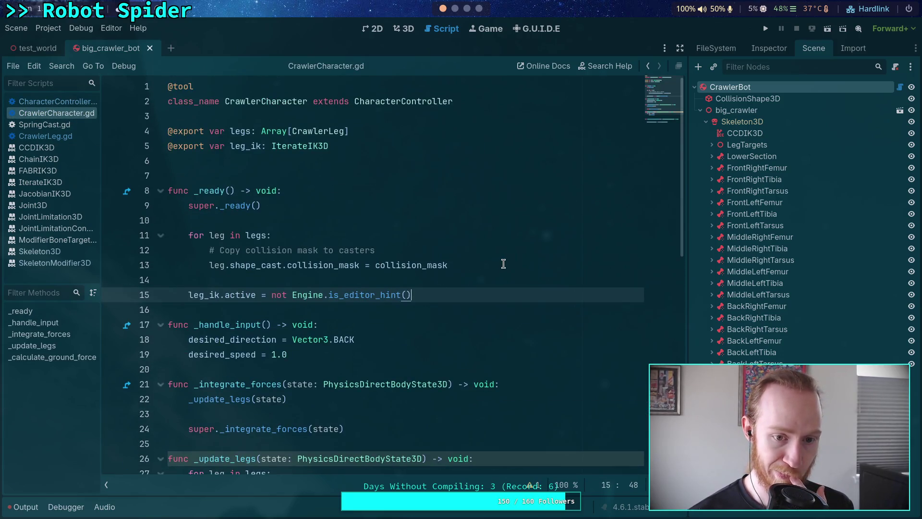
left_click(503, 264)
In _ready, add a '# Fix markers in editor' comment and an 'if Engine.is_editor_hint():' line
key("Return")
key("Return")
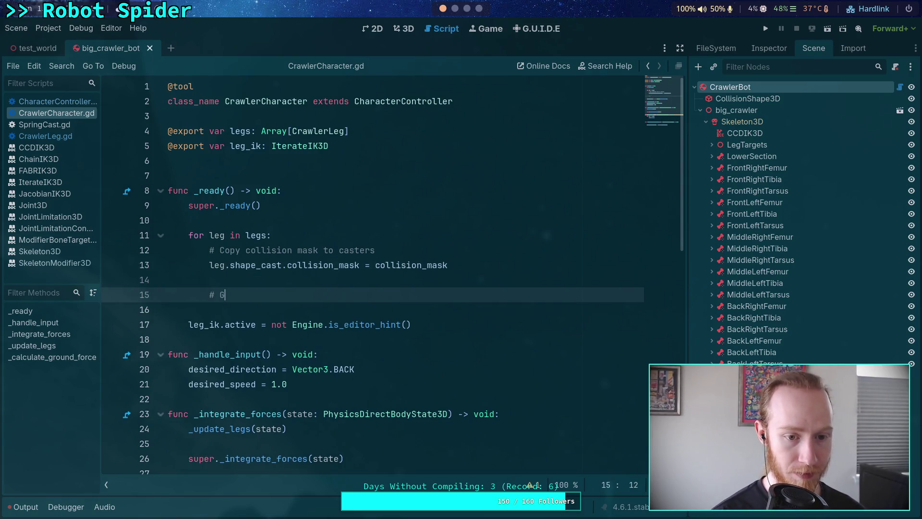
type("ix markers in")
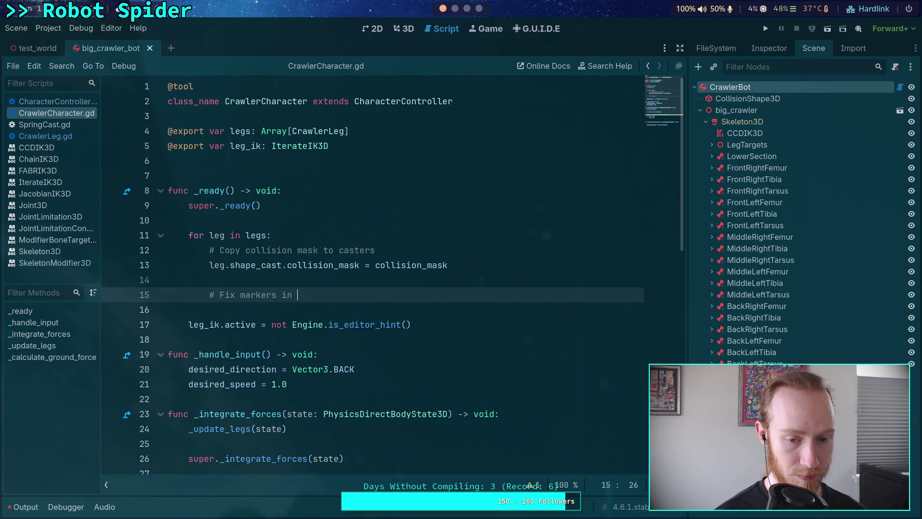
type(" edito")
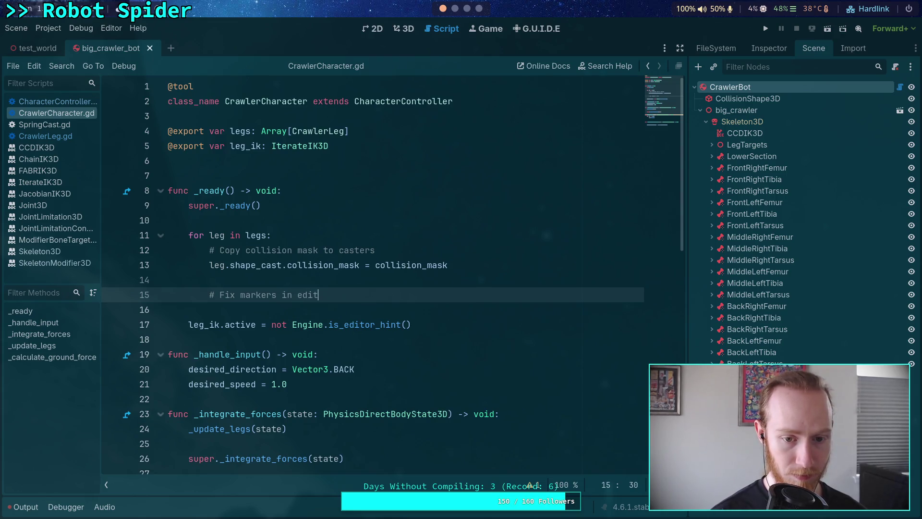
type("r")
key("Return")
type("if")
key("BackSpace")
key("Escape")
type("f N")
key("BackSpace")
type("Engine.is_")
key("Return")
Under it call leg.target.translate(global_position), save, and view the bot in 3D
key("Return")
type("leg.")
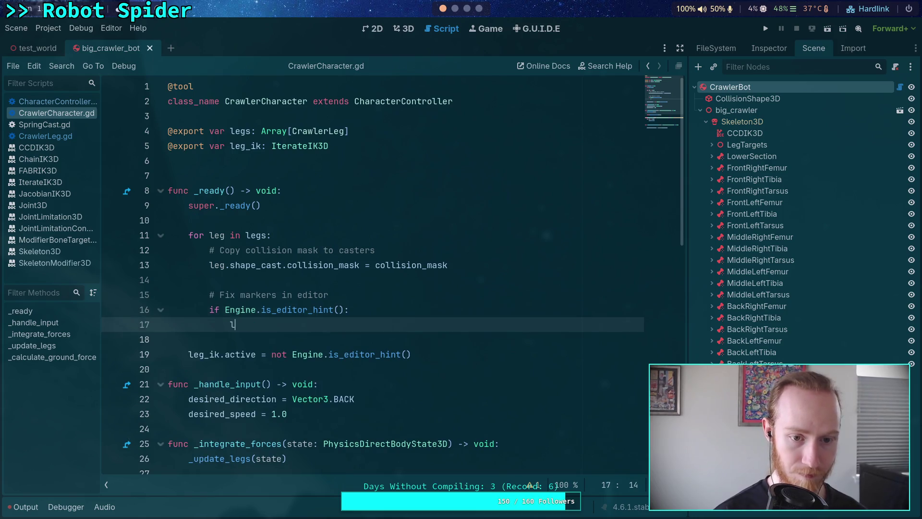
type("t")
key("Return")
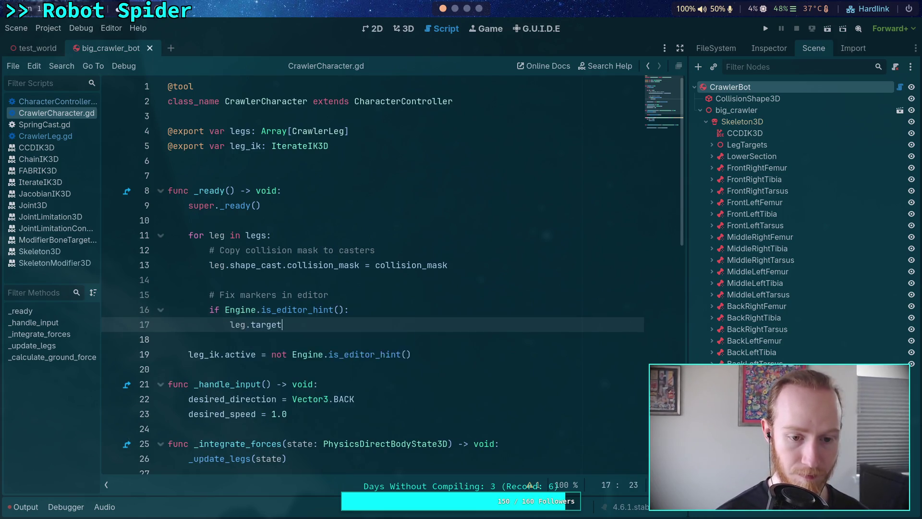
type(".tr")
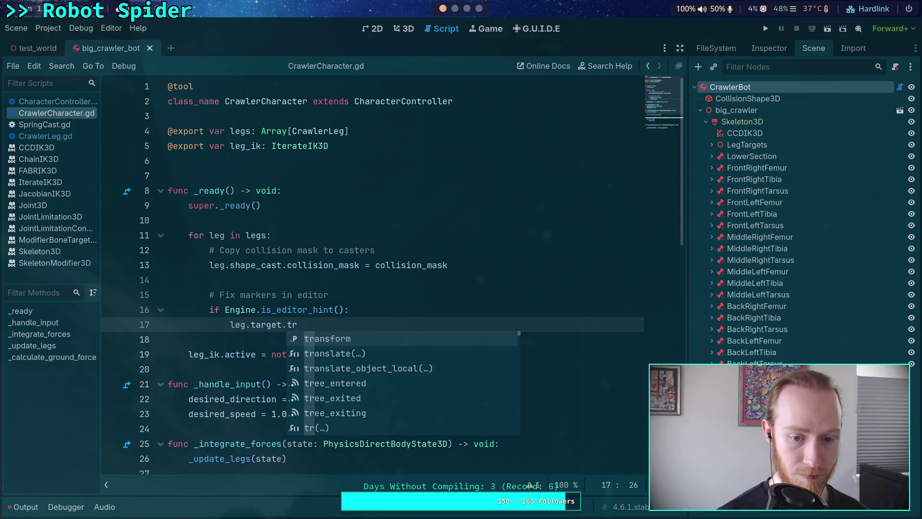
key("Down")
key("Return")
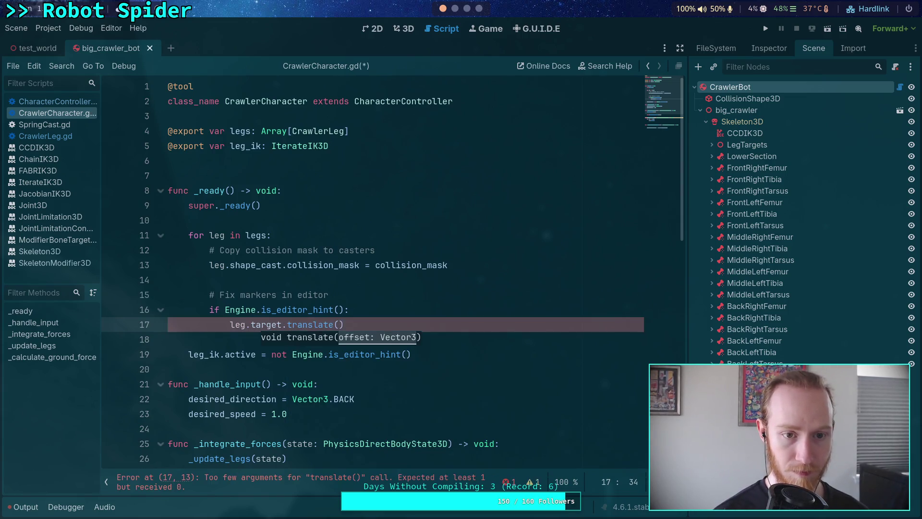
type("global_pos")
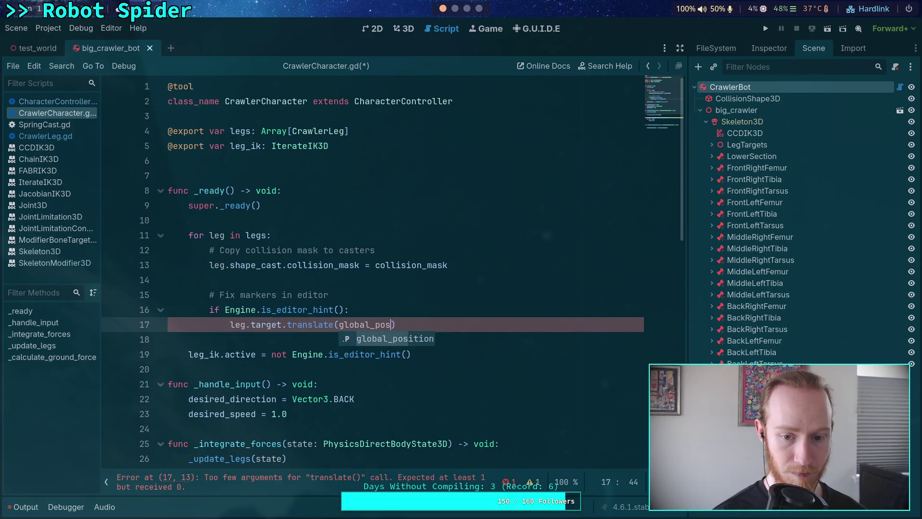
key("Return")
key("ctrl+s")
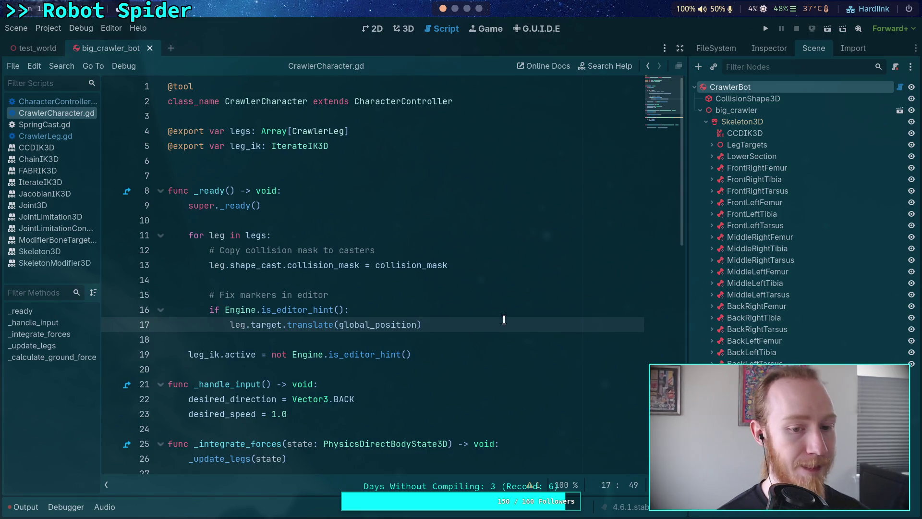
left_click(404, 30)
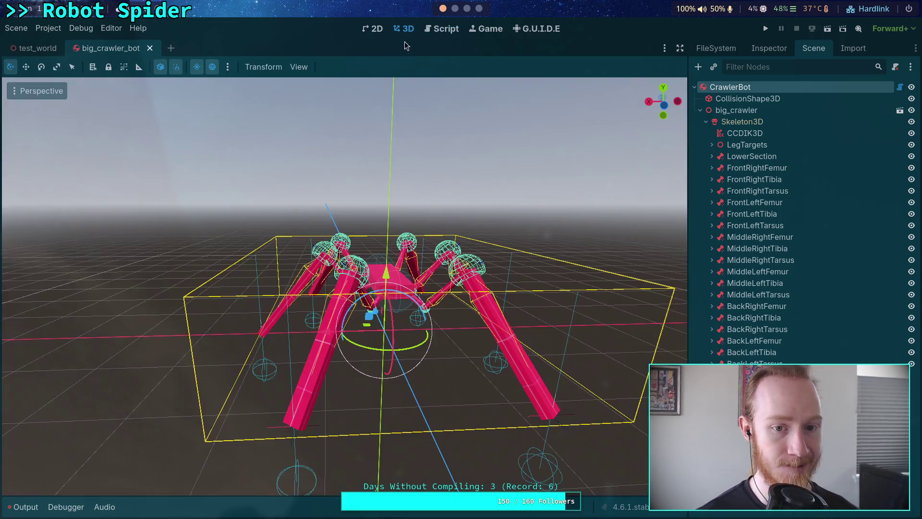
Reload the saved crawler bot scene
left_click(24, 29)
mouse_move(40, 31)
left_click(87, 238)
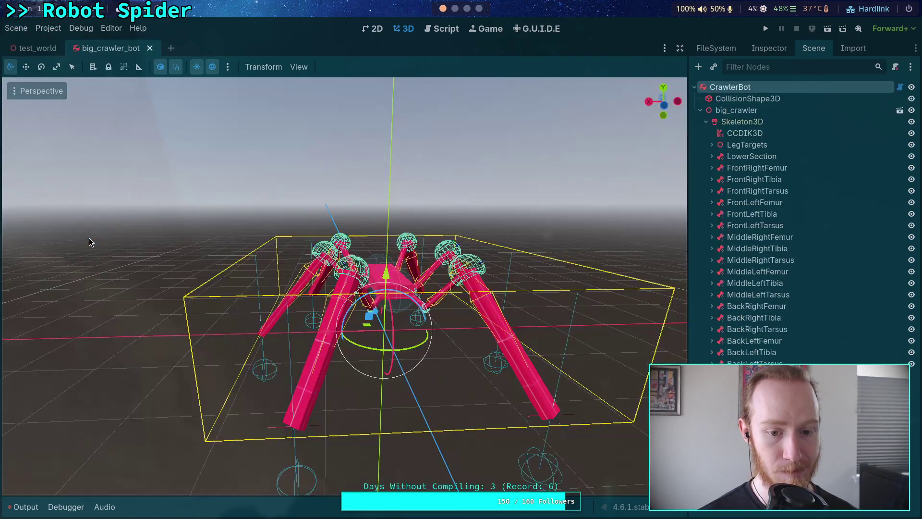
In the test world, frame CrawlerBot and move it to the right
left_click(37, 48)
key("KP_1")
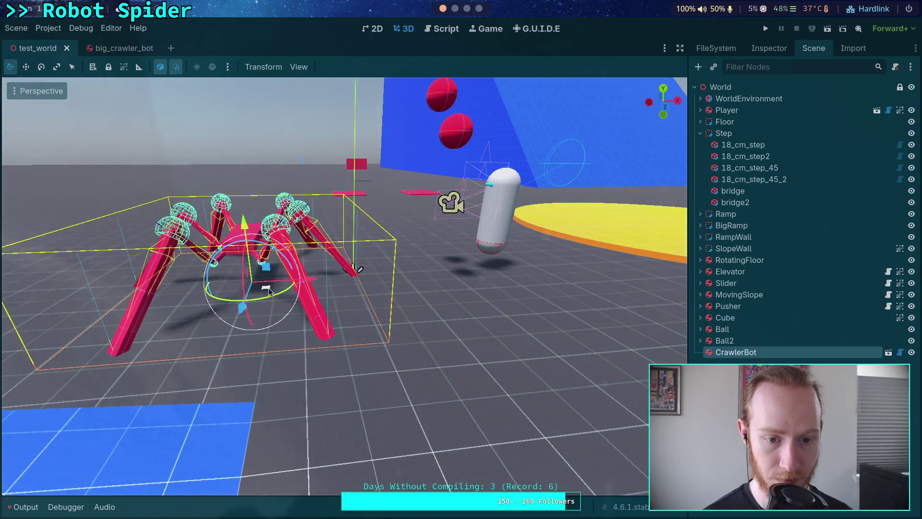
left_click_drag(271, 267, 323, 250)
In CrawlerCharacter.gd, add blank lines after the leg_ik.active statement on line 19
left_click(460, 31)
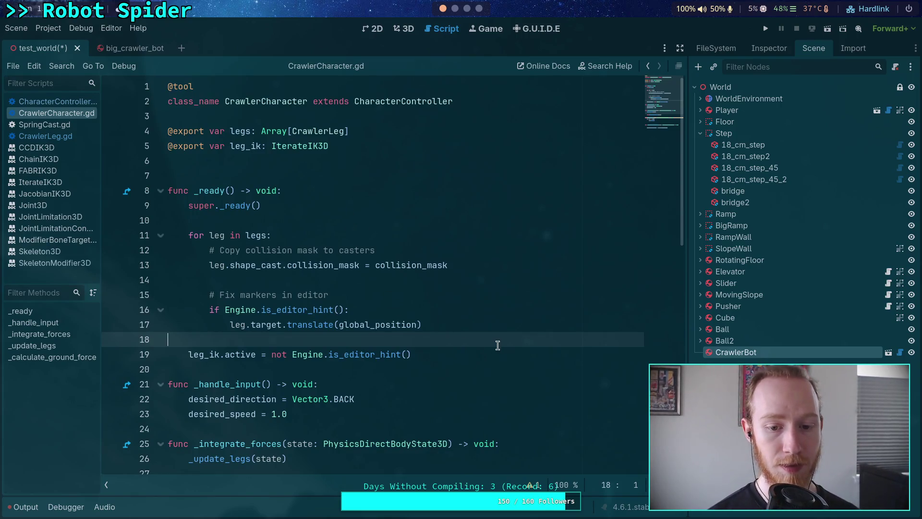
left_click(484, 358)
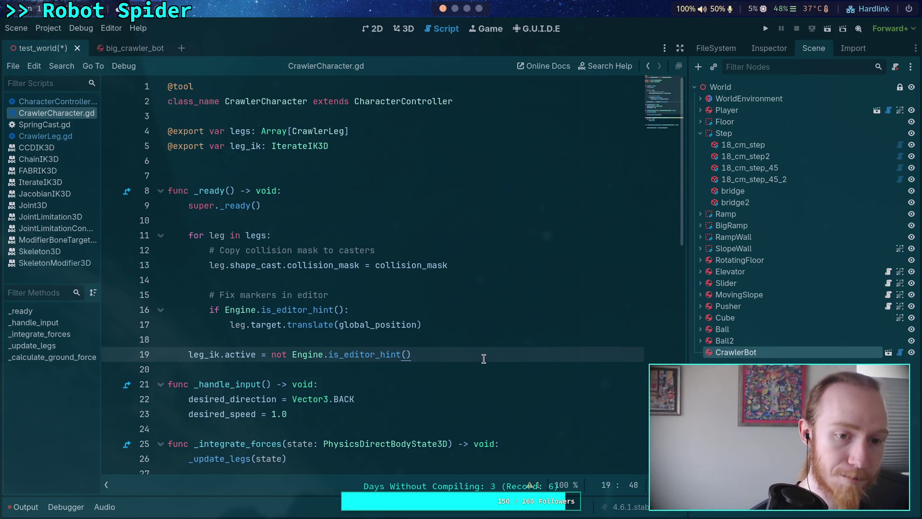
key("Return")
key("BackSpace")
key("Return")
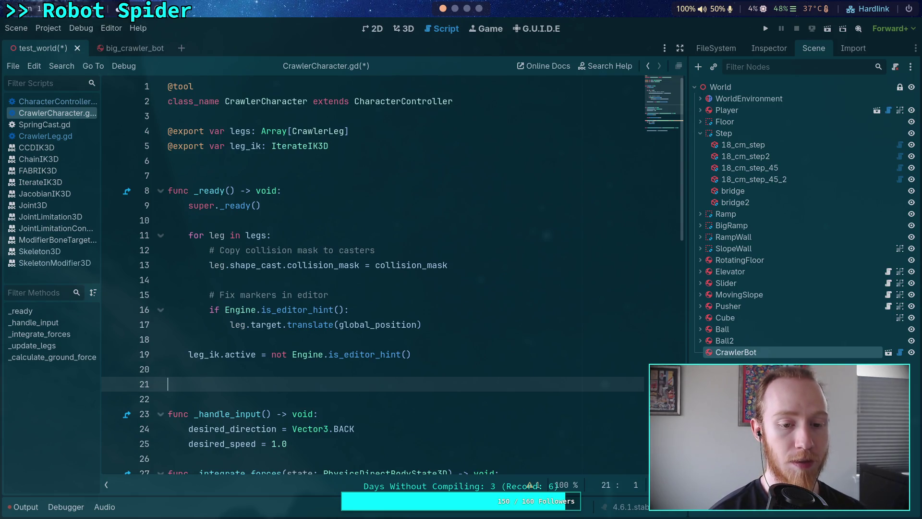
Add 'leg.target.top_level = false' after line 17 of CrawlerCharacter.gd and save the script
left_click(467, 328)
key("Return")
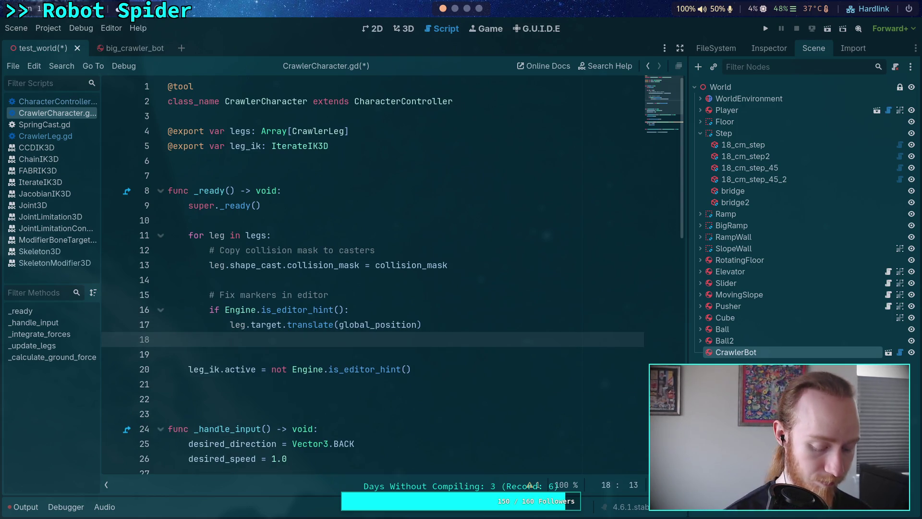
type(".tar")
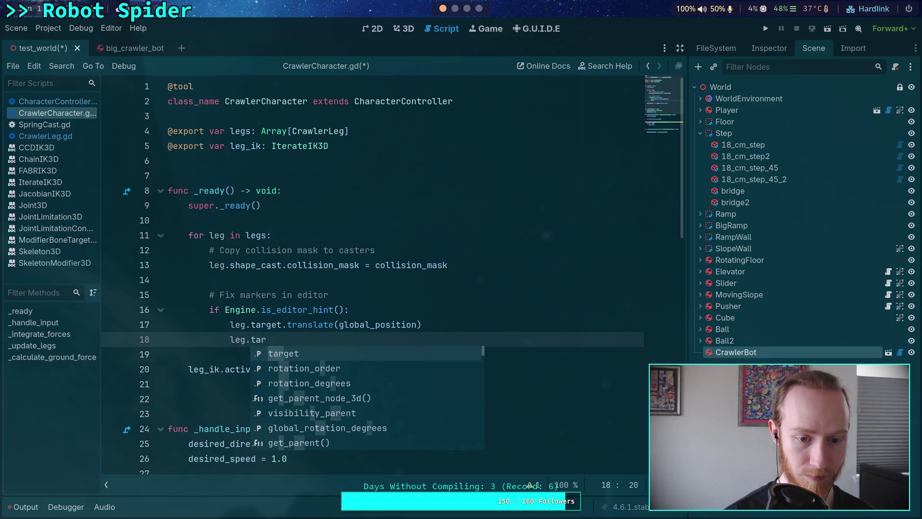
key("Return")
type(".to")
key("Return")
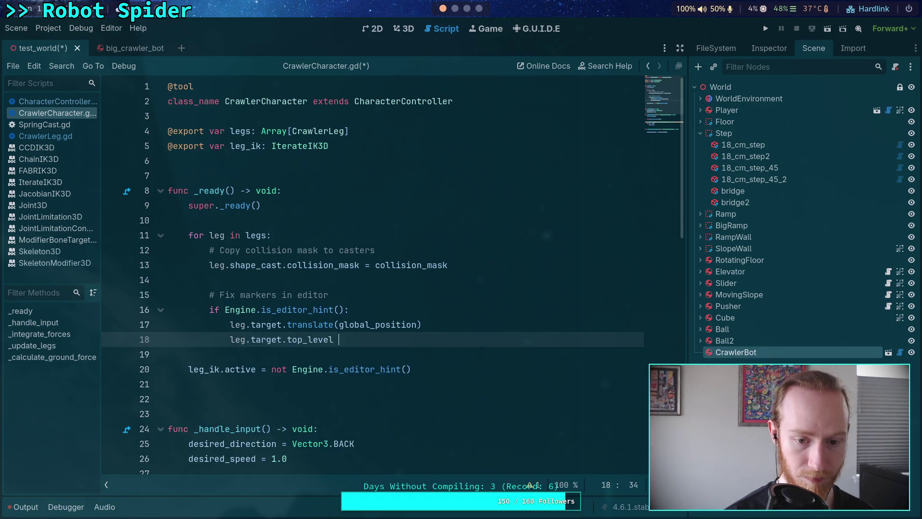
type("e")
key("ctrl+s")
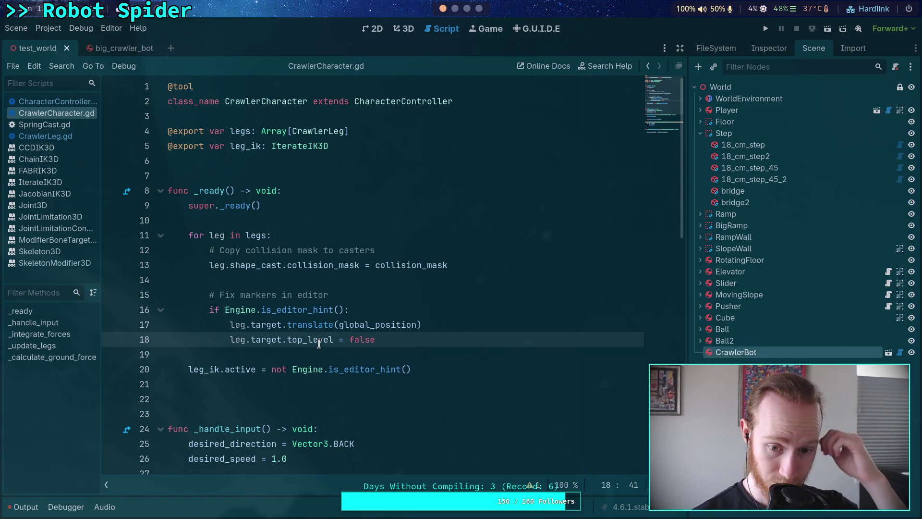
mouse_move(324, 339)
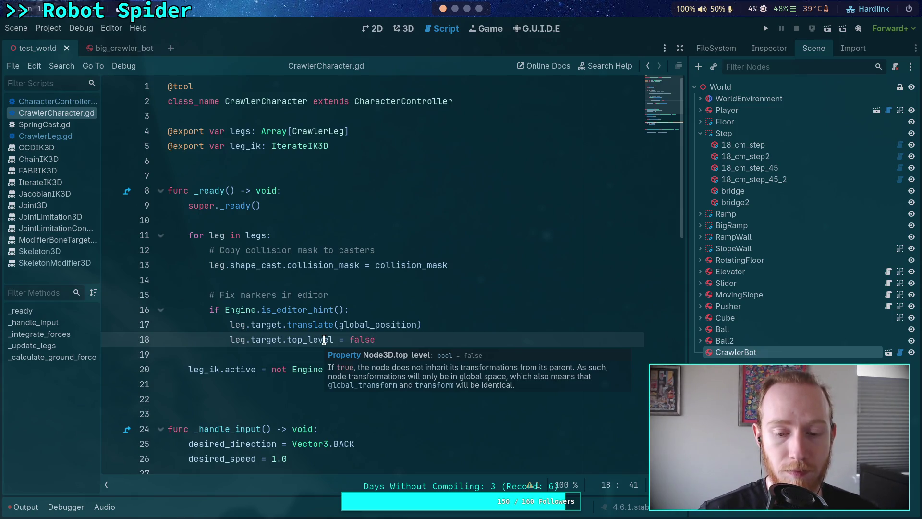
left_click(403, 29)
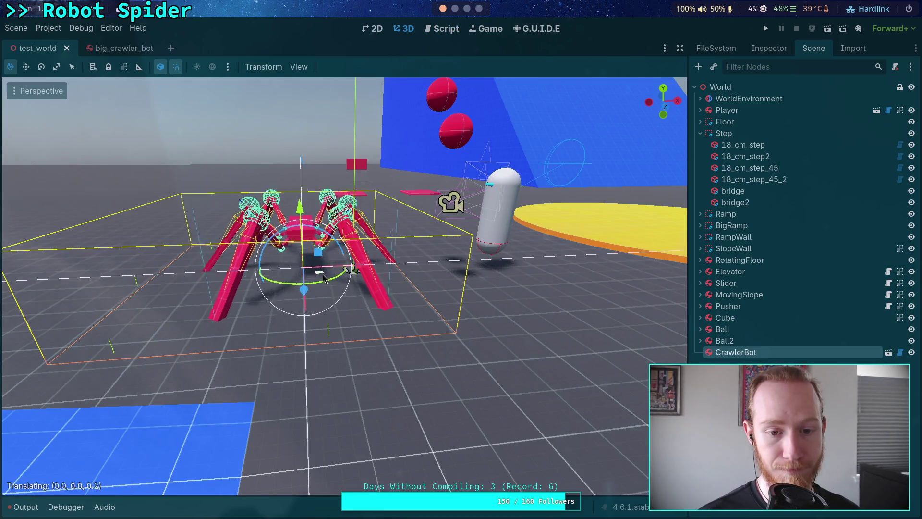
Reload test_world from disk without saving, then drag the spider to test its legs
left_click(16, 28)
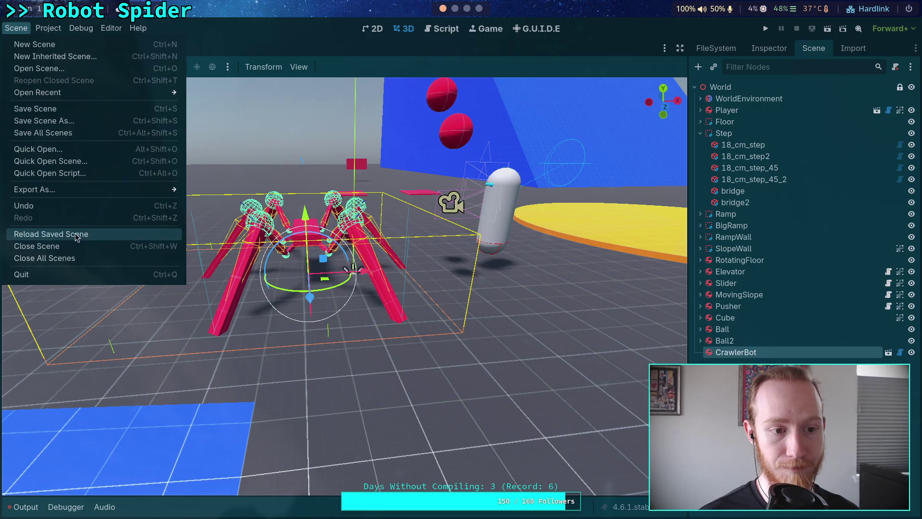
left_click(38, 232)
left_click(392, 307)
mouse_move(324, 276)
left_mouse_down()
mouse_move(304, 271)
mouse_move(254, 286)
mouse_move(289, 293)
mouse_move(327, 273)
left_mouse_up()
Reload the big_crawler_bot scene from disk, test-move the CrawlerBot, and undo the move
left_click(150, 43)
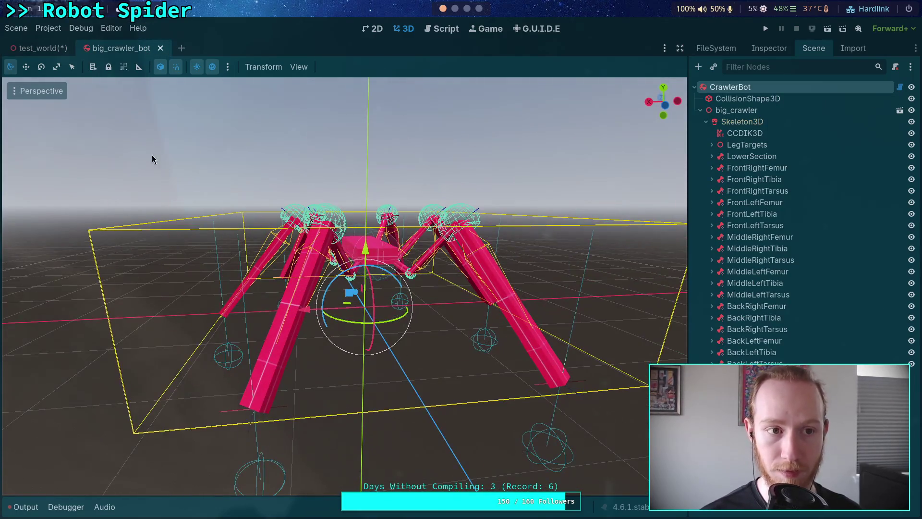
left_click(16, 27)
left_click(85, 231)
left_click_drag(367, 331, 298, 312)
key("ctrl+z")
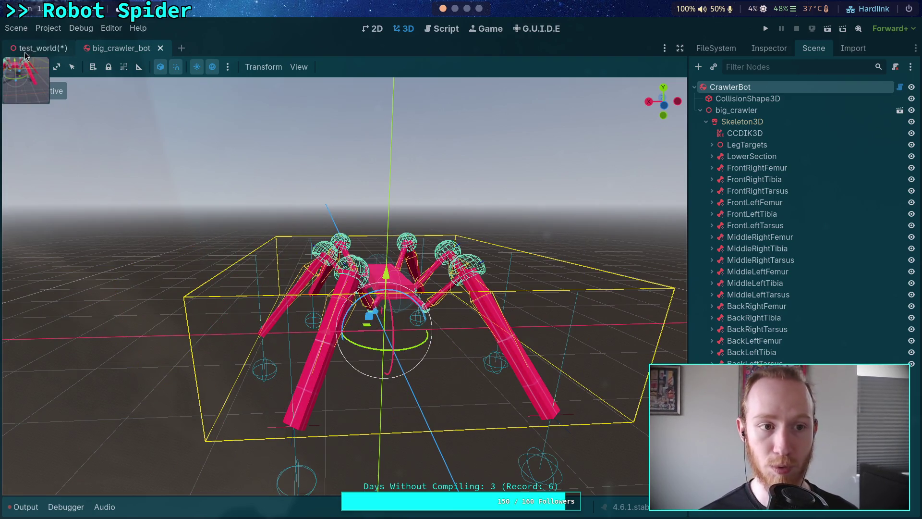
Frame the CrawlerBot in test_world and nudge the spider to check the leg markers
left_click(38, 48)
key("f")
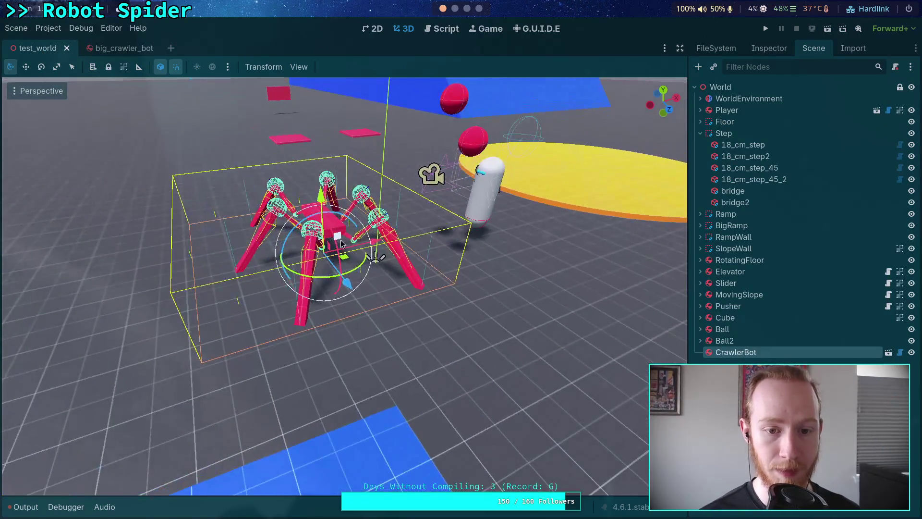
left_click_drag(351, 261, 340, 241)
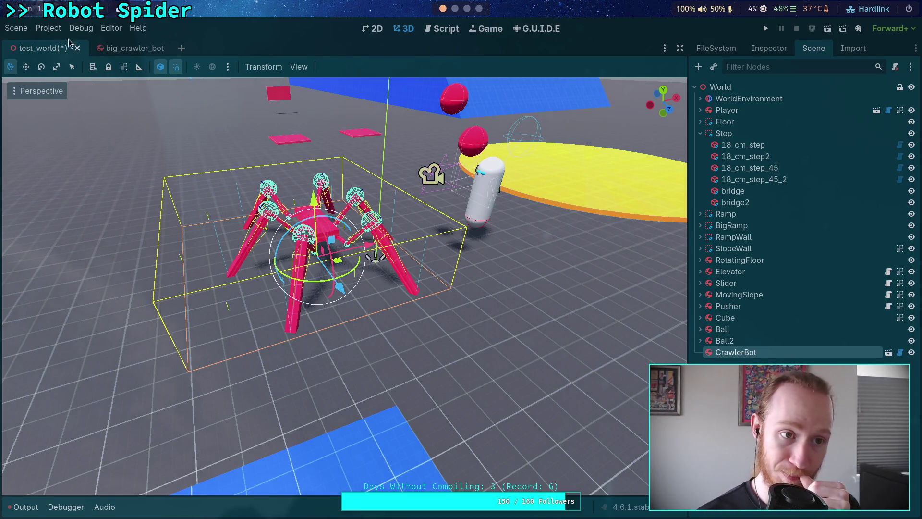
left_click_drag(347, 267, 269, 255)
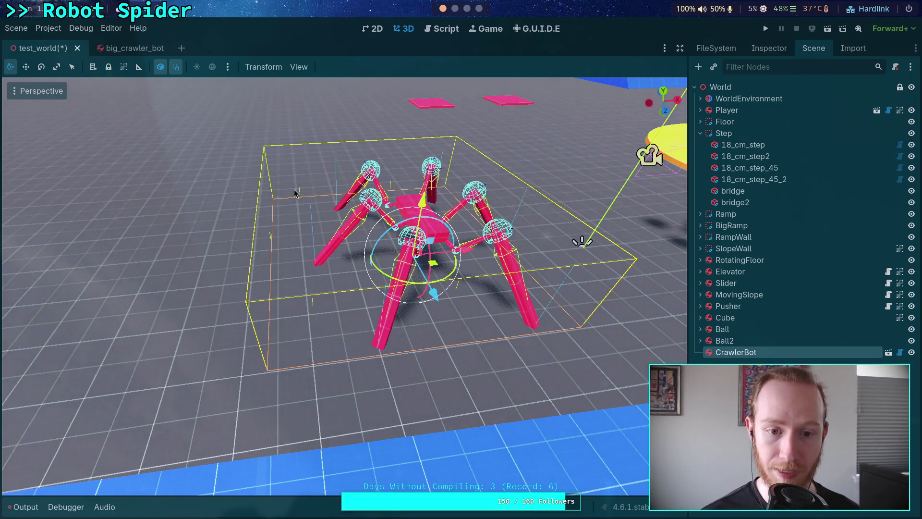
left_click(123, 48)
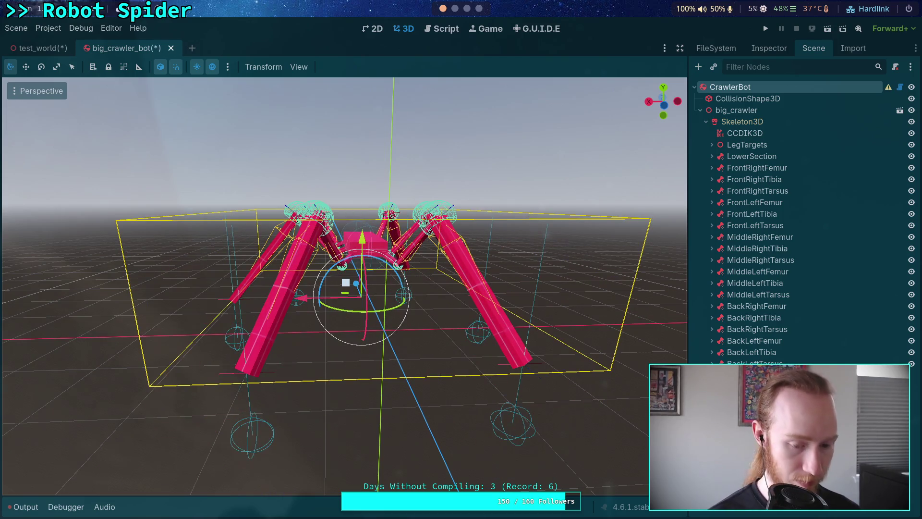
left_click(43, 48)
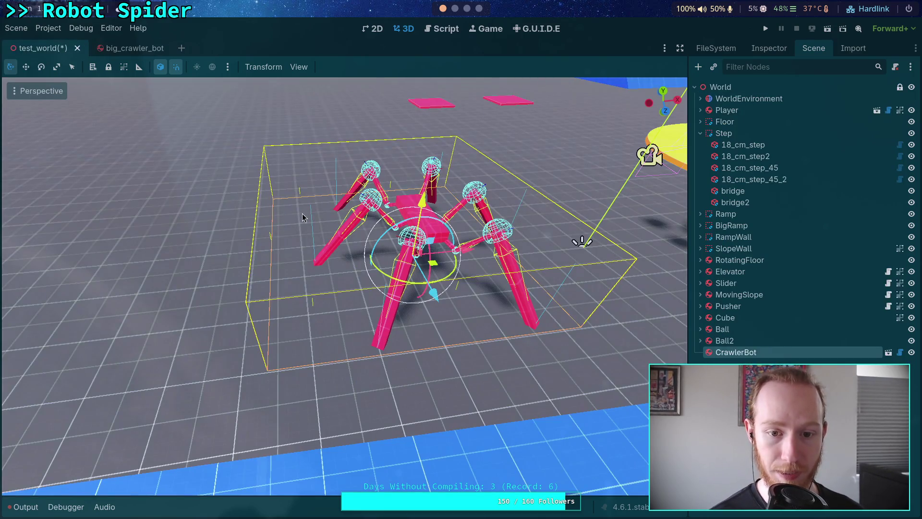
Save test_world and reload it from its saved file
left_click(16, 29)
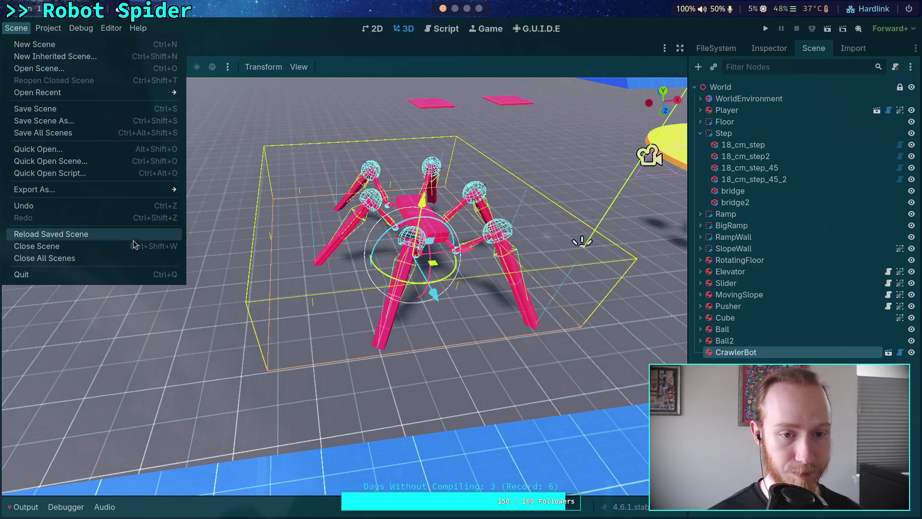
left_click(403, 275)
key("ctrl+s")
left_click(16, 28)
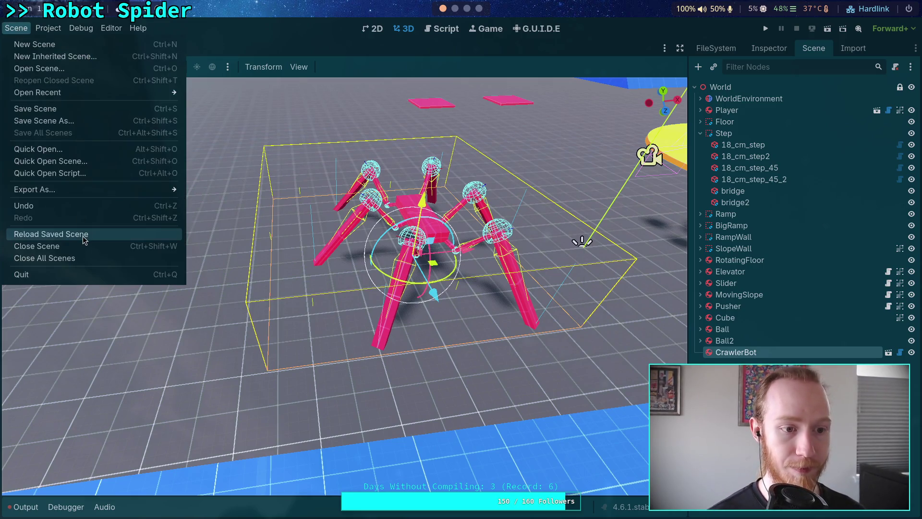
left_click(84, 236)
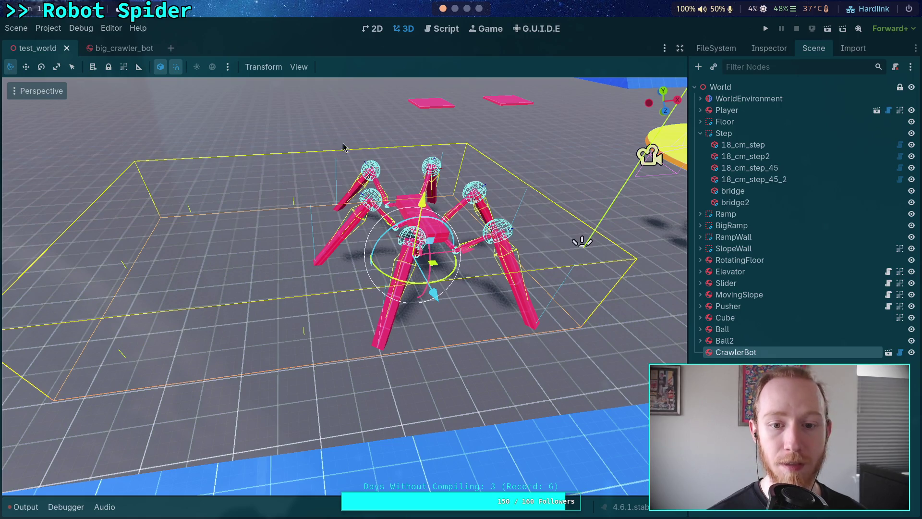
Change line 16's condition to 'if Engine.is_editor_hint() and leg.target.top_level:' in CrawlerCharacter.gd
left_click(443, 30)
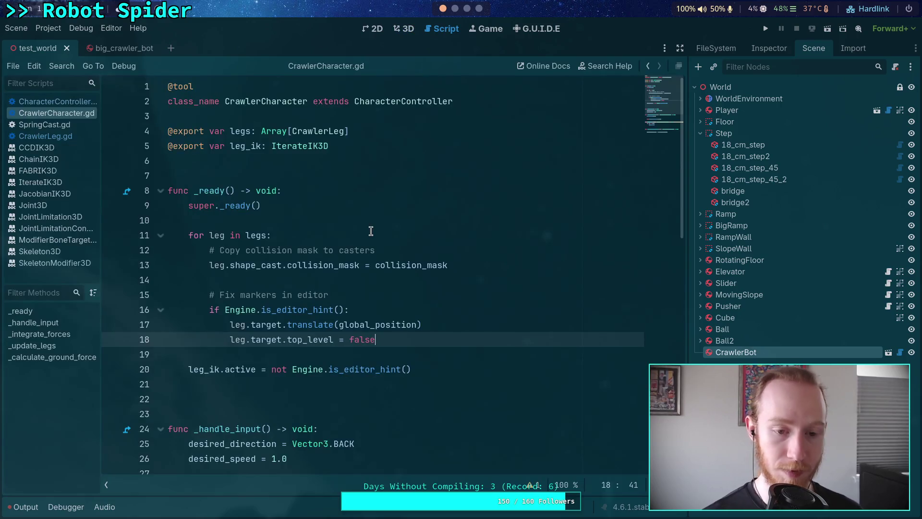
left_click(349, 310)
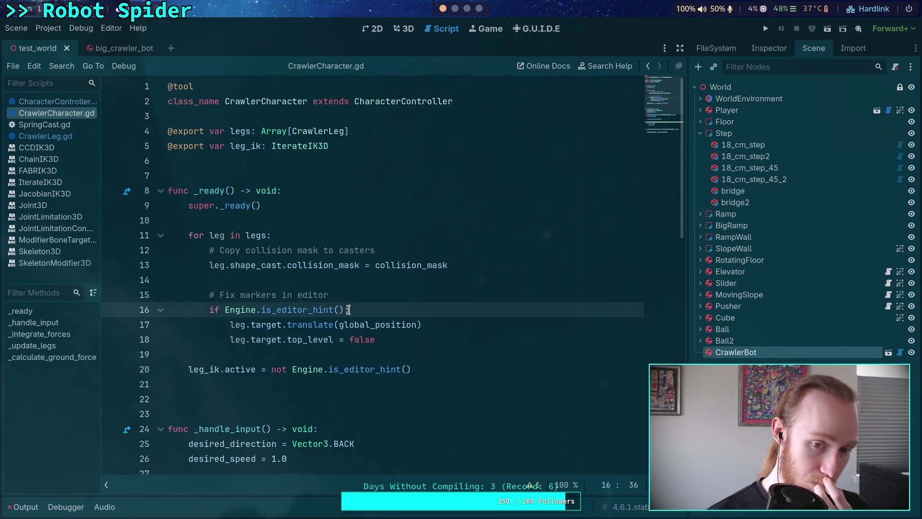
key("Left")
type("and log")
key("BackSpace")
key("BackSpace")
type("eg.")
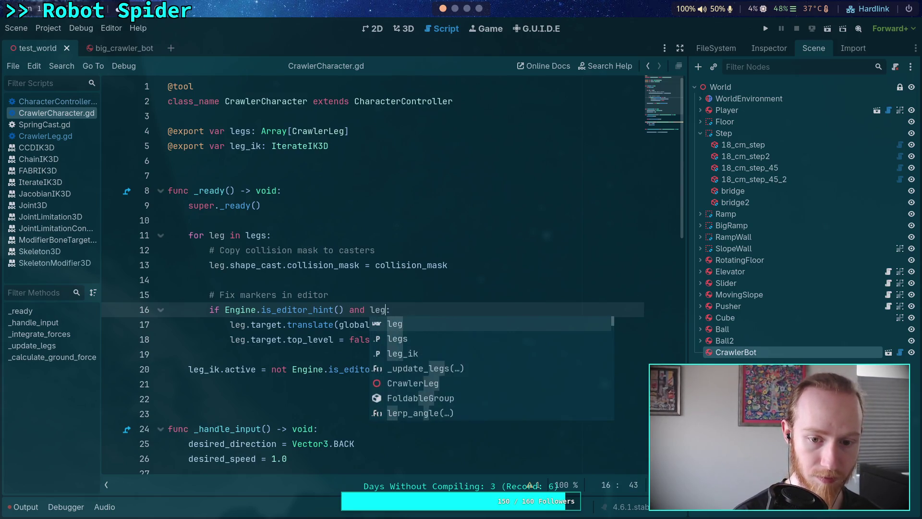
type("target.t")
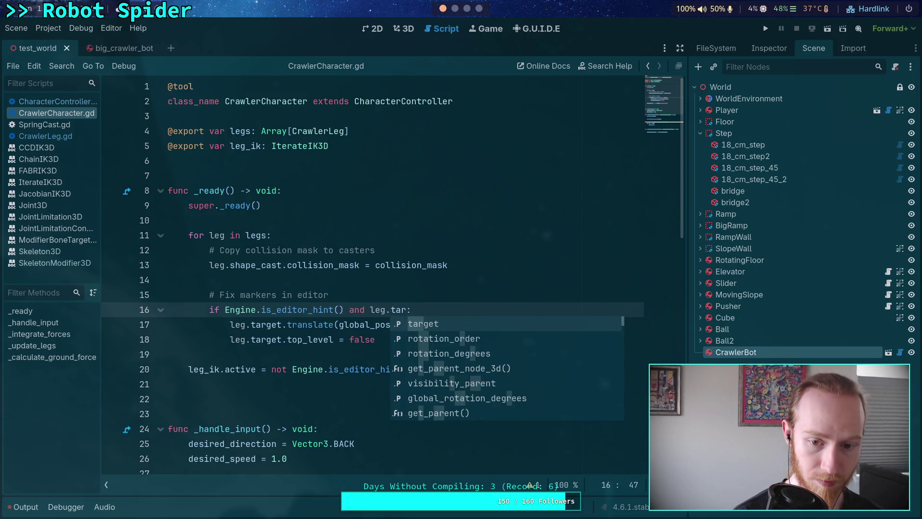
key("Return")
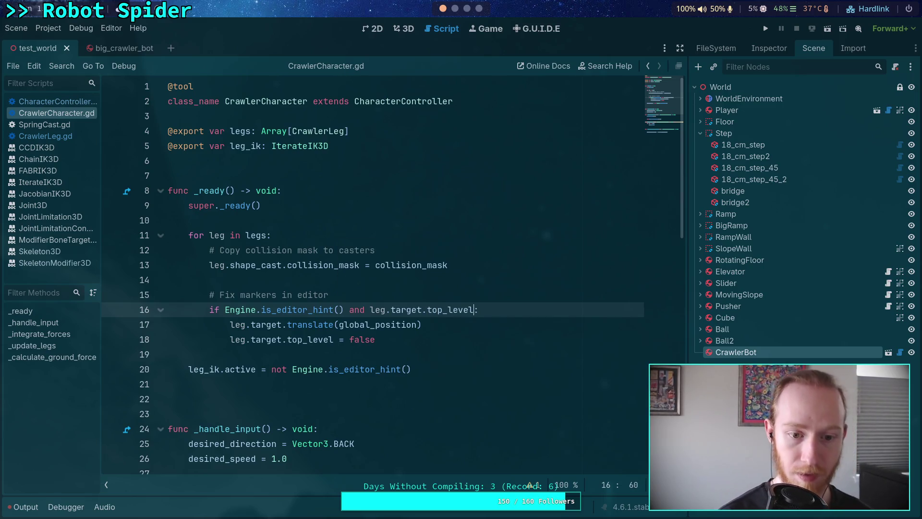
left_click(407, 30)
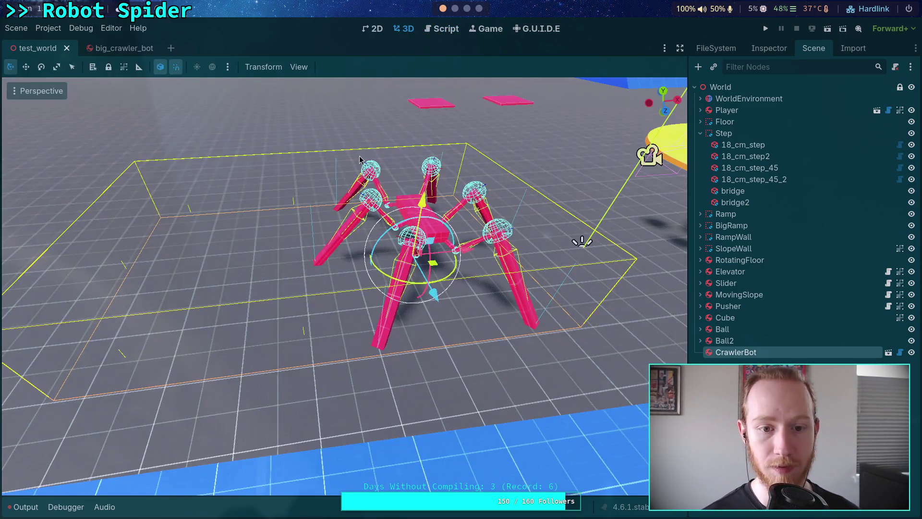
Reload test_world from disk, test-move the spider, and reload again discarding the changes
left_click(16, 27)
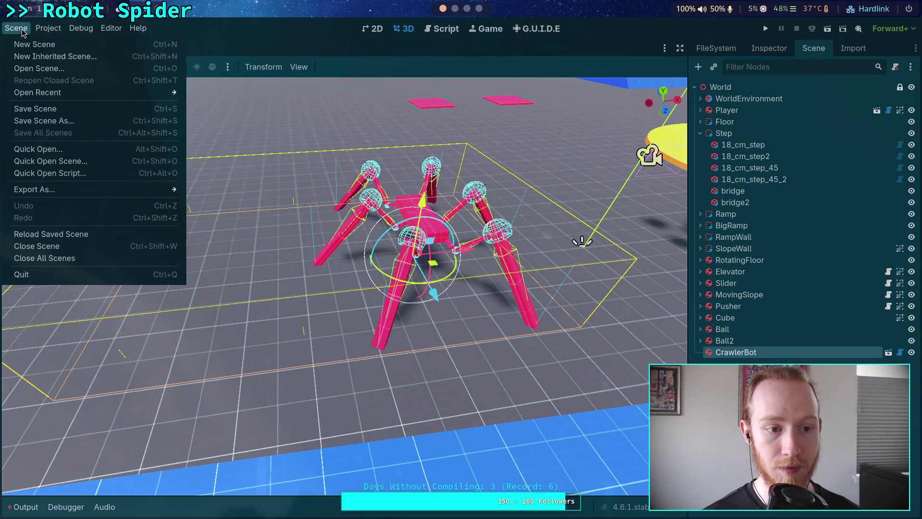
left_click(88, 237)
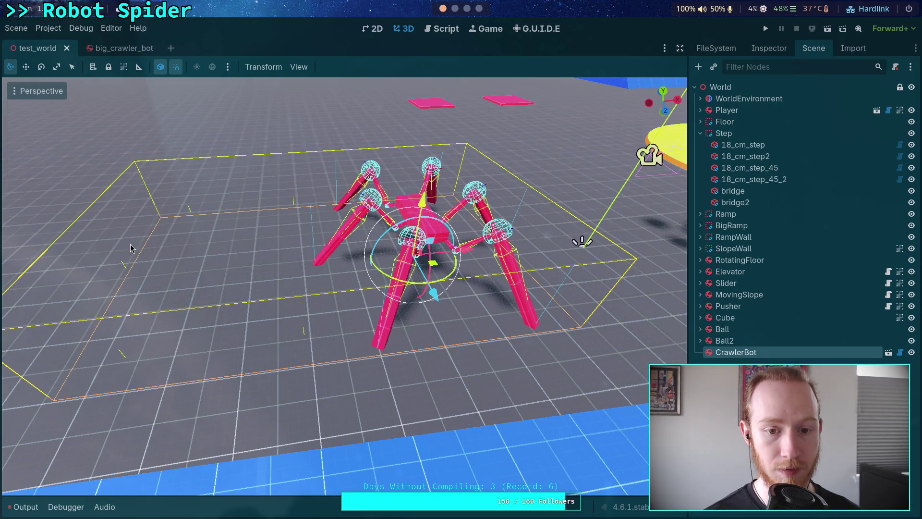
left_click_drag(427, 250, 385, 219)
left_click(16, 28)
left_click(96, 235)
left_click(380, 294)
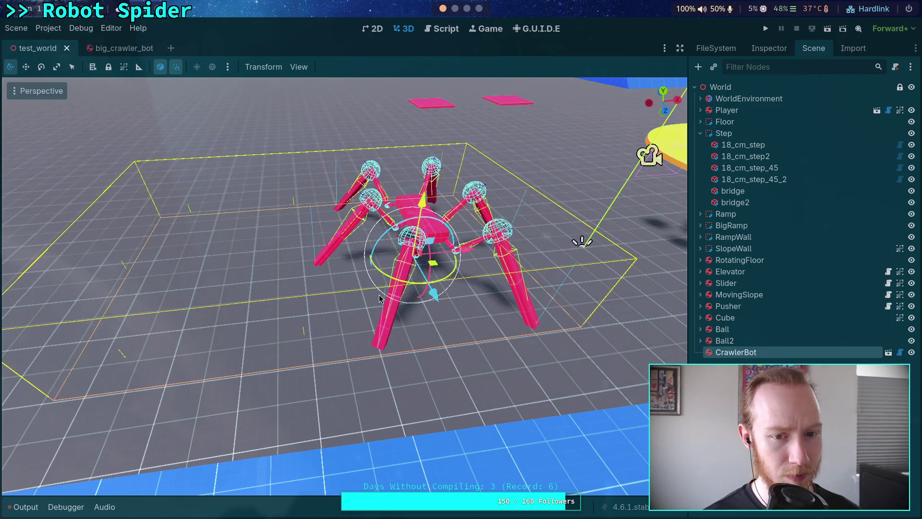
Check big_crawler_bot in 3D, then return to test_world and open CrawlerCharacter.gd
left_click(441, 28)
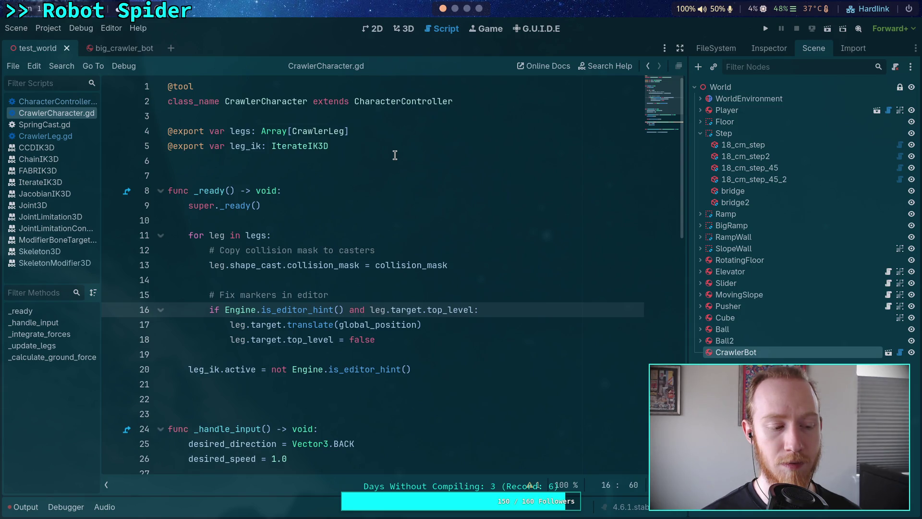
left_click(115, 49)
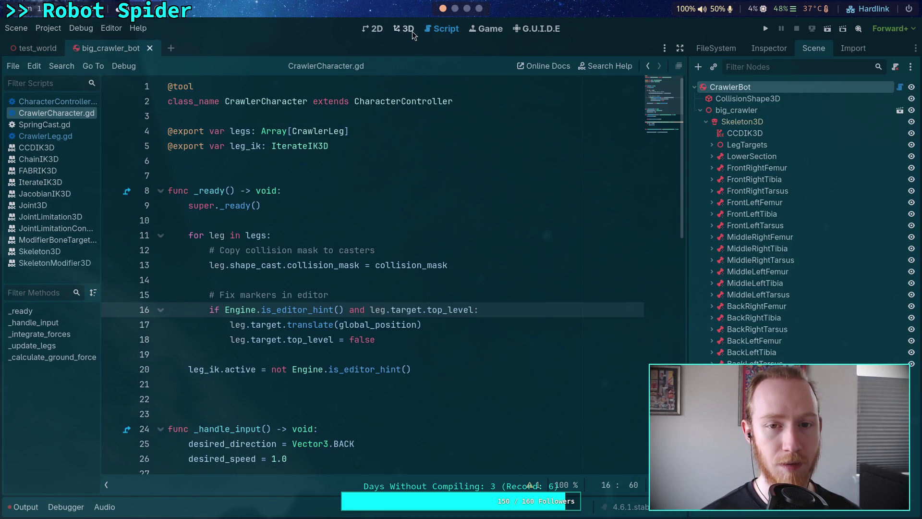
left_click(405, 33)
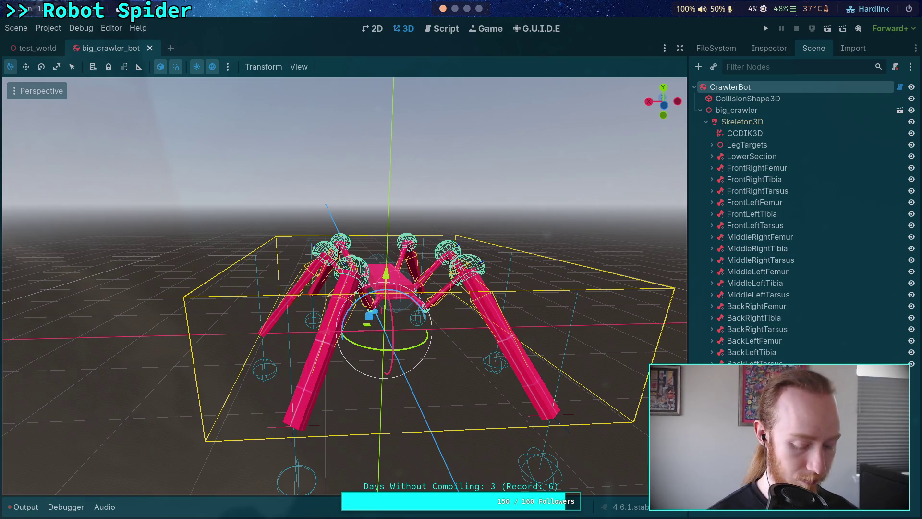
left_click(37, 48)
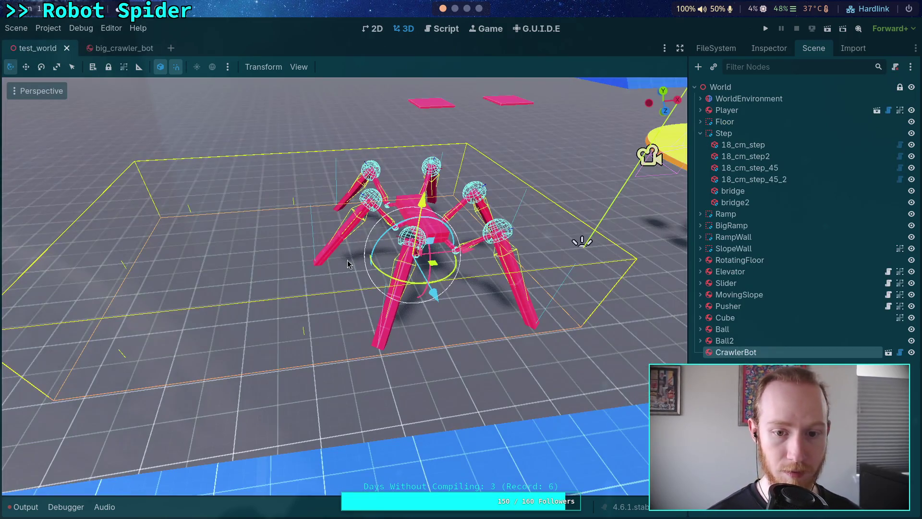
scroll(349, 262, "down", 2)
key("ctrl+F3")
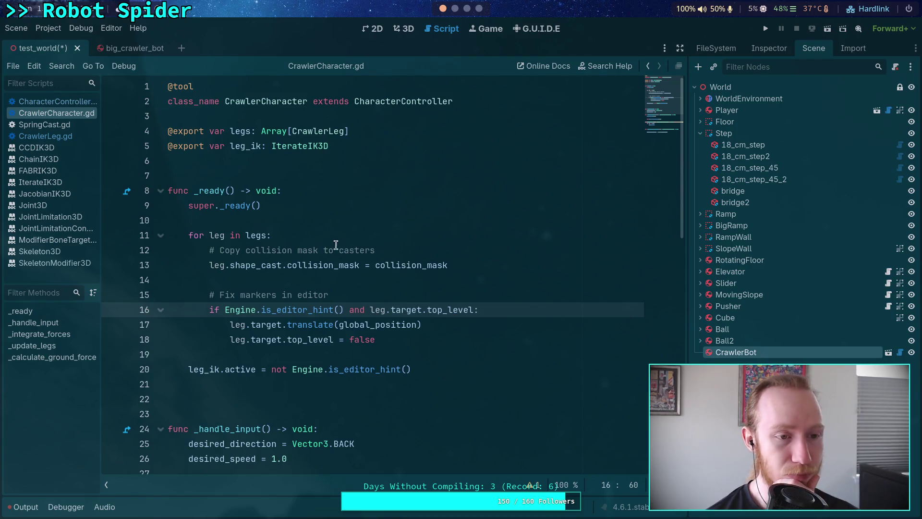
In CrawlerLeg.gd, set target.top_level = not Engine.is_editor_hint() under an 'in-game' comment and save
left_click(70, 137)
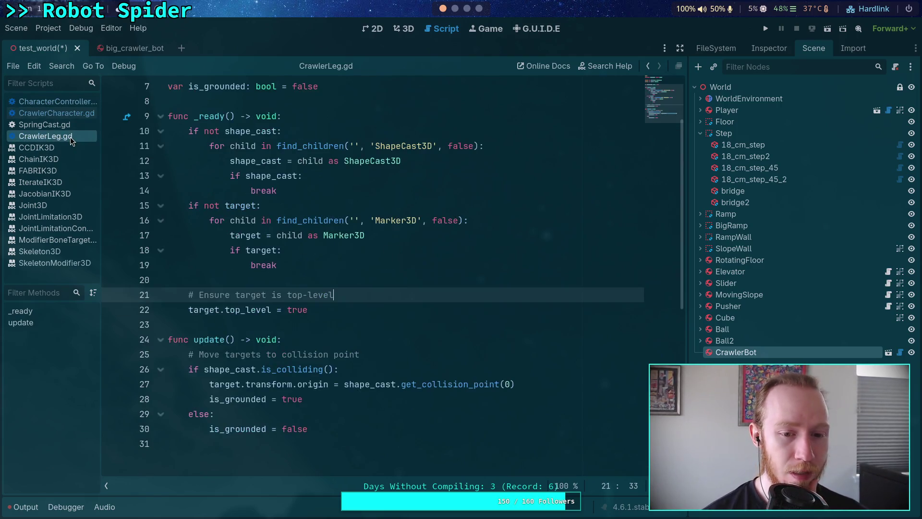
left_click(323, 313)
left_click(359, 296)
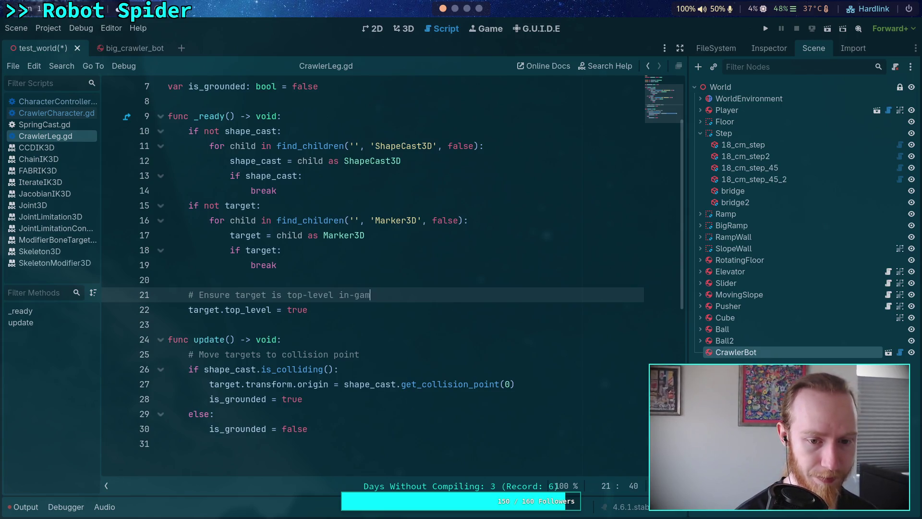
left_click(307, 310)
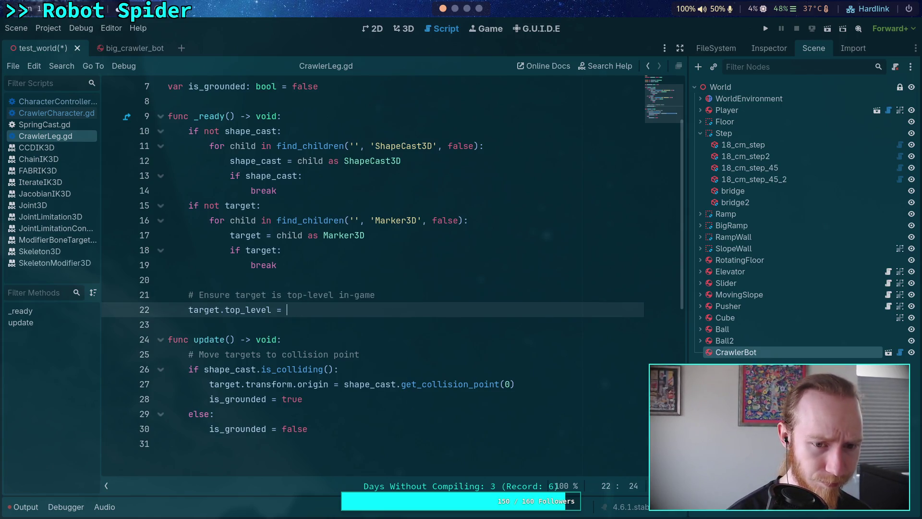
type("not ")
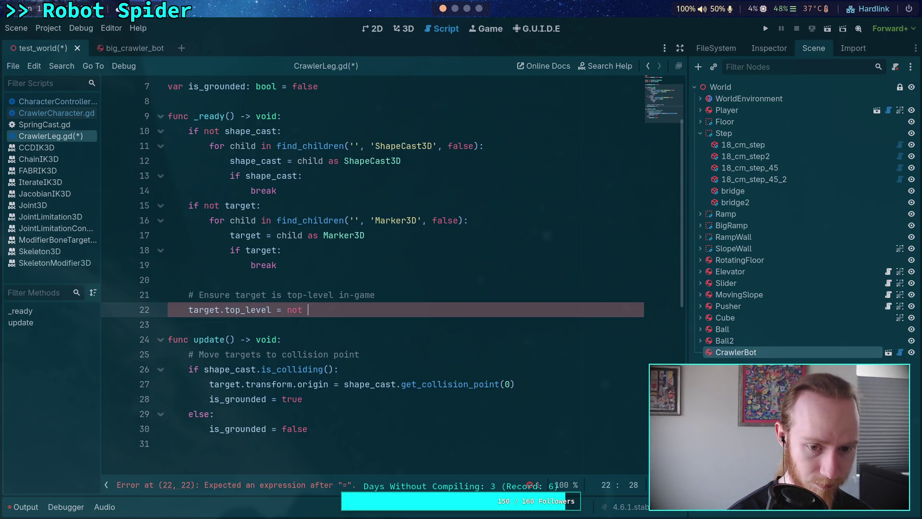
type("Engine")
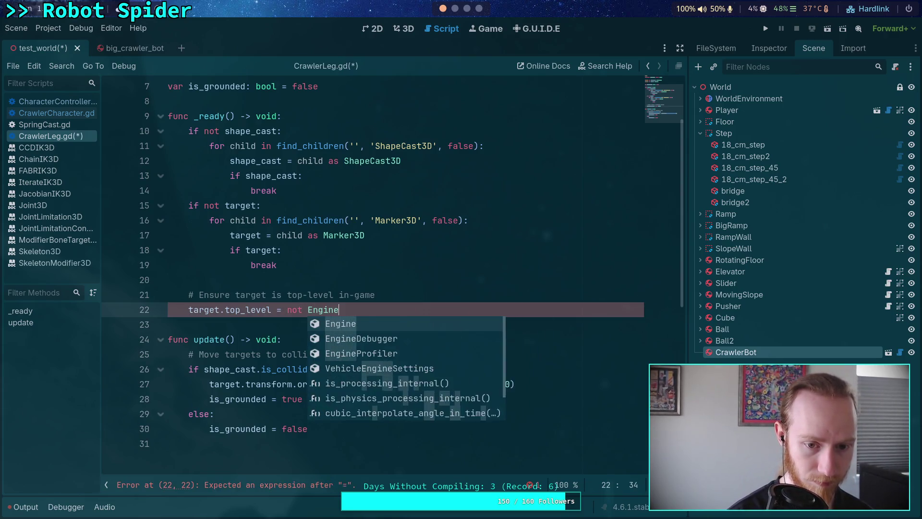
type(".is")
key("Return")
key("ctrl+s")
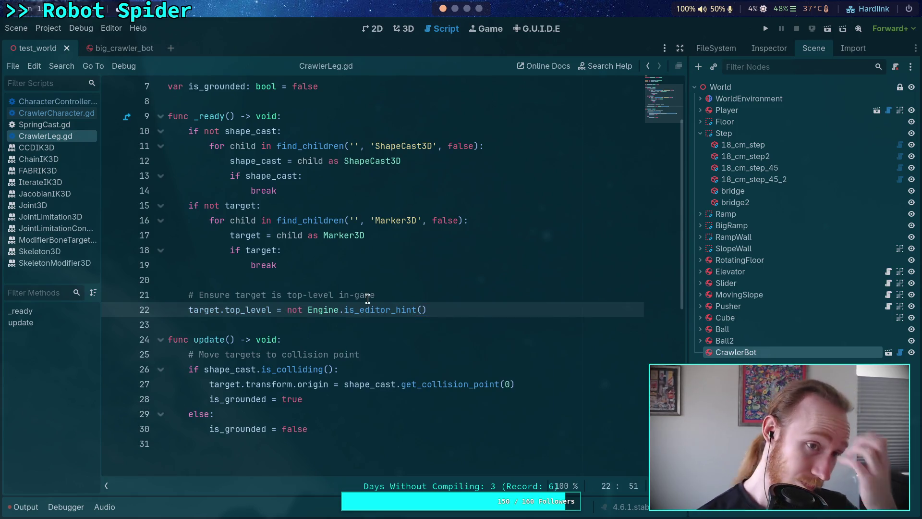
left_click(409, 29)
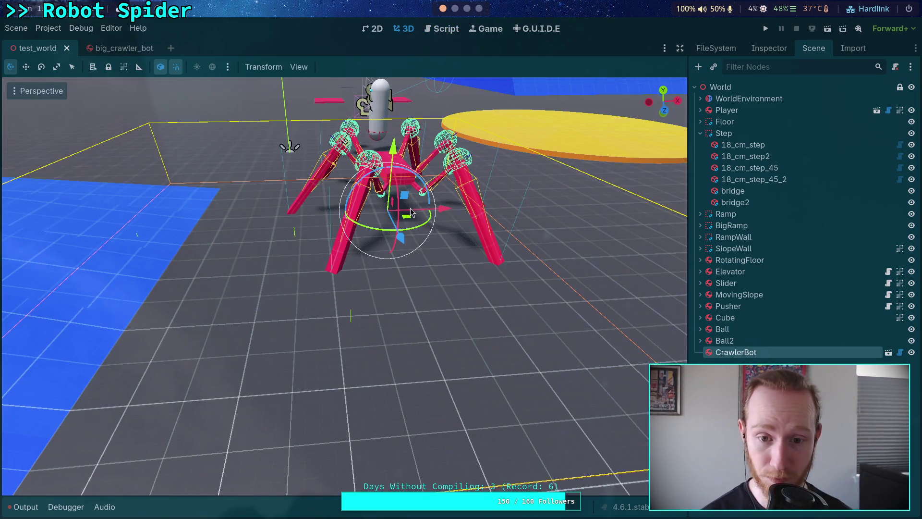
Save test_world and reload it from its saved file
scroll(344, 286, "down", 5)
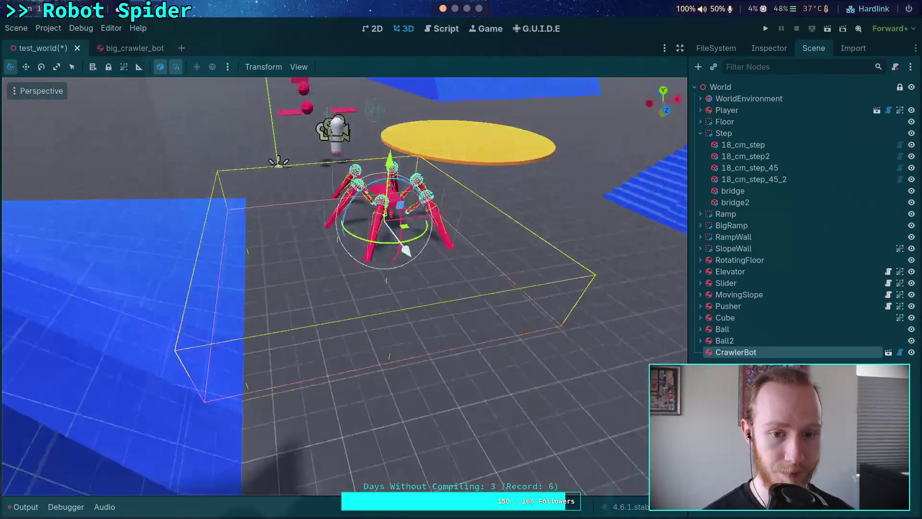
key("ctrl+s")
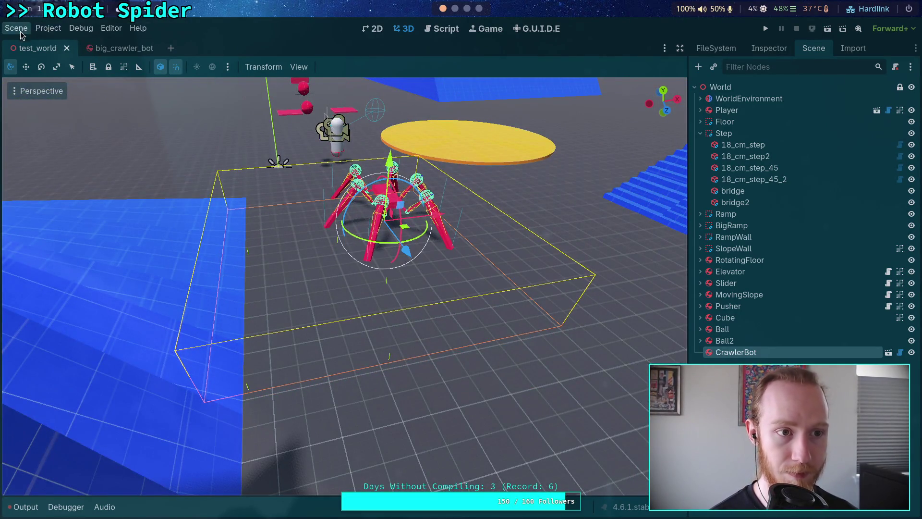
left_click(16, 27)
left_click(53, 231)
scroll(323, 288, "up", 2)
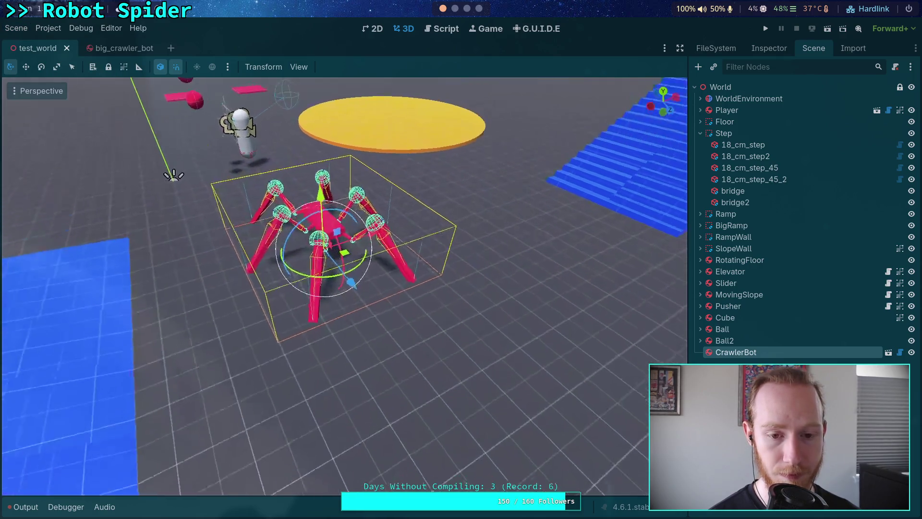
key("ctrl+s")
Reload the big_crawler_bot scene from its saved file and save it
left_click(112, 48)
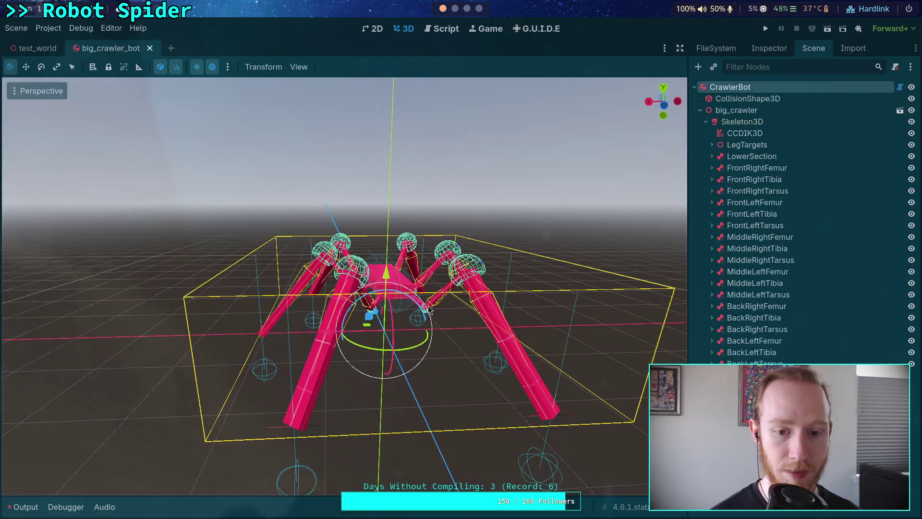
left_click(16, 28)
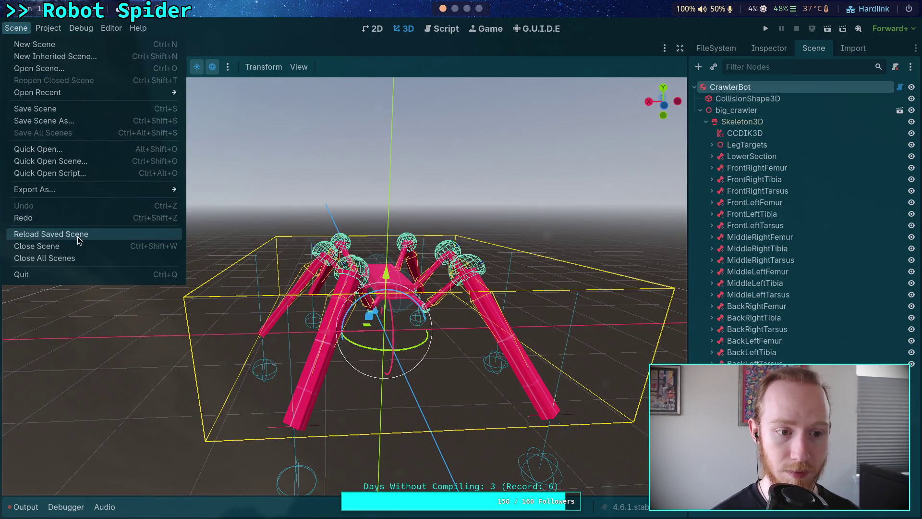
left_click(77, 235)
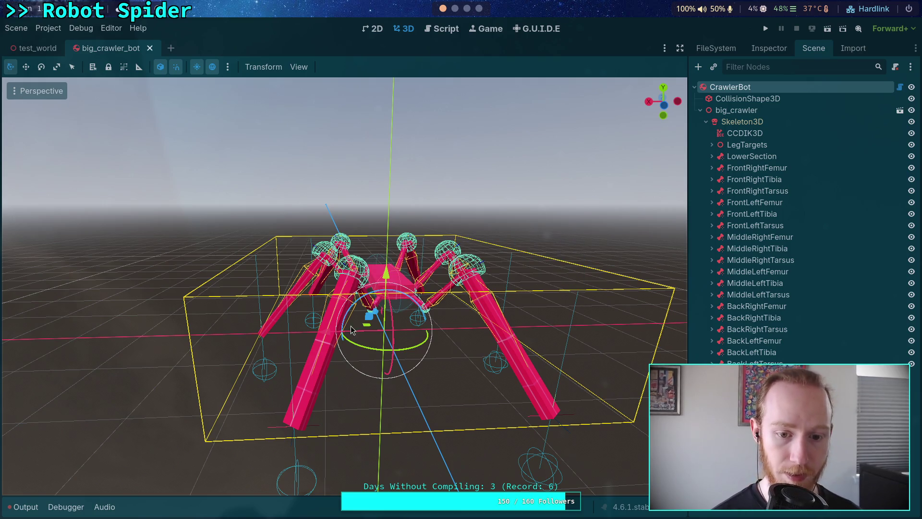
left_click(16, 28)
left_click(67, 235)
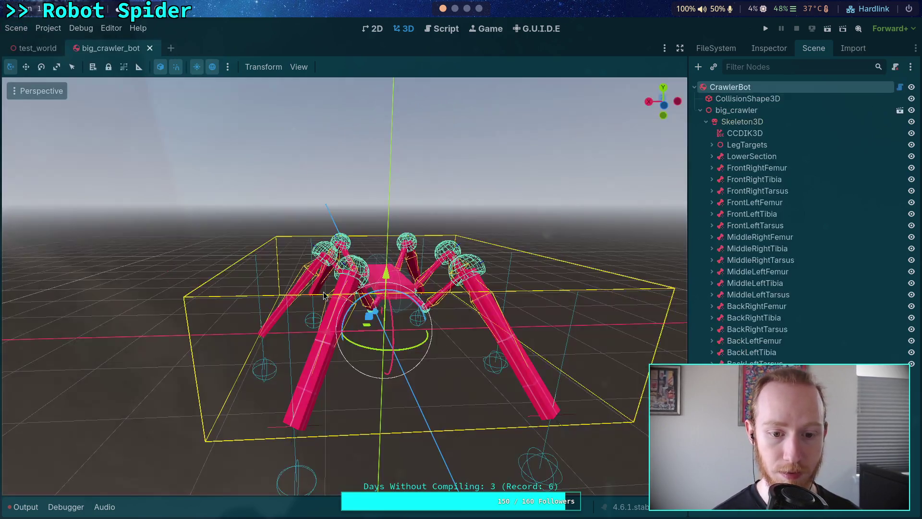
key("ctrl+s")
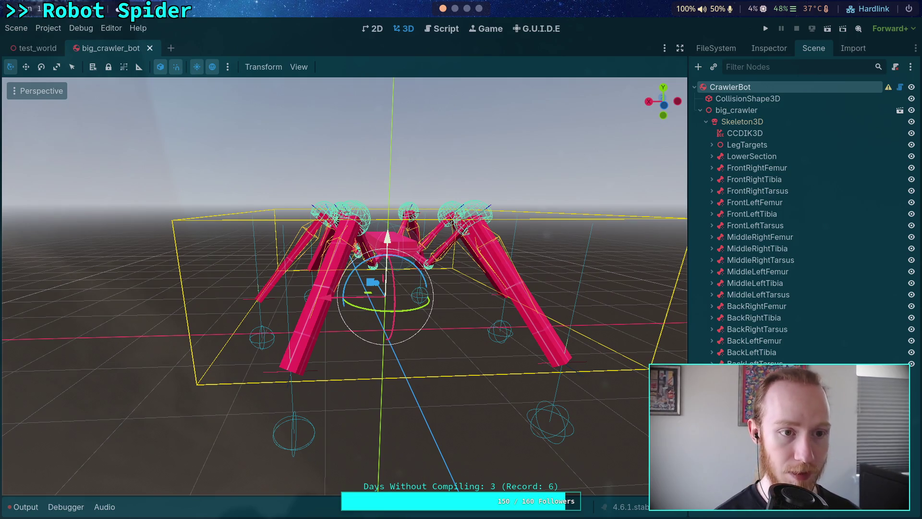
Lower the CrawlerBot 0.5 units as a test, discard it by reloading, and return to test_world
left_click(16, 28)
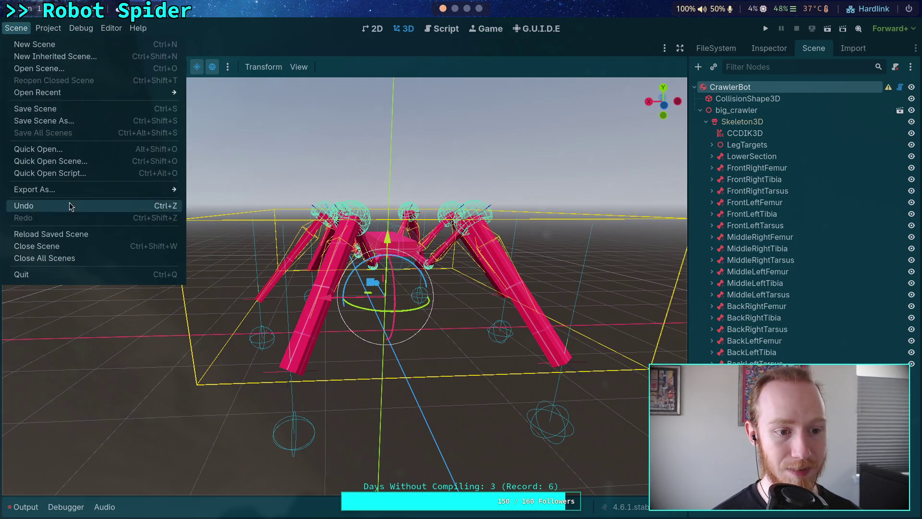
left_click(91, 234)
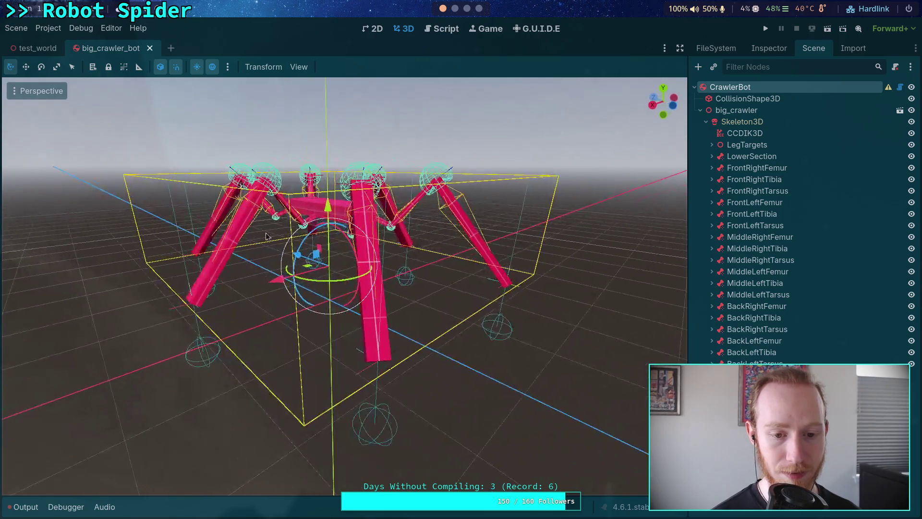
left_click_drag(334, 230, 338, 247)
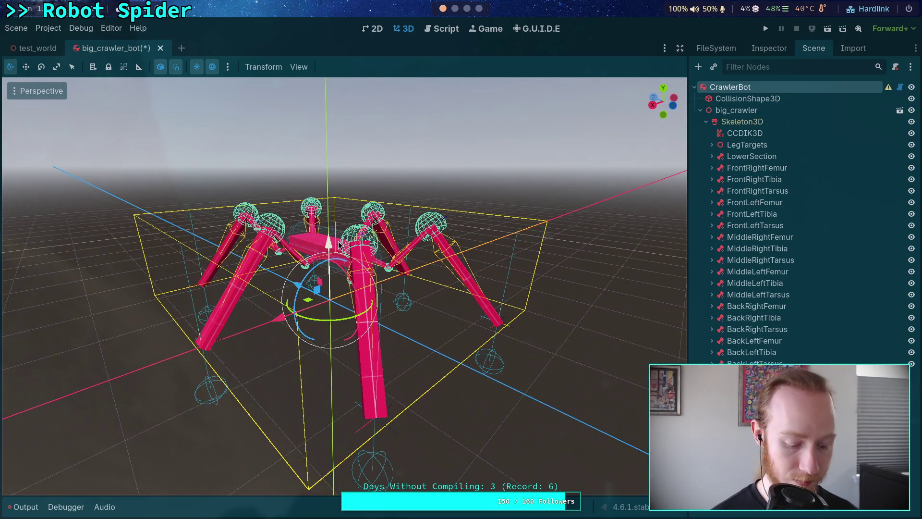
left_click(19, 28)
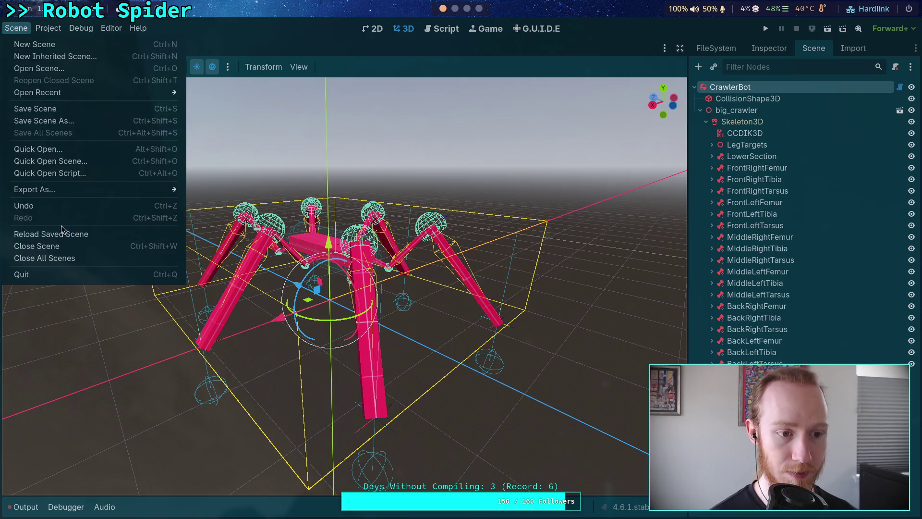
left_click(61, 234)
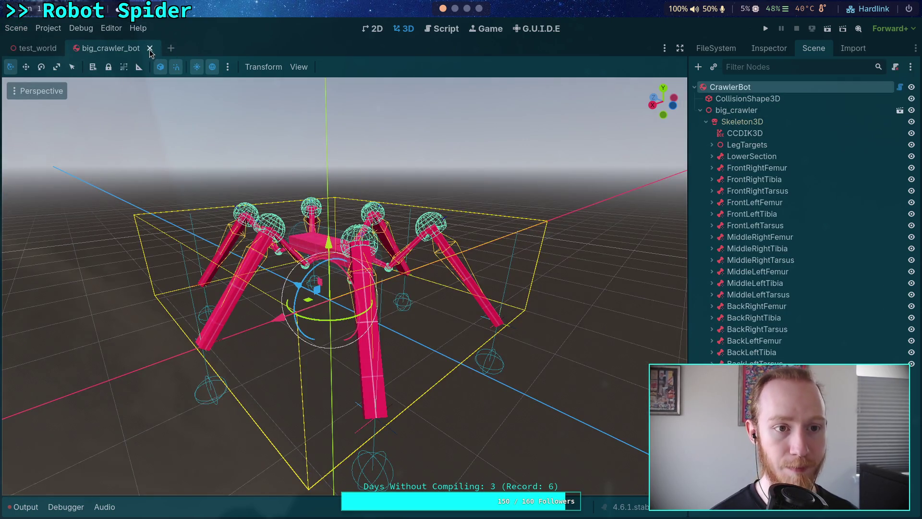
left_click(33, 48)
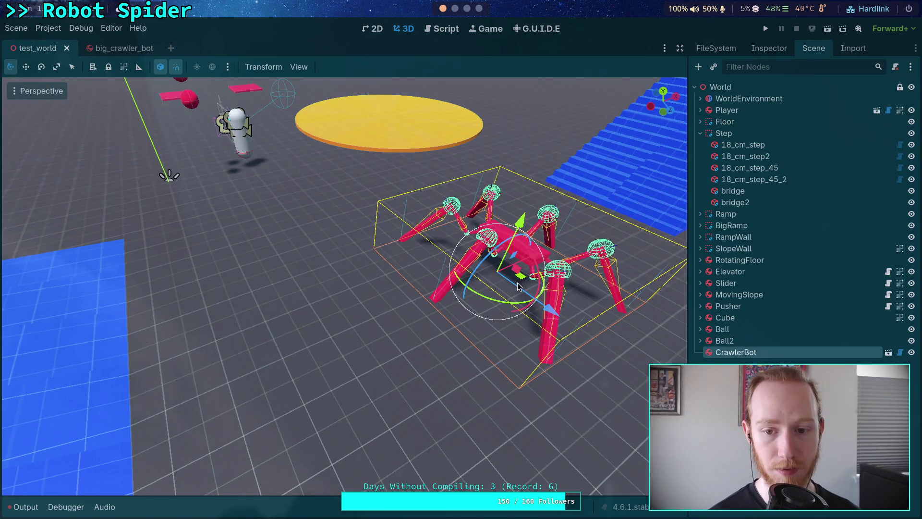
Move the CrawlerBot left in test_world and turn off View Origin
mouse_move(522, 284)
left_mouse_down()
mouse_move(176, 231)
mouse_move(104, 179)
left_mouse_up()
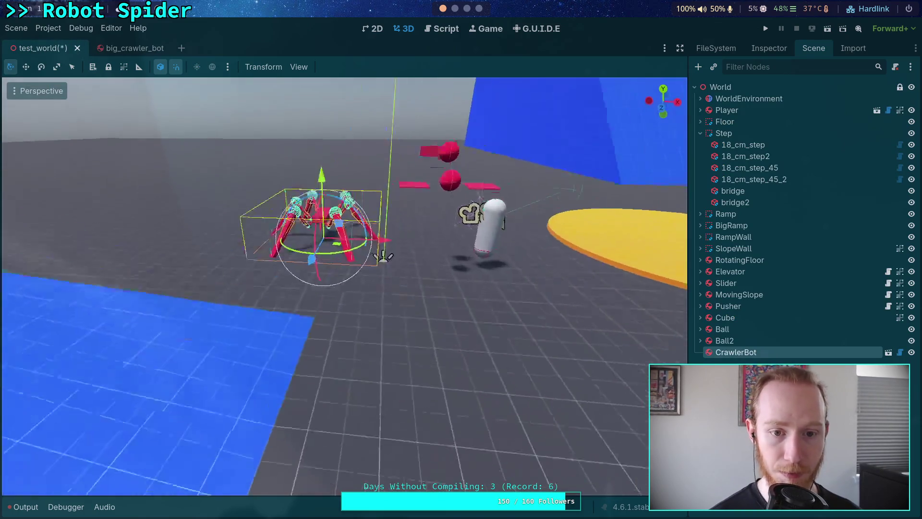
left_click(299, 67)
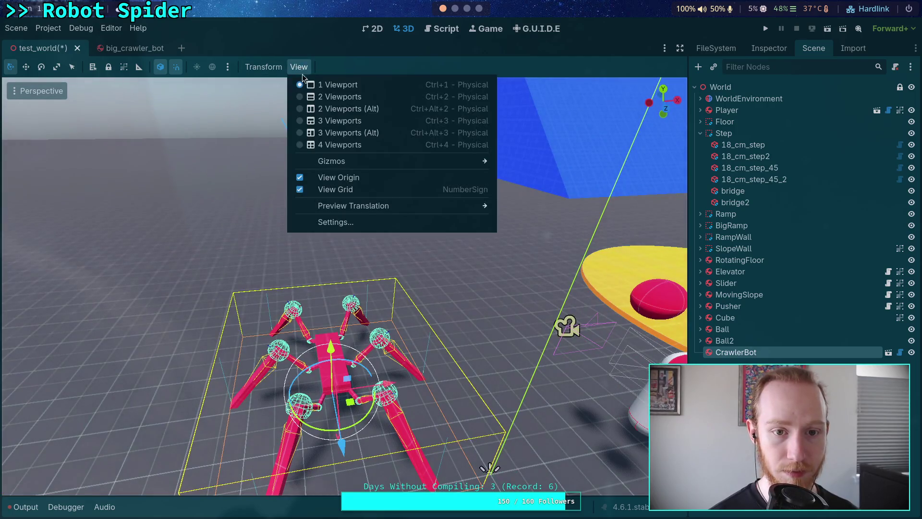
left_click(349, 178)
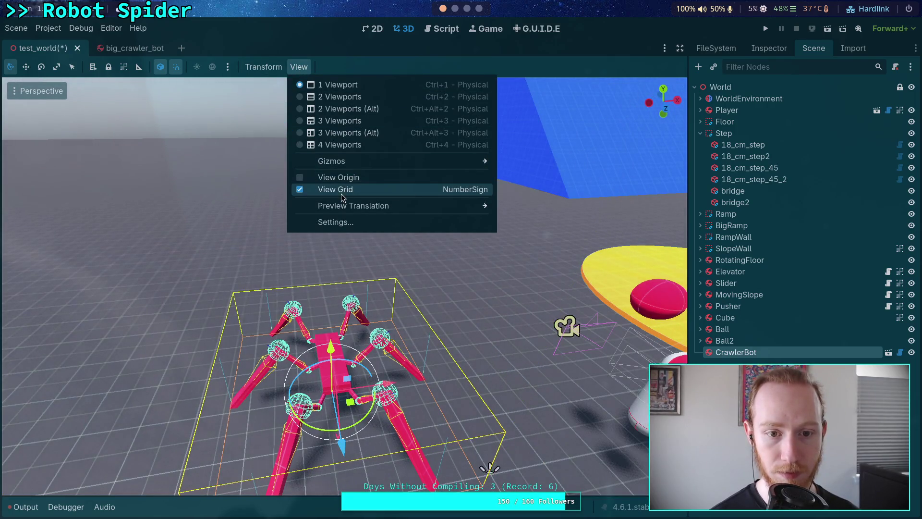
left_click(507, 89)
key("f")
Save test_world and run the project to test the spider
key("ctrl+s")
scroll(341, 243, "up", 3)
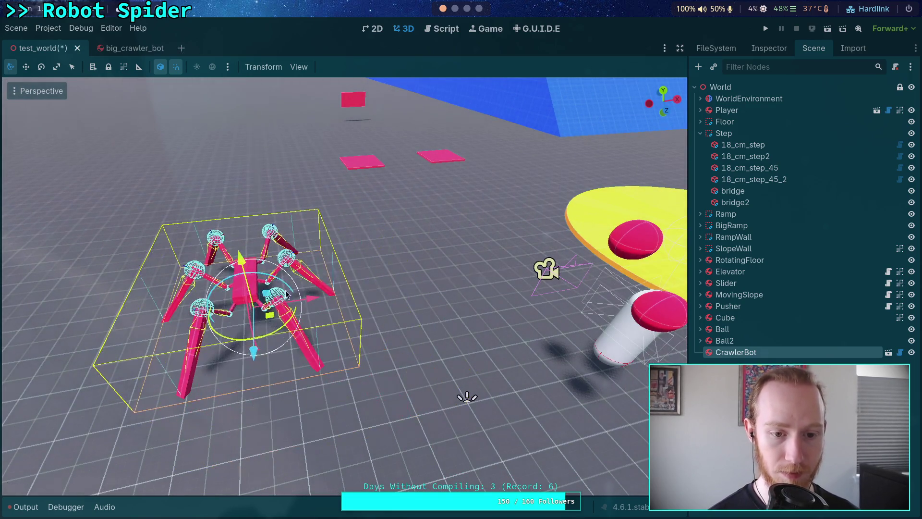
scroll(525, 411, "down", 2)
key("ctrl+s")
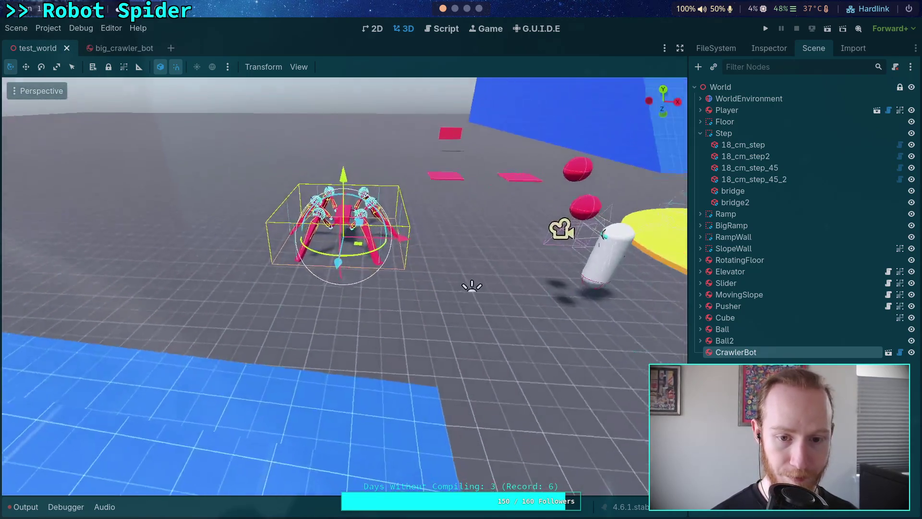
left_click(767, 28)
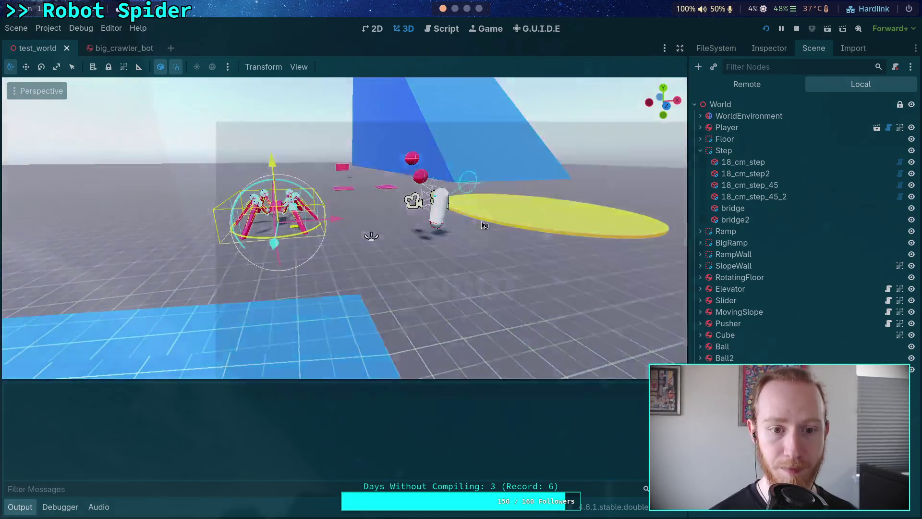
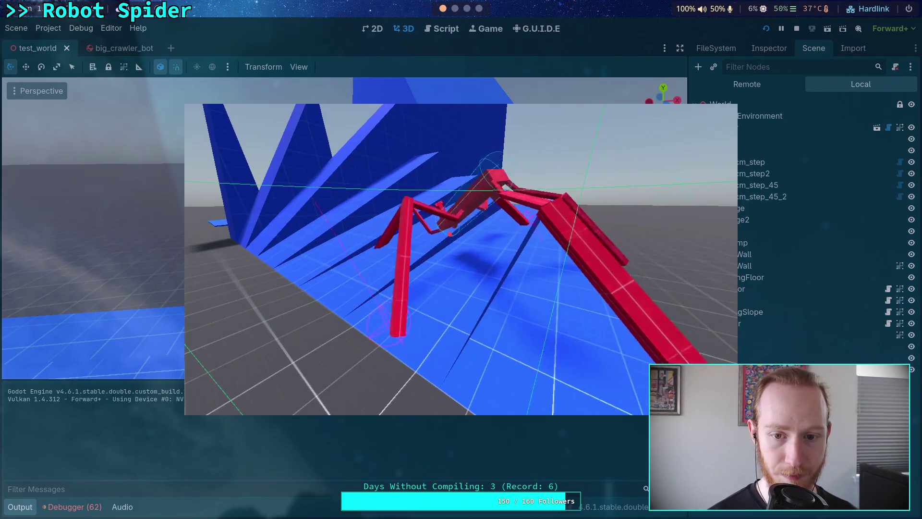
Pause and then stop the crawler test run to get back to the test_world scene
left_click(782, 30)
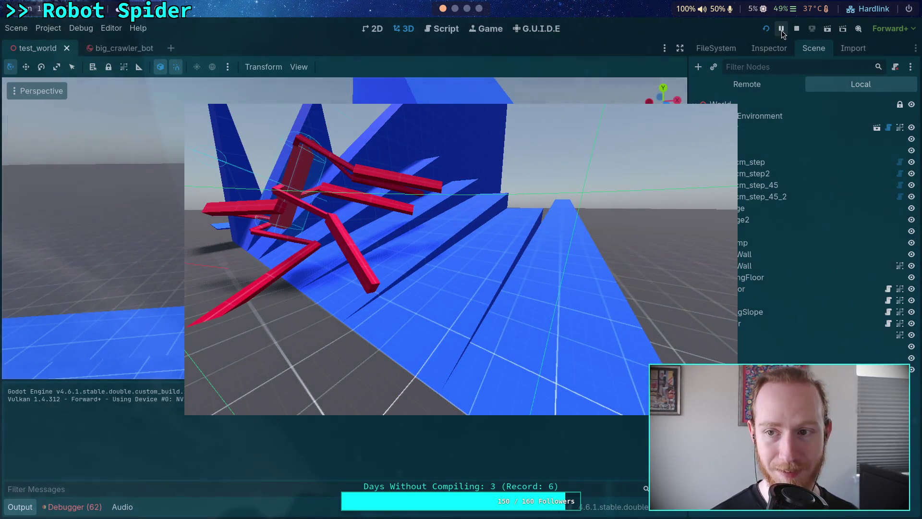
left_click(797, 28)
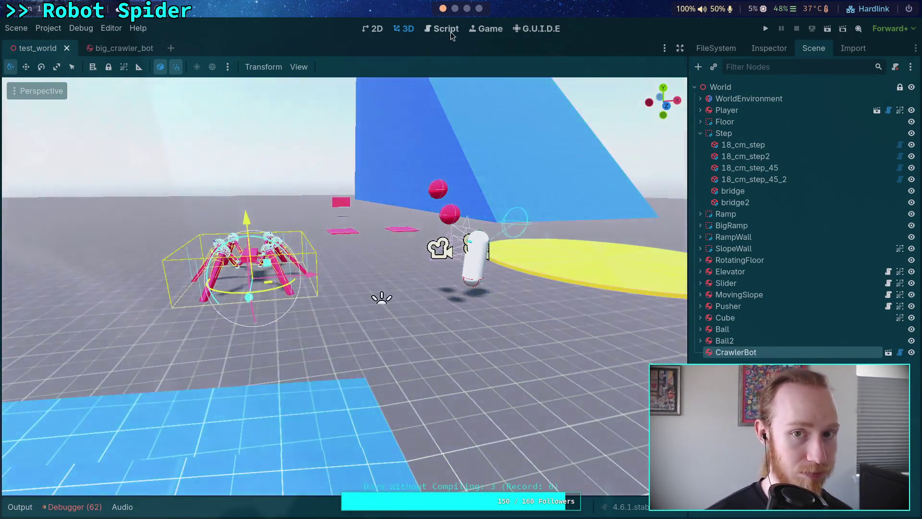
scroll(449, 10, "down", 2)
scroll(451, 11, "up", 1)
Run git status and git diff, scrolling through the crawler script, scene, player.gd and test_world changes
type("git status")
key("Return")
type("git diff")
key("Return")
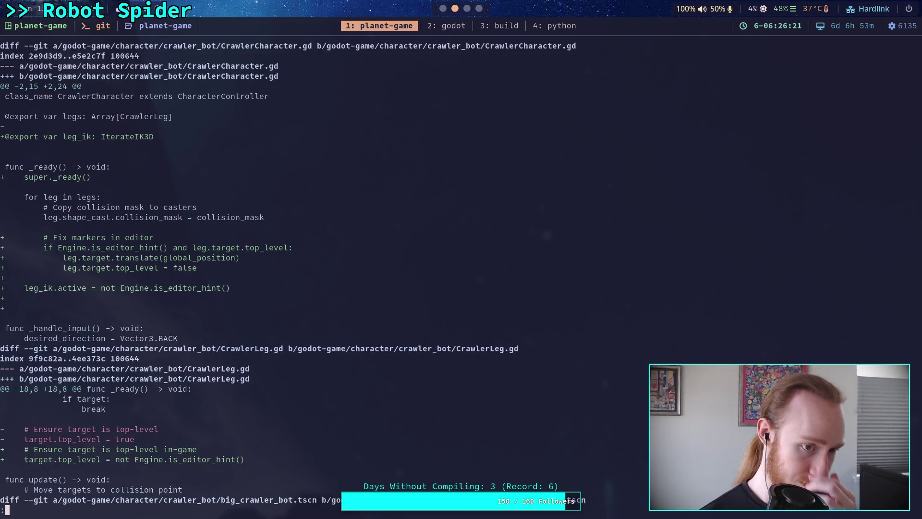
scroll(292, 279, "down", 6)
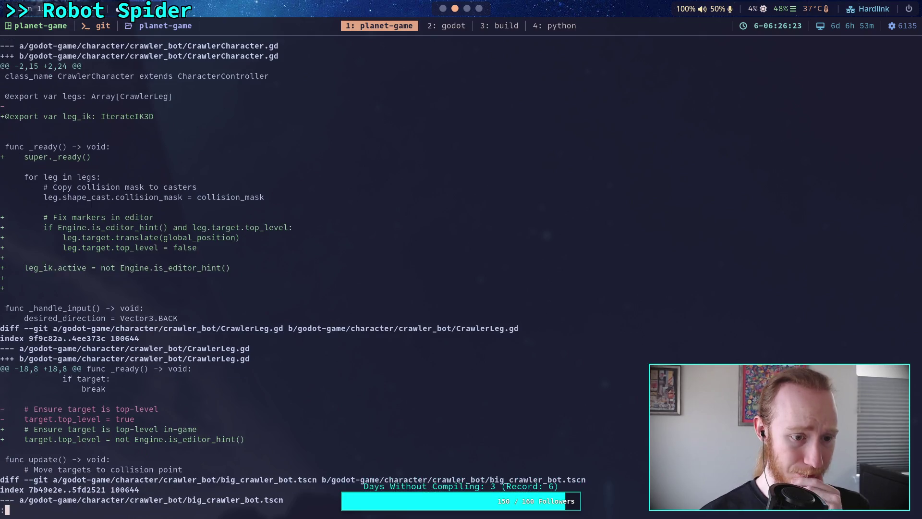
scroll(293, 279, "down", 3)
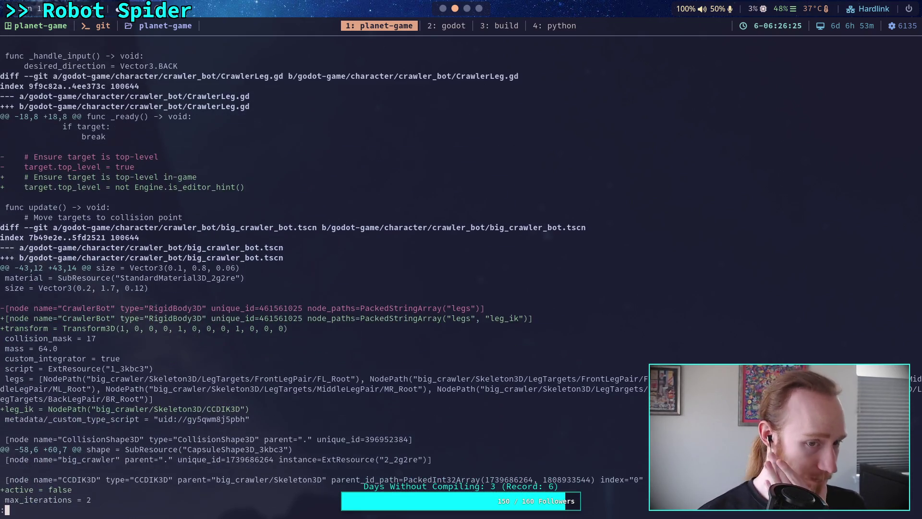
scroll(461, 272, "down", 9)
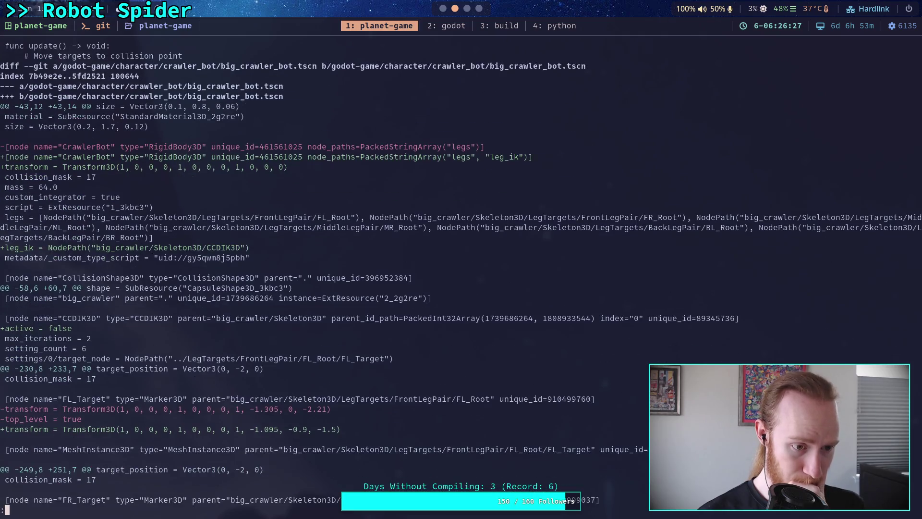
scroll(461, 273, "down", 3)
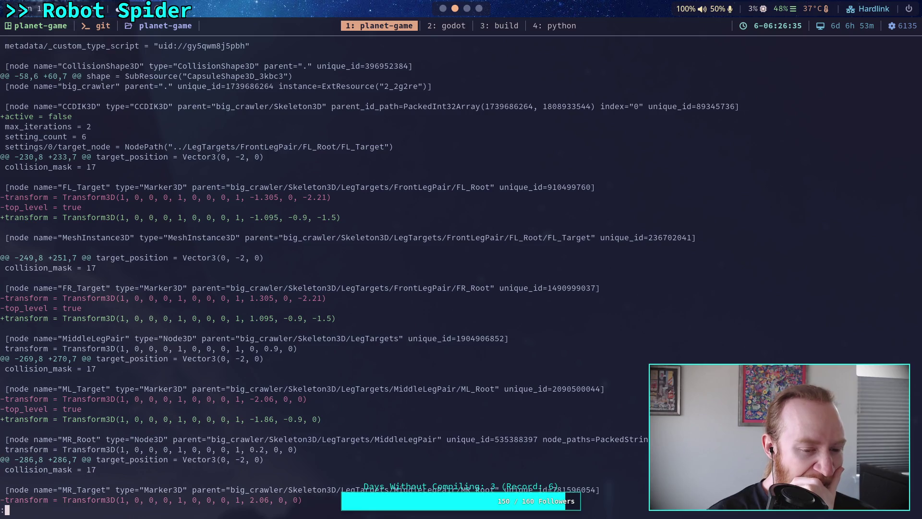
scroll(461, 272, "down", 15)
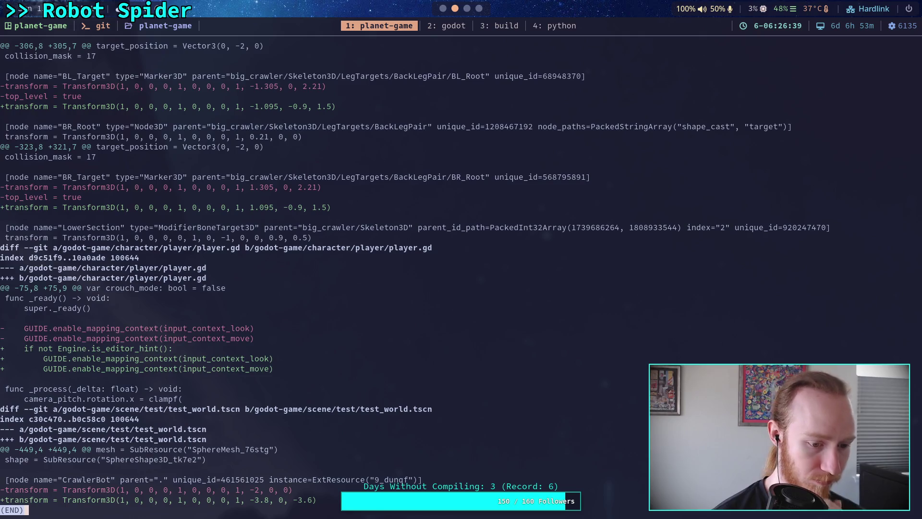
type("qgit ")
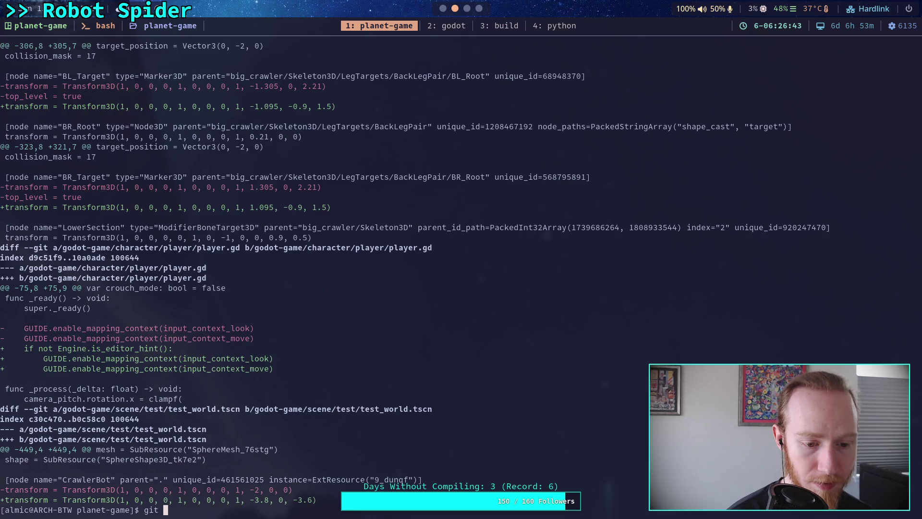
type("status")
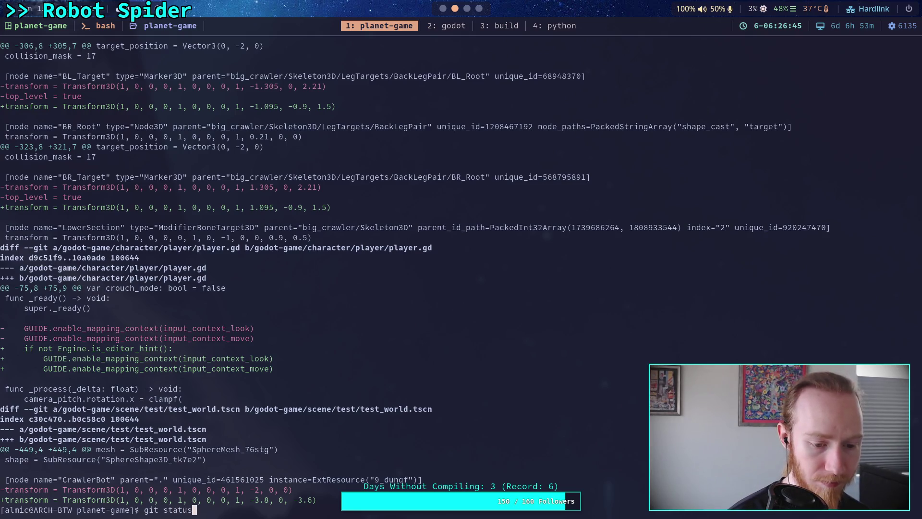
Stage the godot-game/character/crawler_bot/ folder with git add
key("Return")
type("git add go")
key("Tab")
type("ch")
key("Tab")
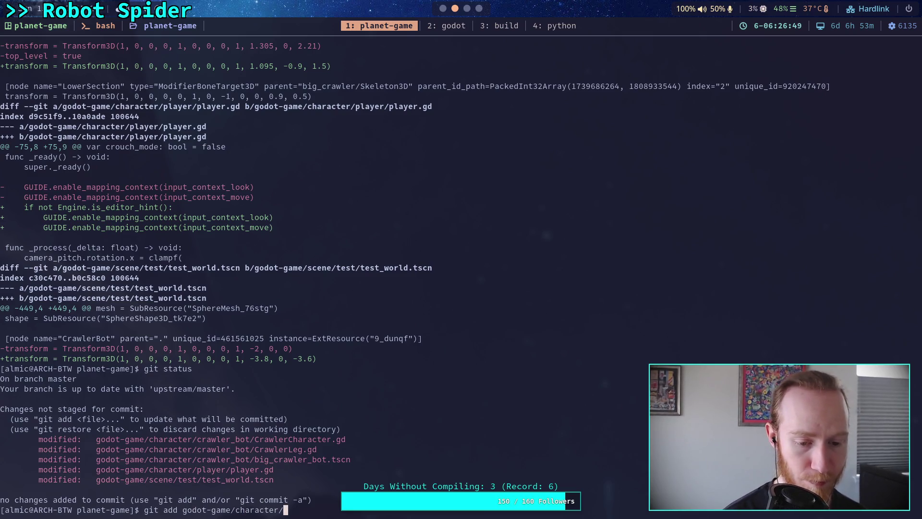
type("cr")
key("Tab")
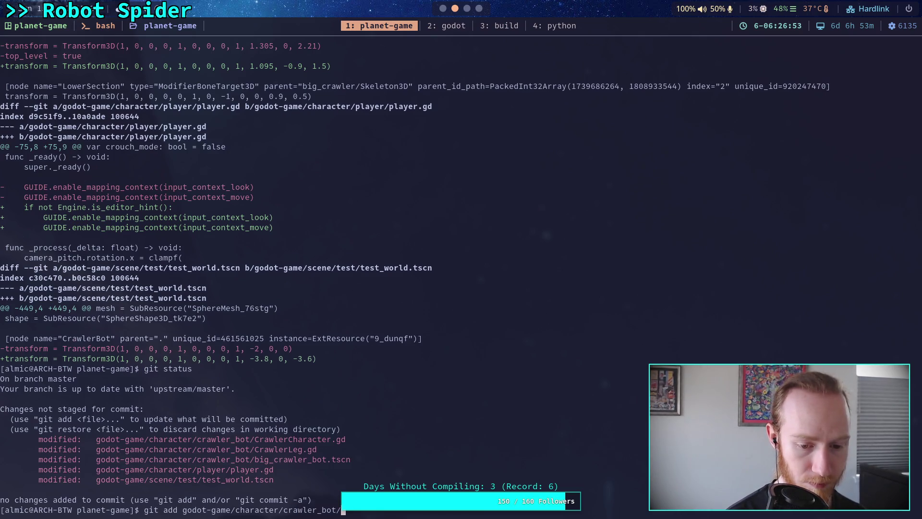
key("Return")
Show the staged changes with git diff --staged, correcting the 'stagud' typo
type("git diff --stagud")
key("Return")
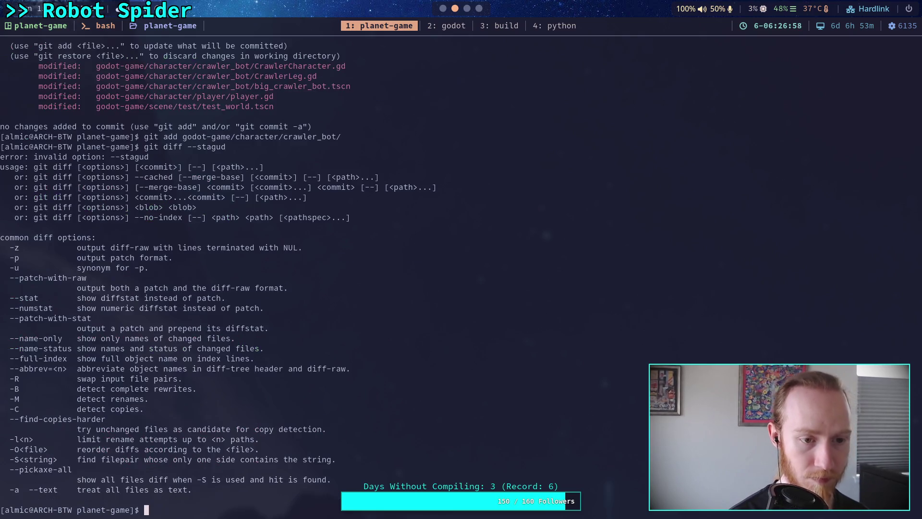
key("Up")
key("BackSpace")
type("diff --staged")
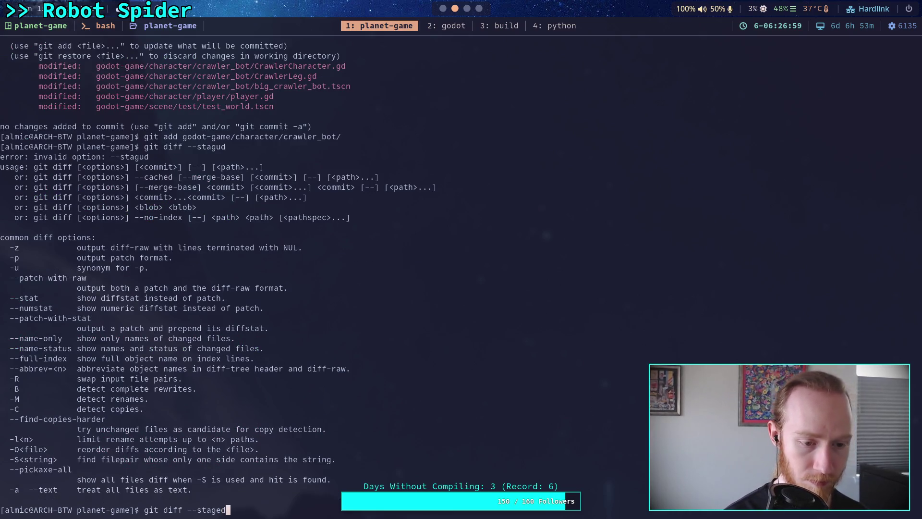
key("Return")
key("Down")
key("Down")
key("Down")
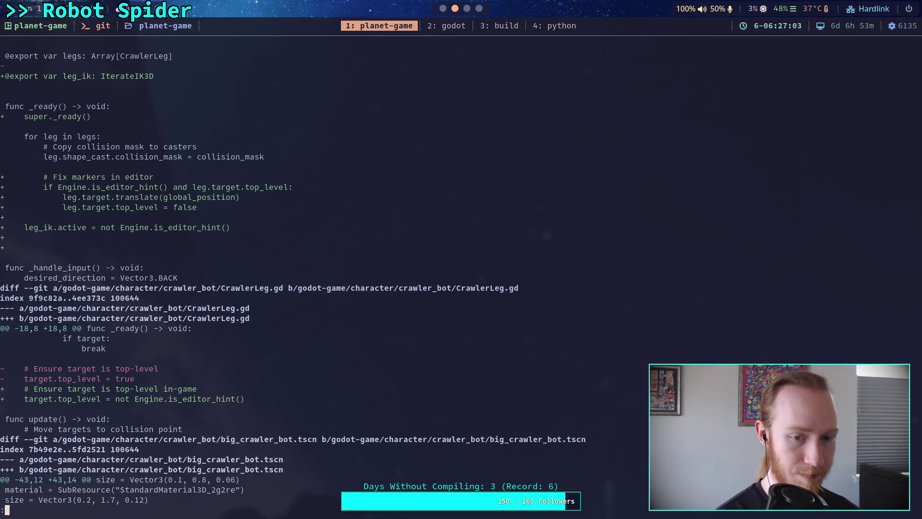
key("super+2")
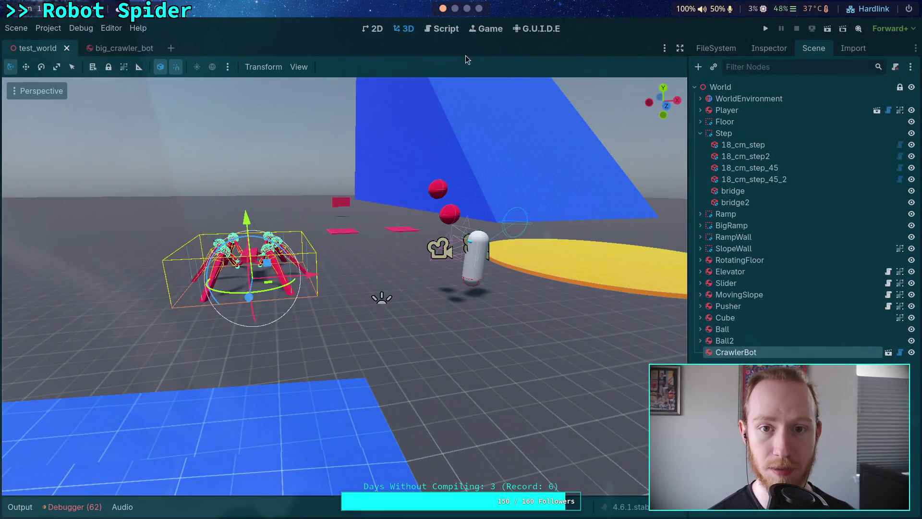
Open CrawlerCharacter.gd and put the caret after the leg_ik.active line in _ready
left_click(439, 29)
scroll(282, 283, "up", 2)
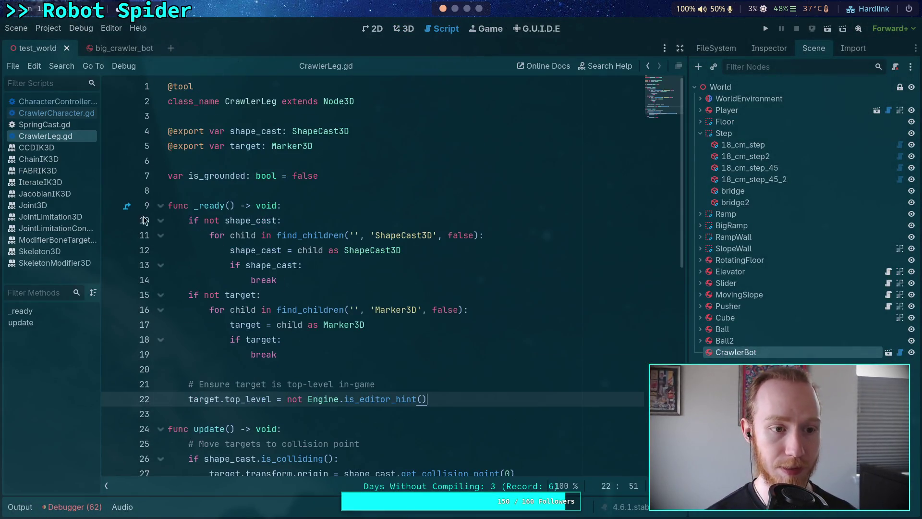
left_click(57, 113)
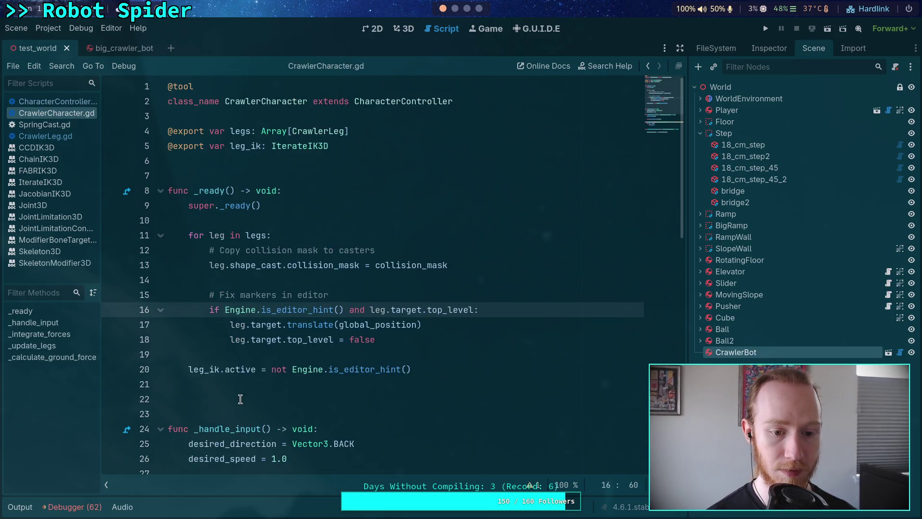
left_click(411, 369)
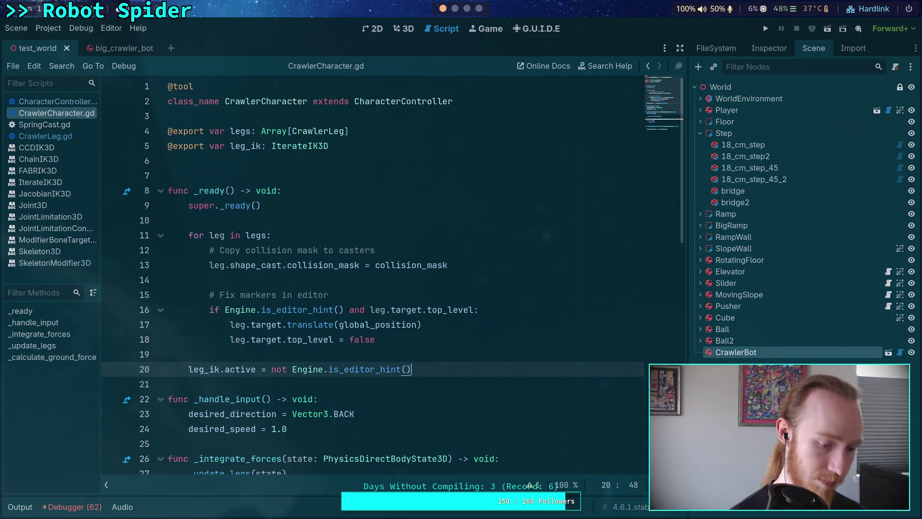
key("super+1")
key("Up")
key("Up")
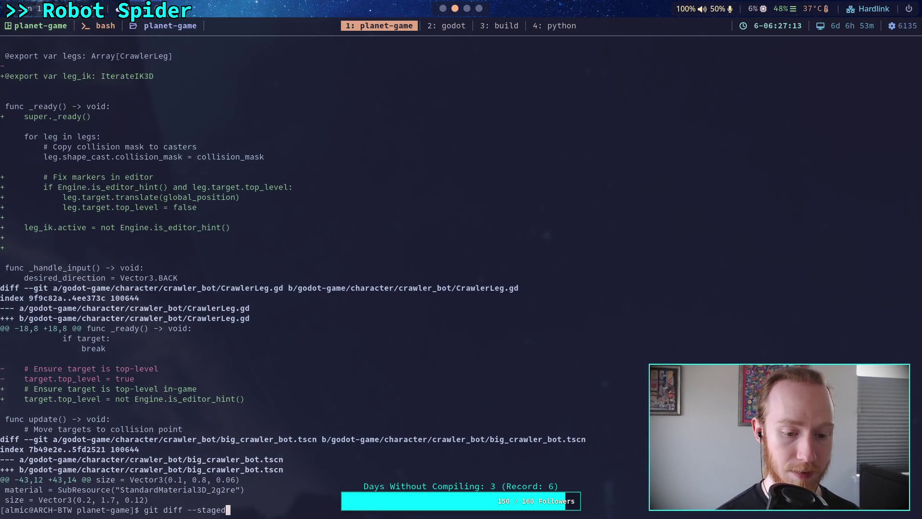
Restage the crawler_bot files, review the staged diff again, and start git commit
key("Up")
key("Return")
key("Up")
key("Up")
key("Return")
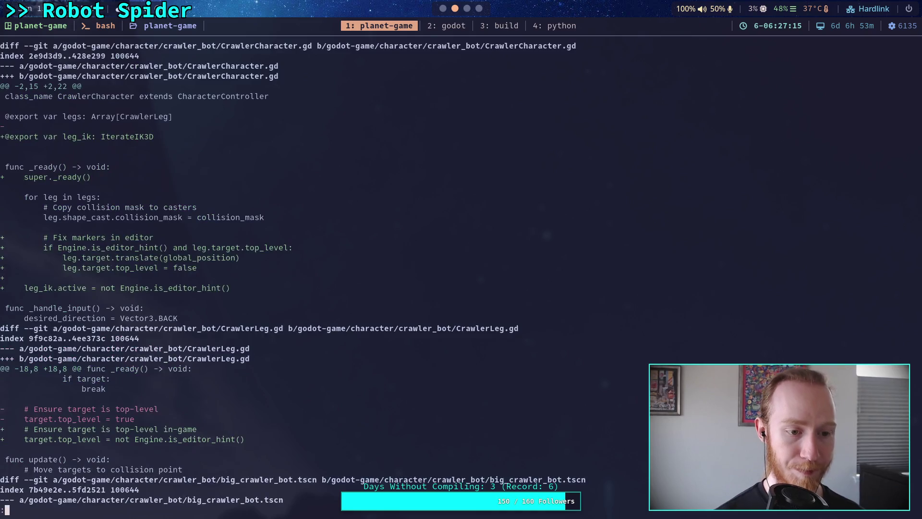
scroll(292, 279, "down", 3)
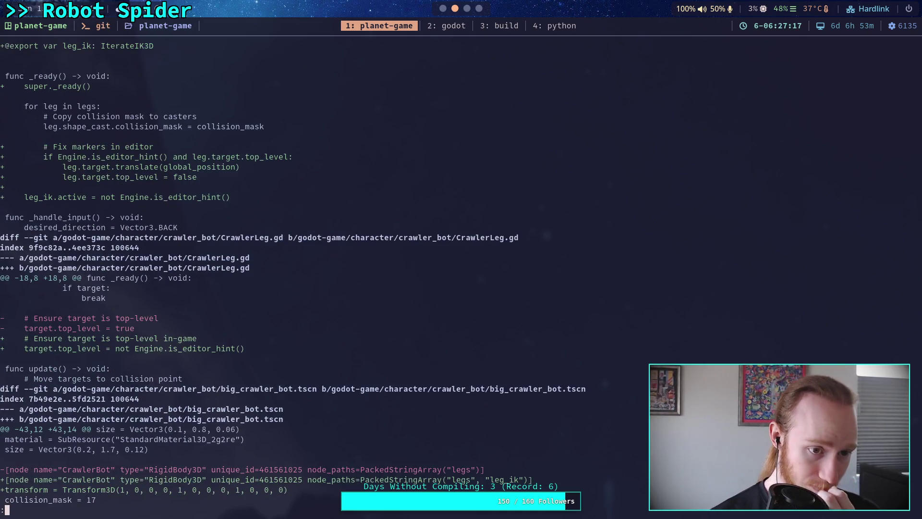
scroll(293, 278, "down", 7)
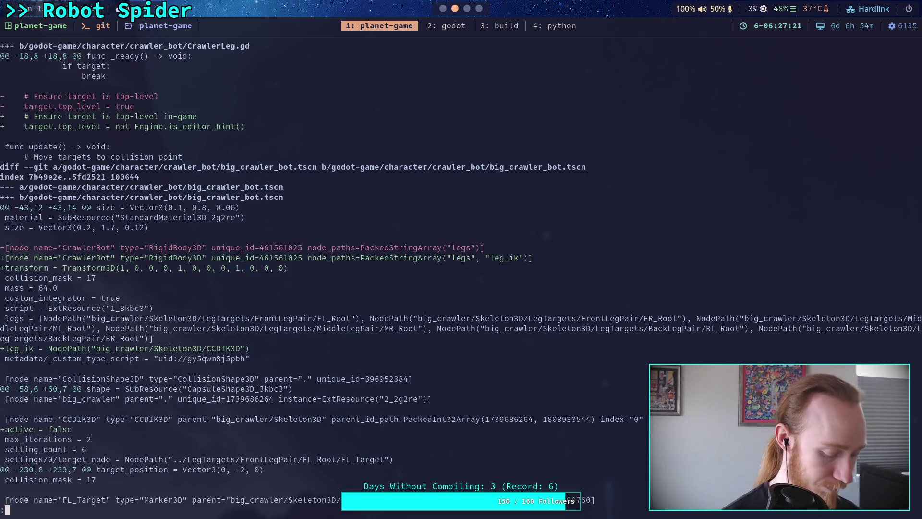
key("q")
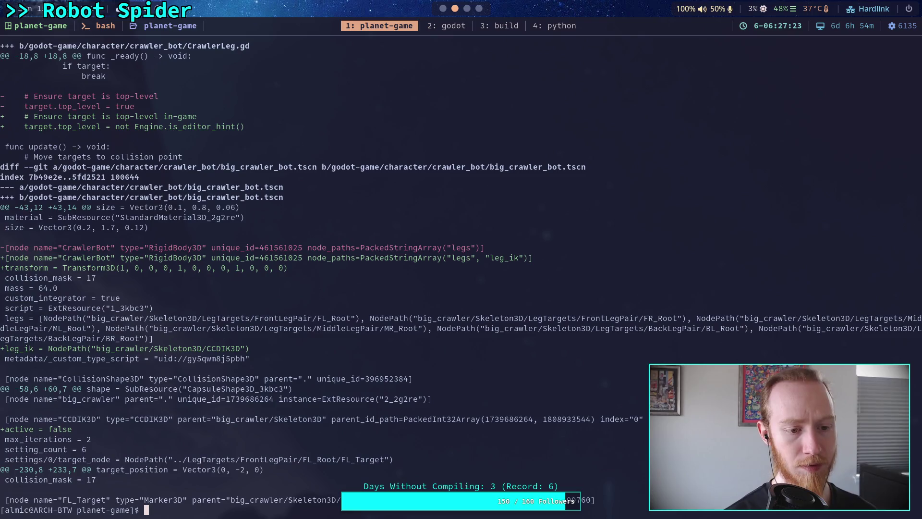
type("git commit")
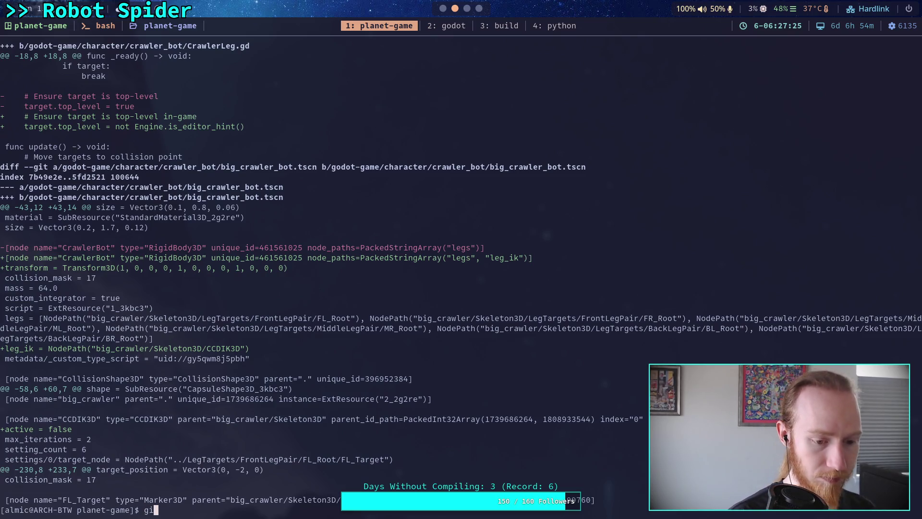
key("Return")
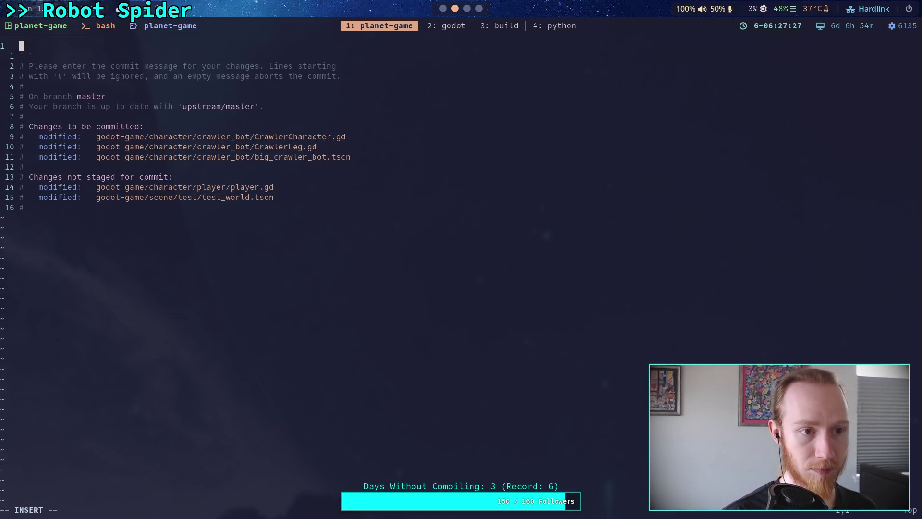
Commit as 'Fix leg IK and targets in-editor' with the bullet 'Disable IK and leg target top-level when in-editor'
type("Fix leg")
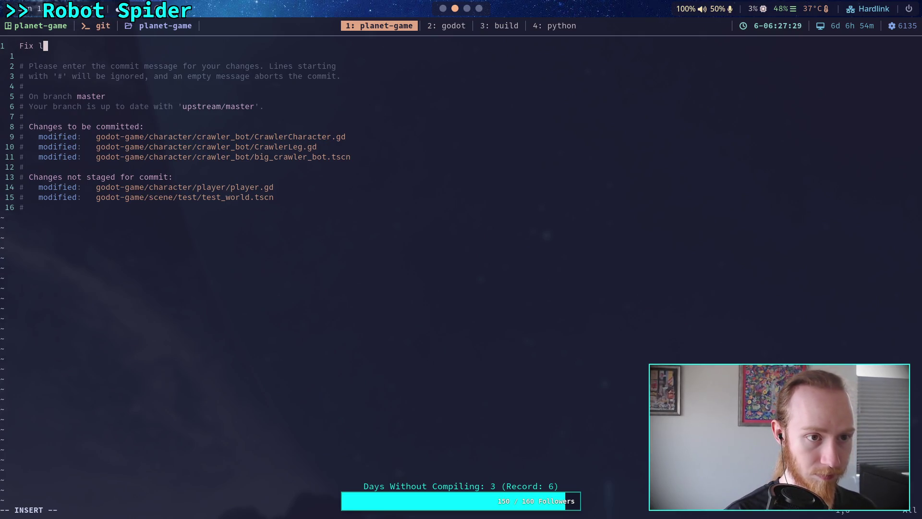
key("BackSpace")
key("BackSpace")
key("BackSpace")
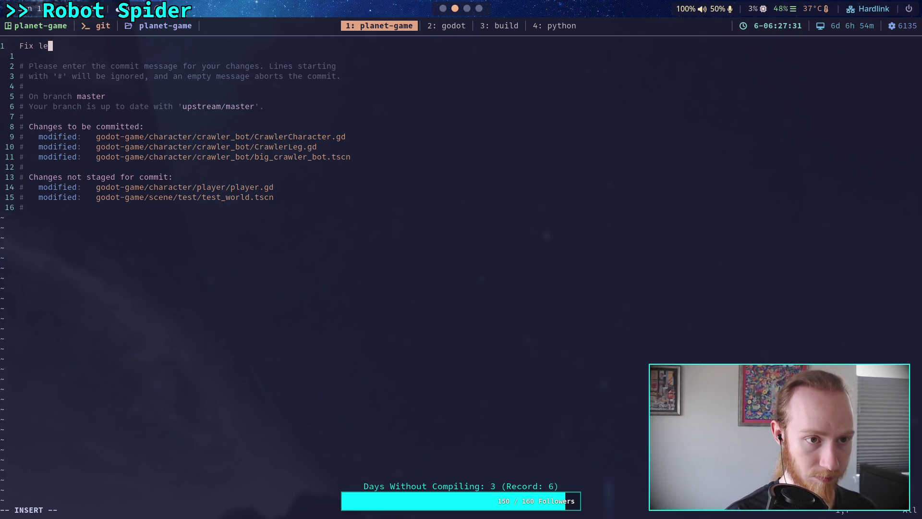
type("eg ")
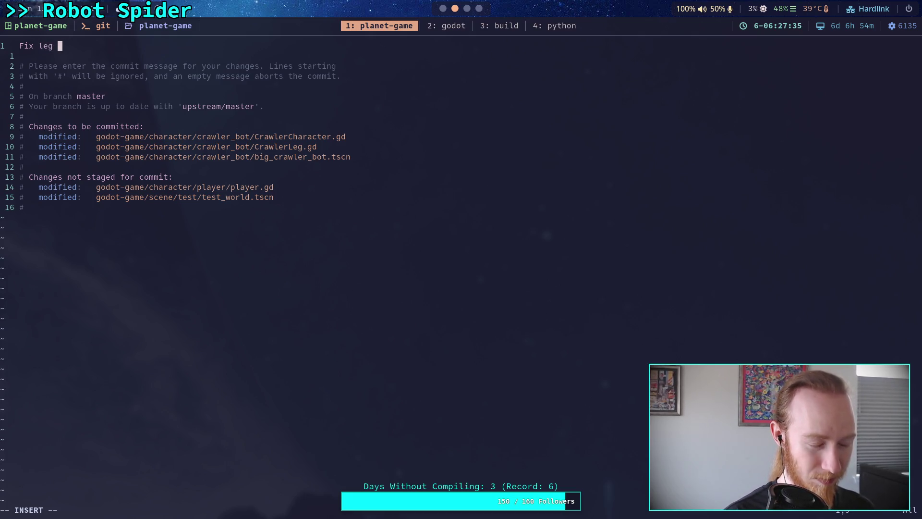
type("IK")
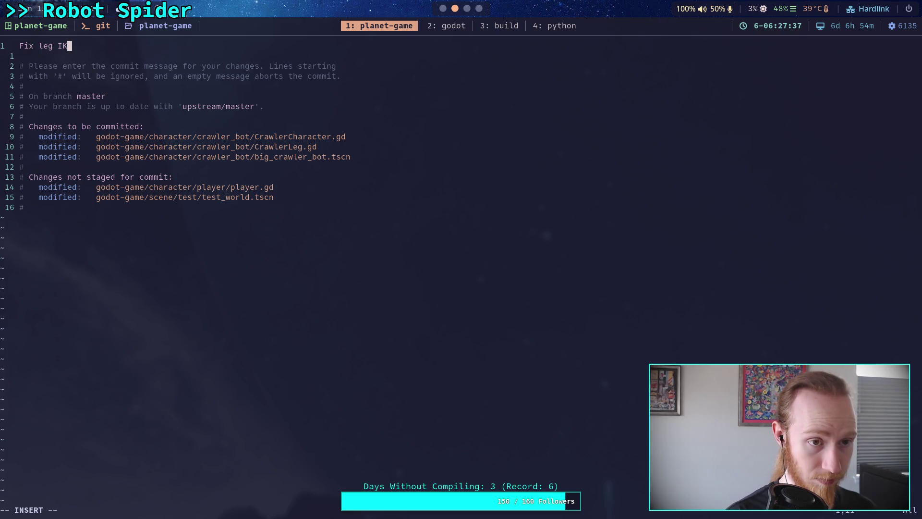
type(" and targets in-editor")
key("Return")
key("Return")
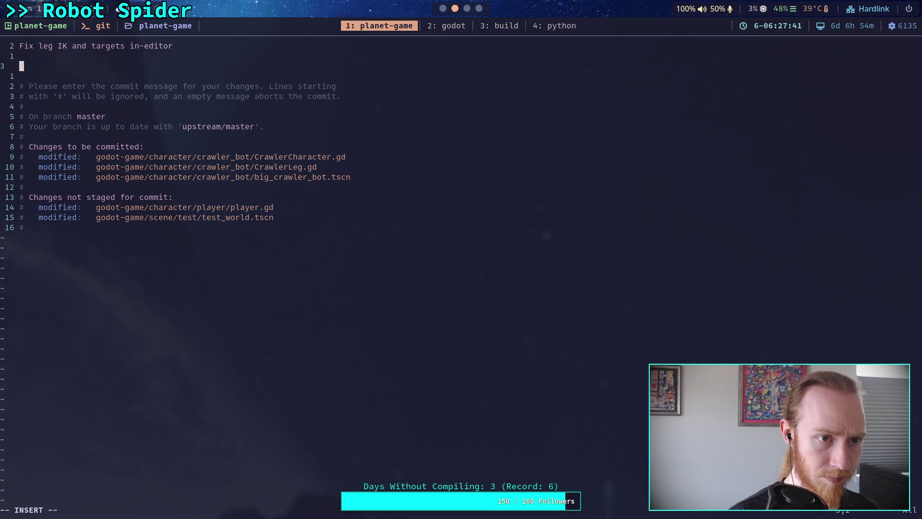
type("- ")
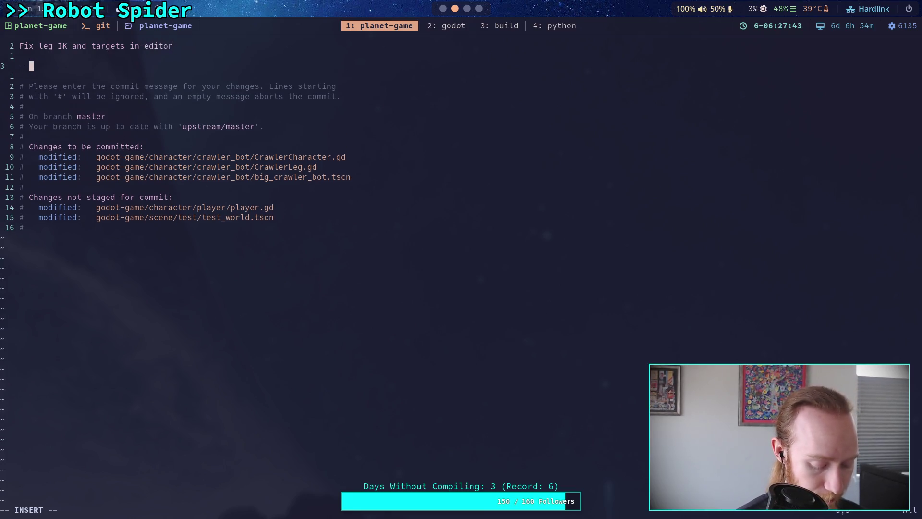
type("Set")
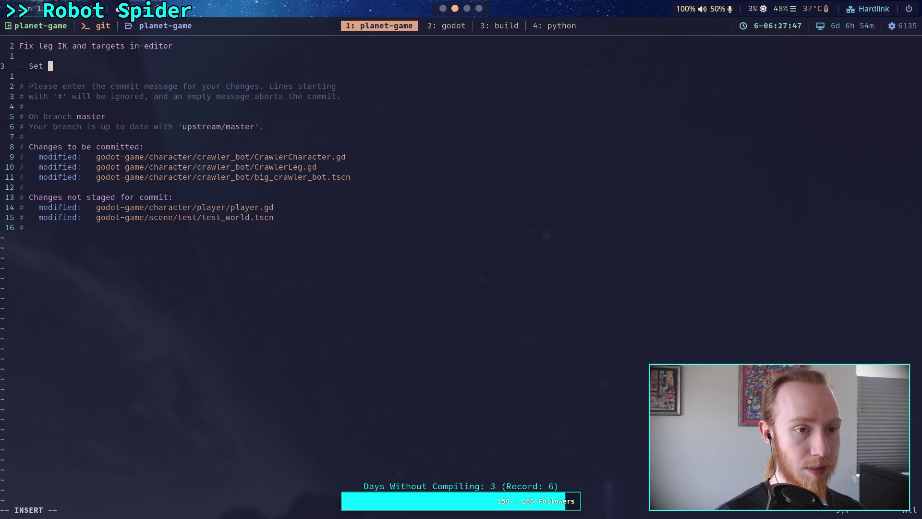
key("BackSpace")
key("BackSpace")
key("BackSpace")
type("Disa")
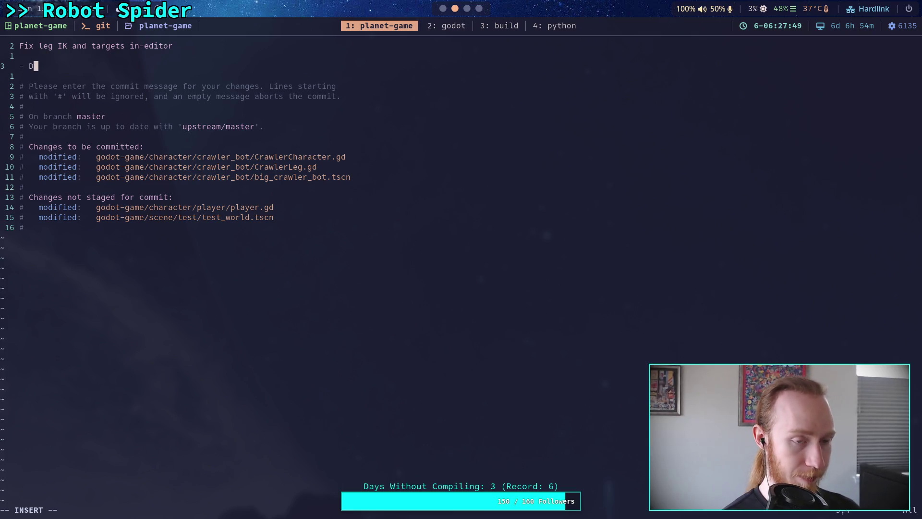
type("ble IK ")
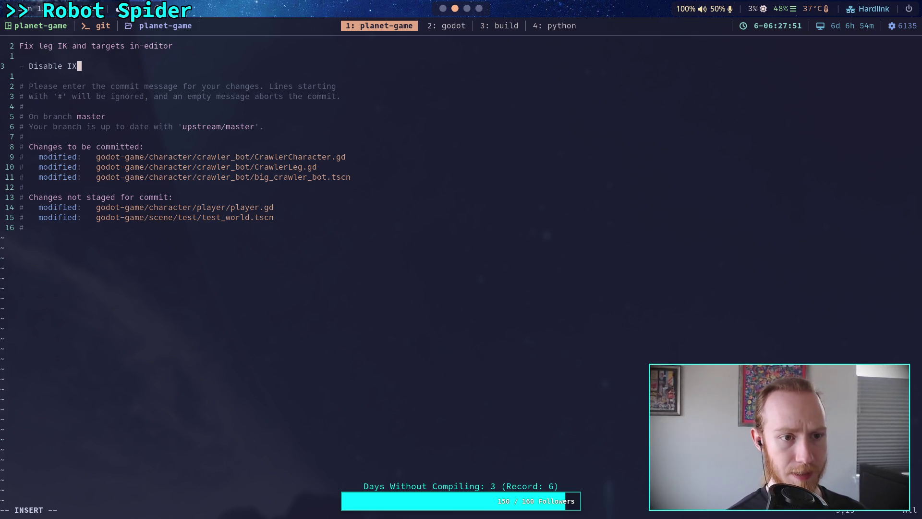
type("and leg ")
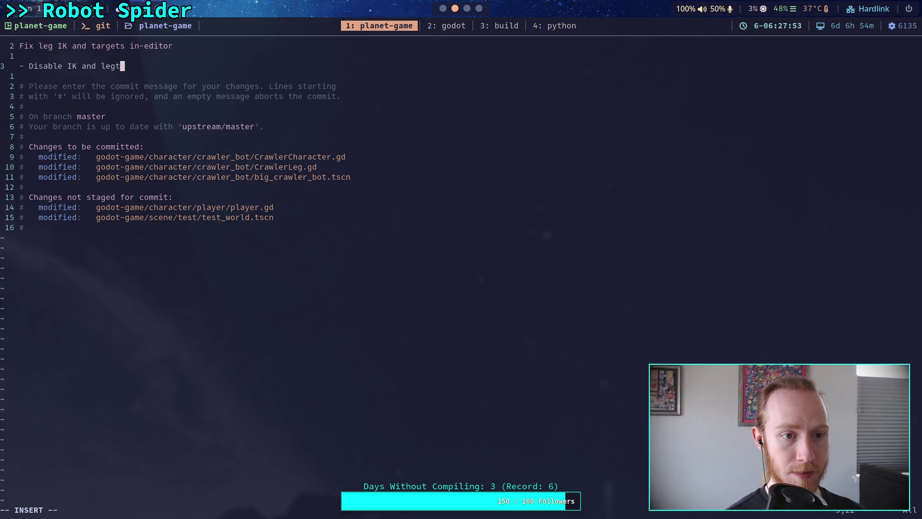
type("target top-le")
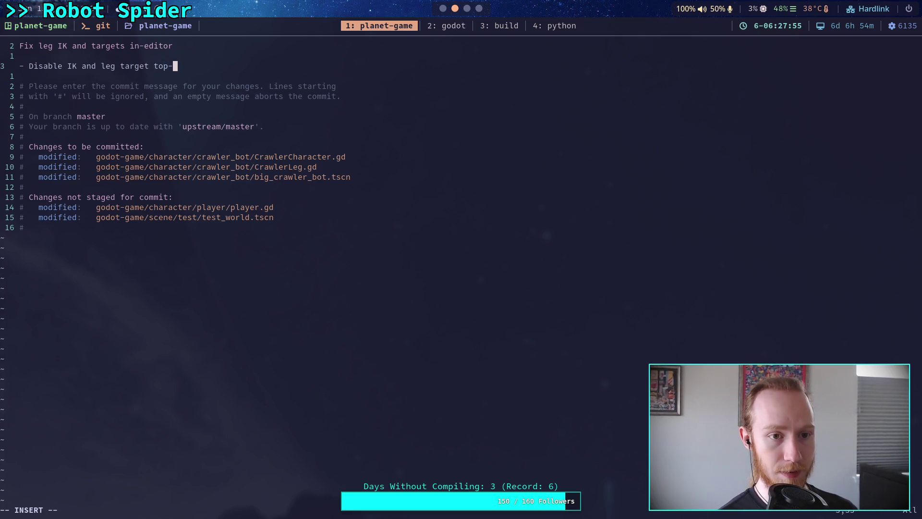
type("vel when ")
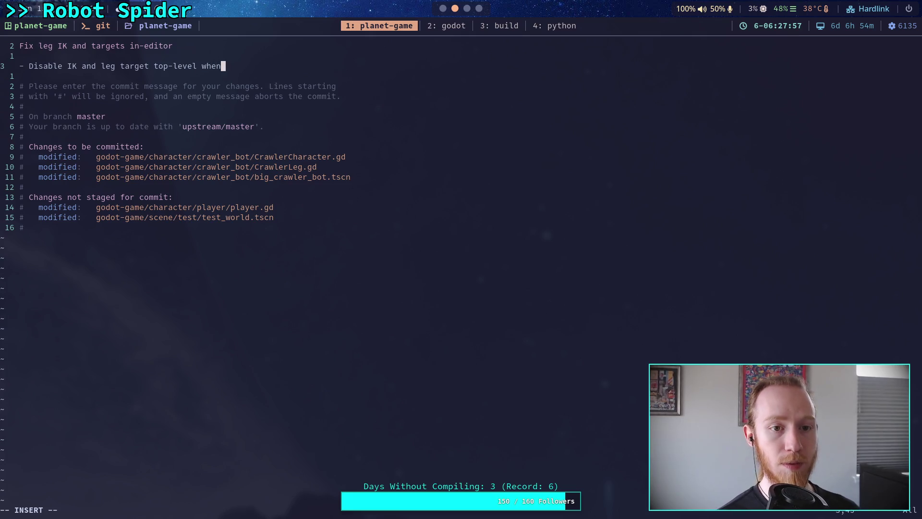
type("in-editor")
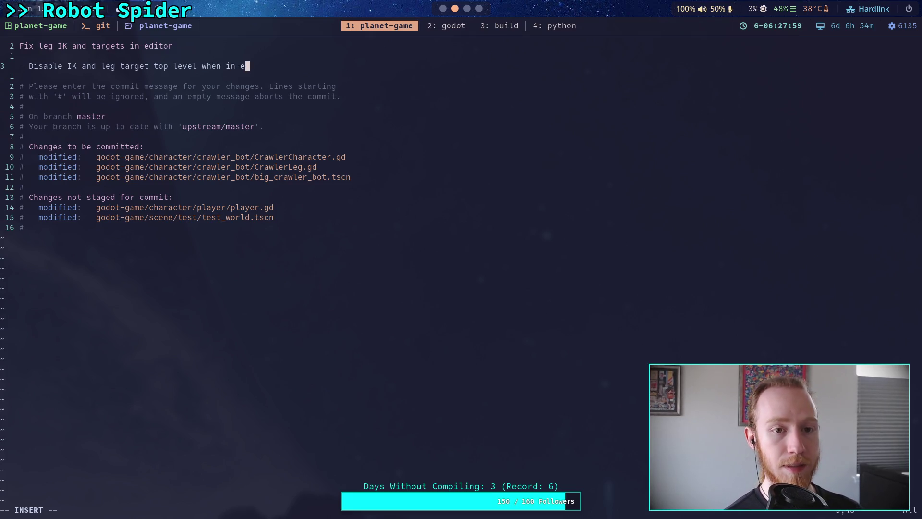
key("Return")
type("-")
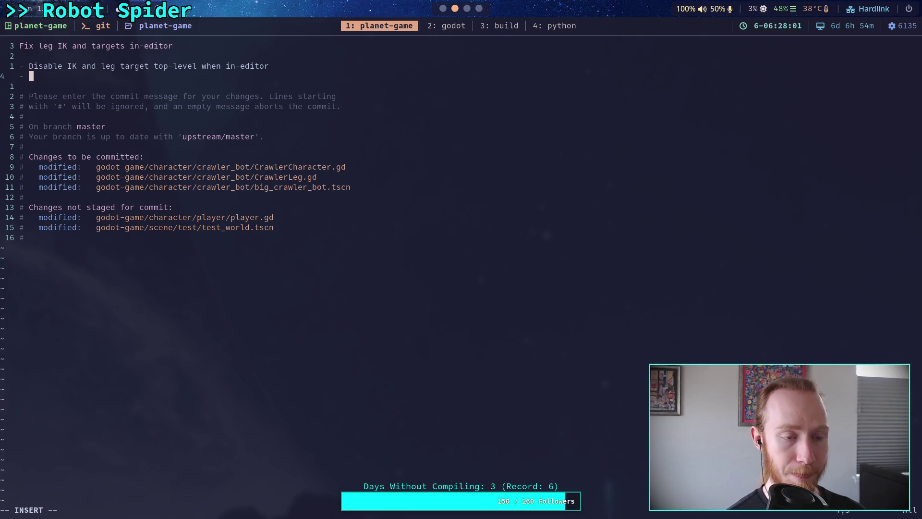
key("BackSpace")
key("BackSpace")
key("BackSpace")
key("Escape")
type(":wq")
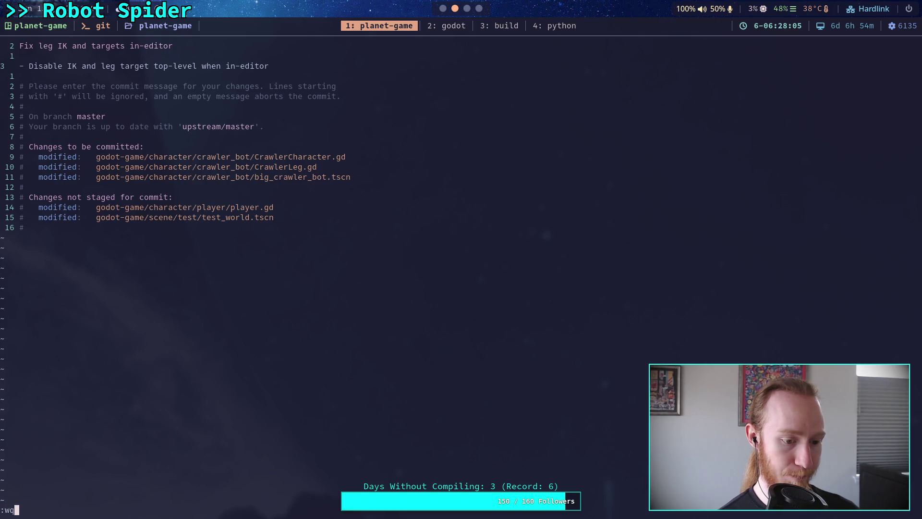
key("Return")
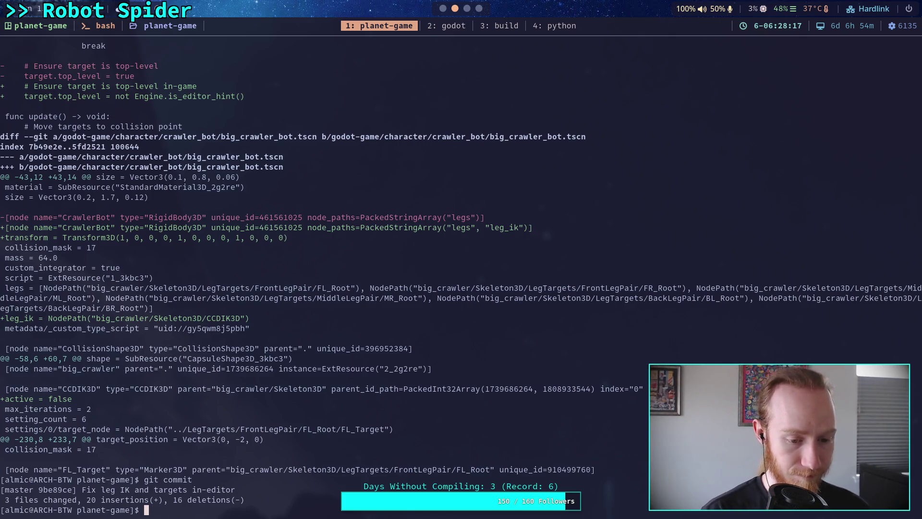
Push the new commit to the remote with git push
type("git push")
key("Return")
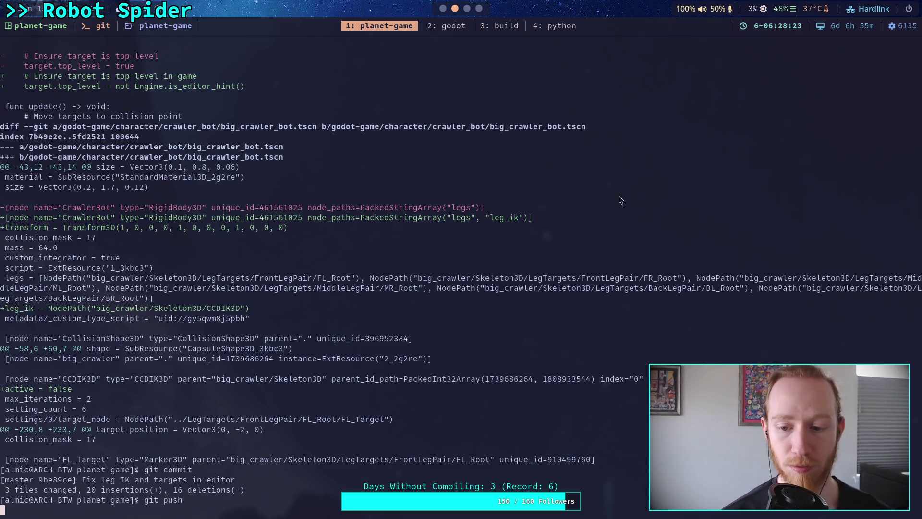
left_click(443, 8)
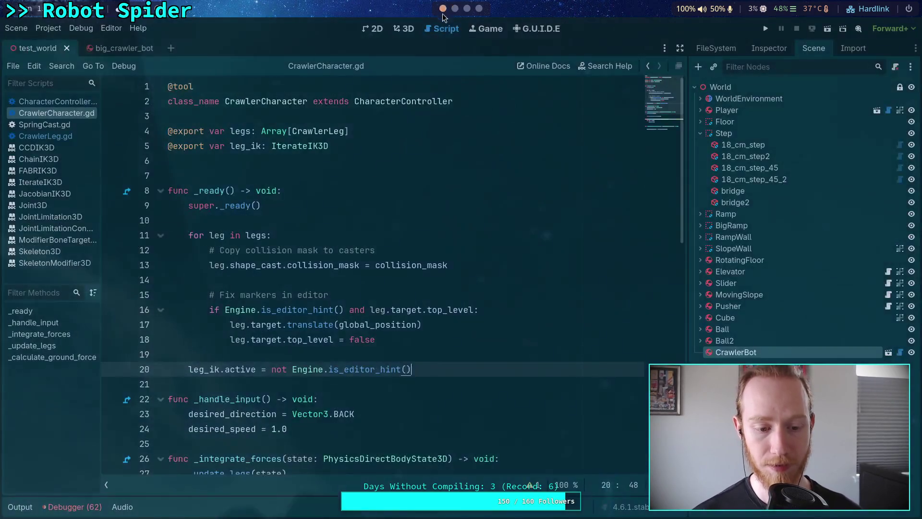
Read through CrawlerCharacter.gd, then CrawlerLeg.gd's update(), placing the caret on its else: line
scroll(299, 224, "down", 4)
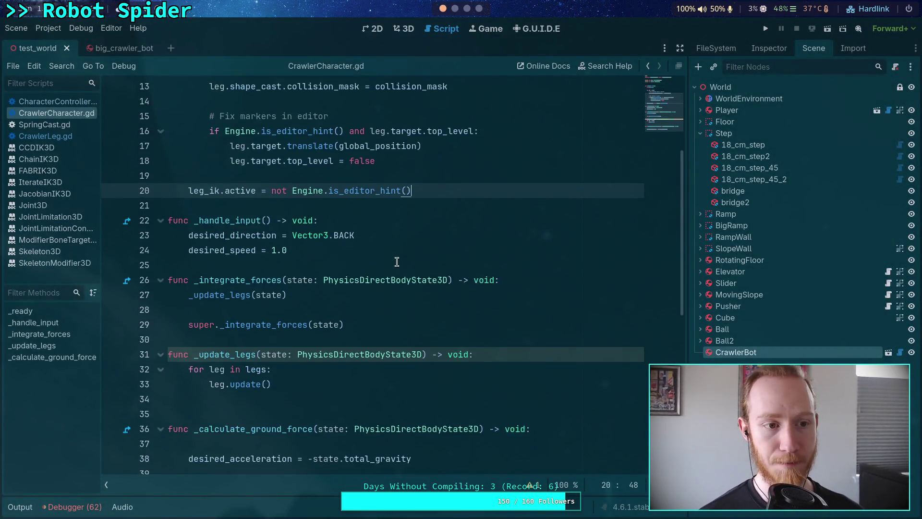
scroll(269, 298, "down", 2)
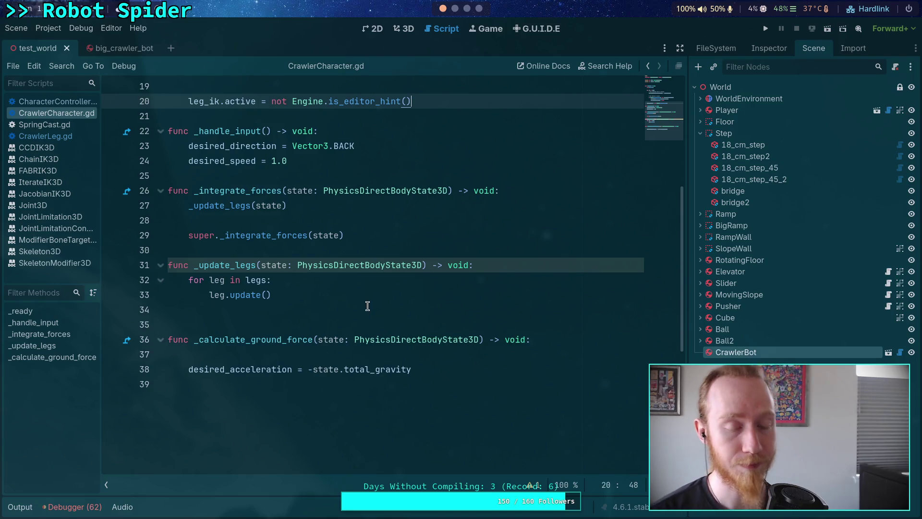
left_click(45, 136)
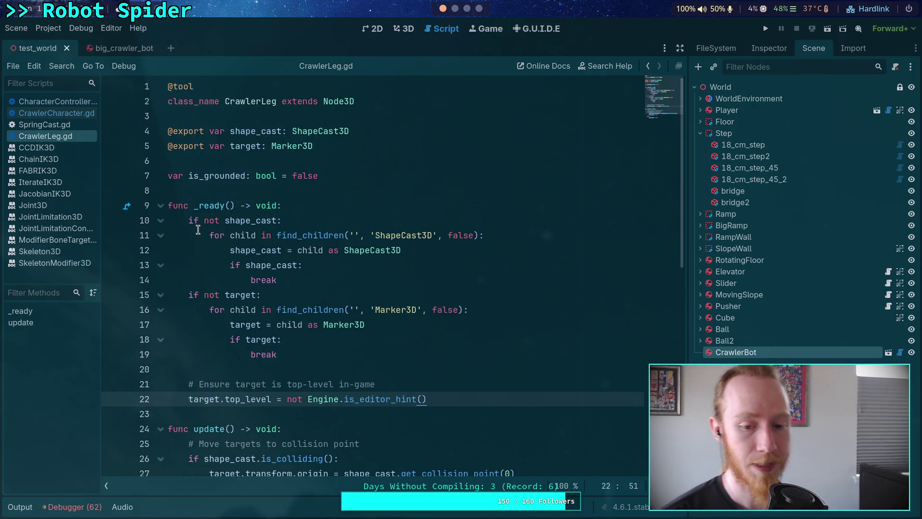
key("alt+Left")
key("alt+Left")
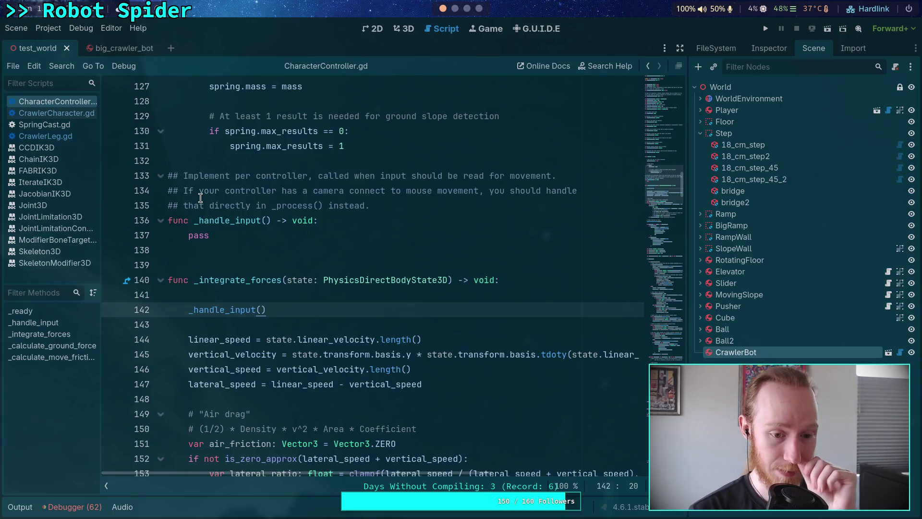
left_click(94, 138)
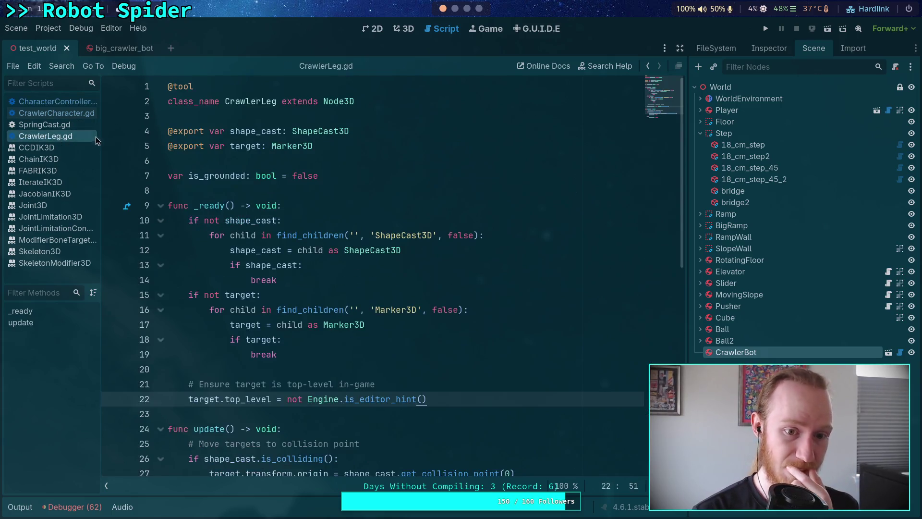
scroll(419, 319, "down", 4)
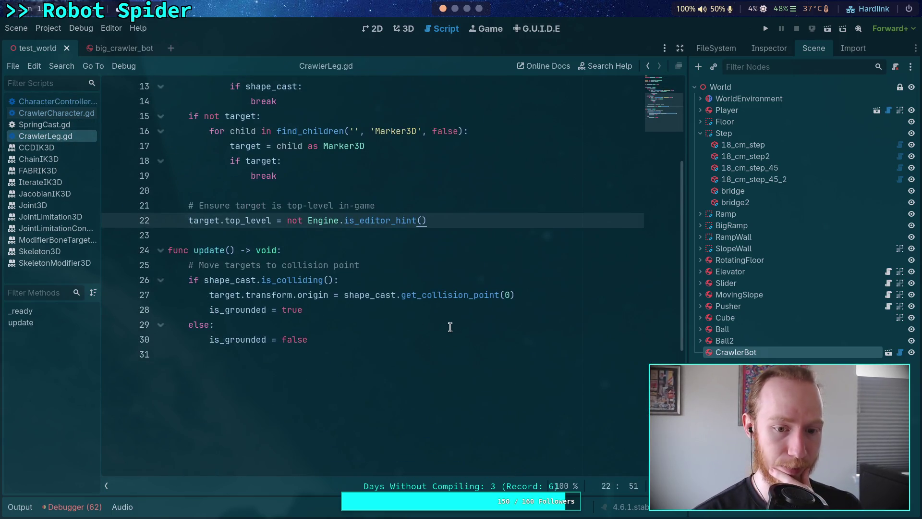
left_click(448, 327)
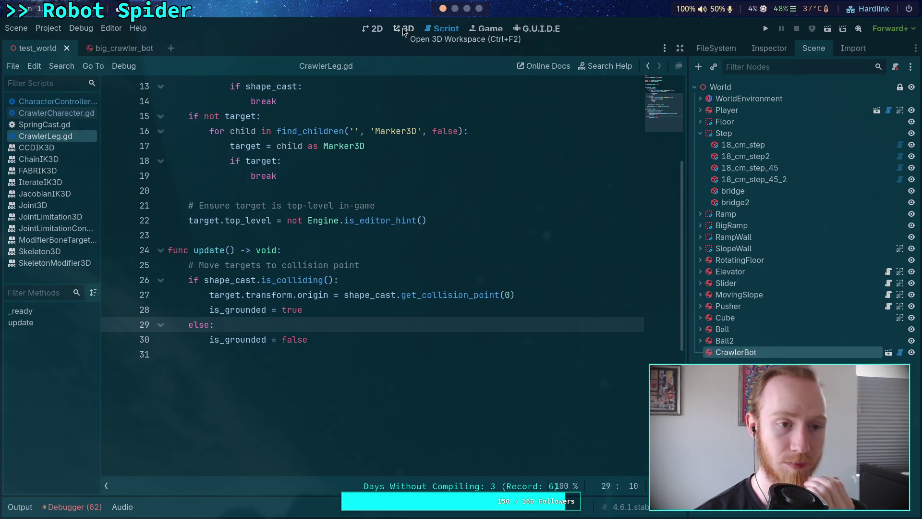
key("ctrl+Tab")
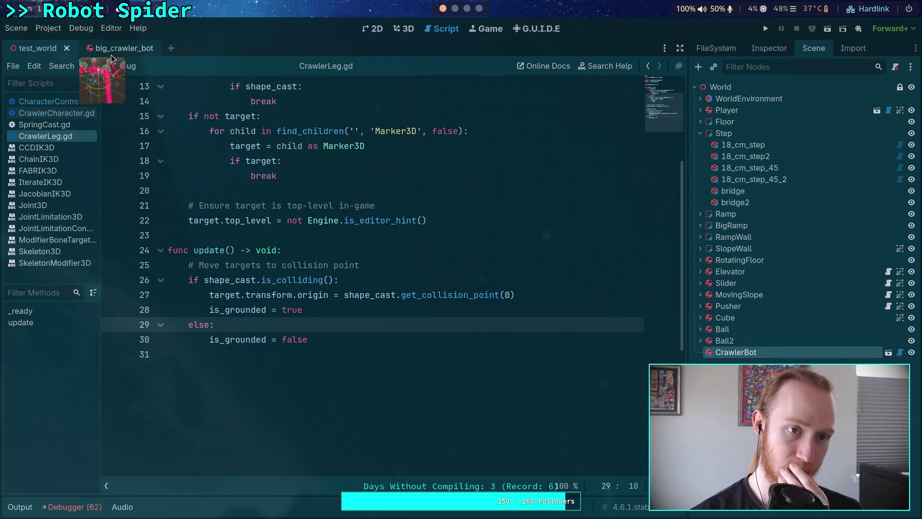
In big_crawler_bot's 3D view, expand LegTargets > FL_Target and delete its MeshInstance3D, then undo
left_click(406, 28)
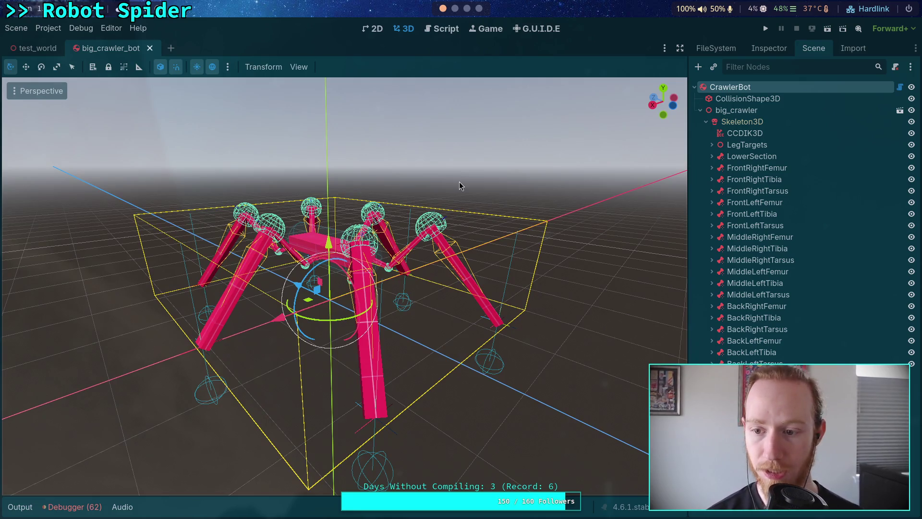
left_click(712, 144)
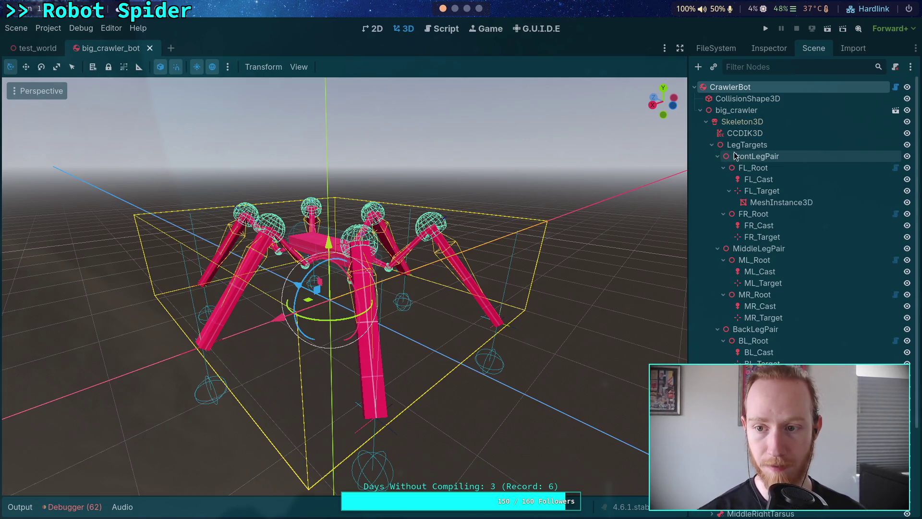
left_click(729, 190)
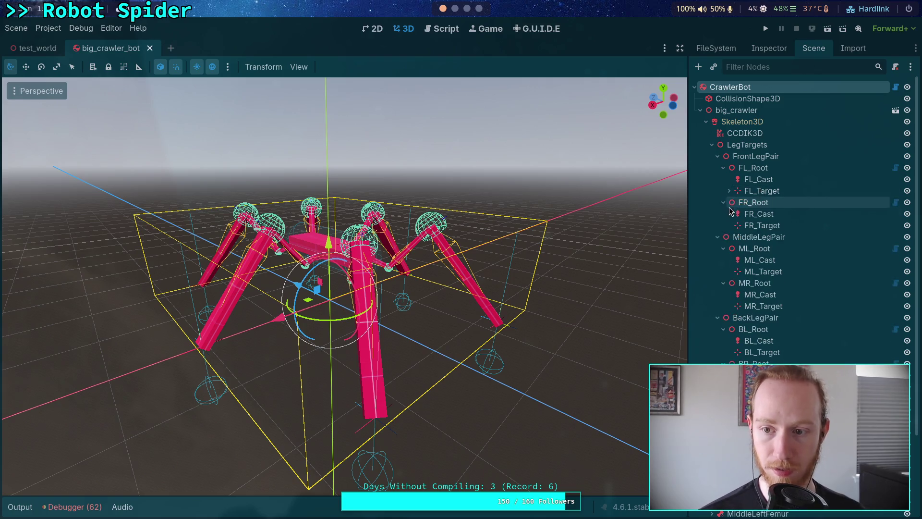
left_click(729, 190)
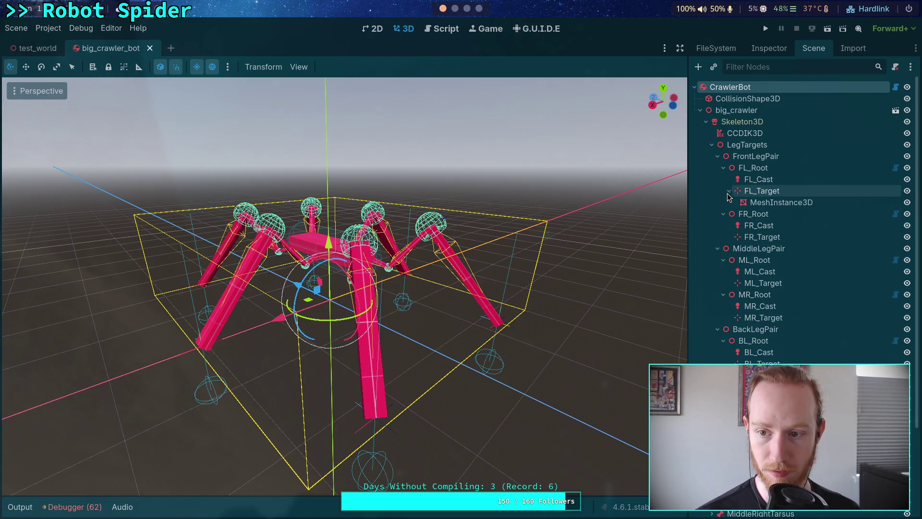
left_click(771, 203)
key("Delete")
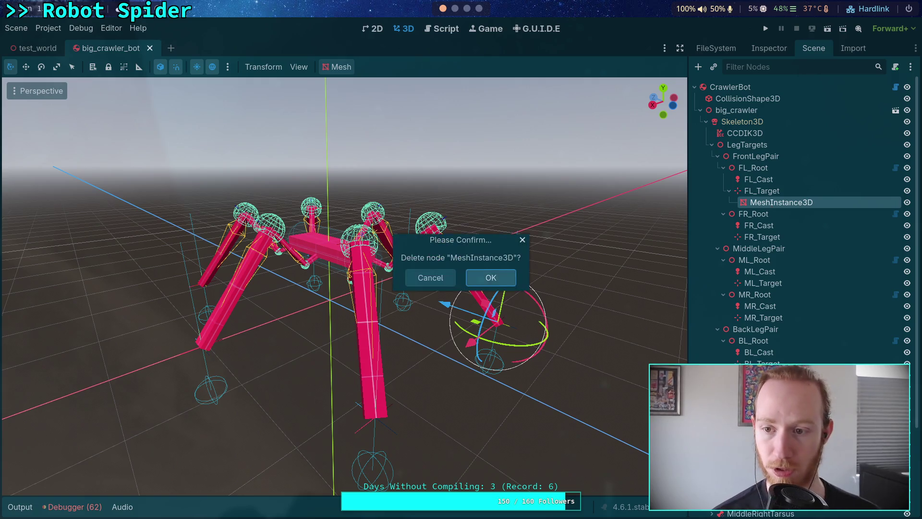
key("Return")
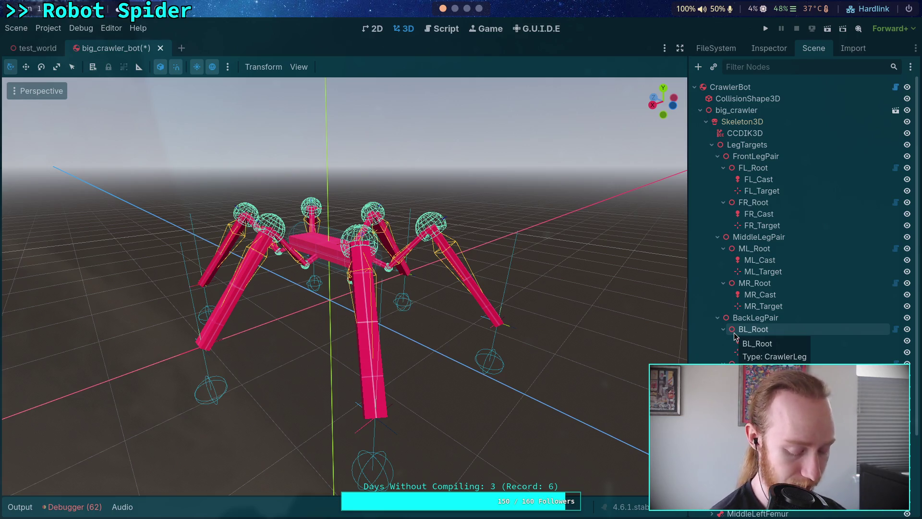
key("ctrl+z")
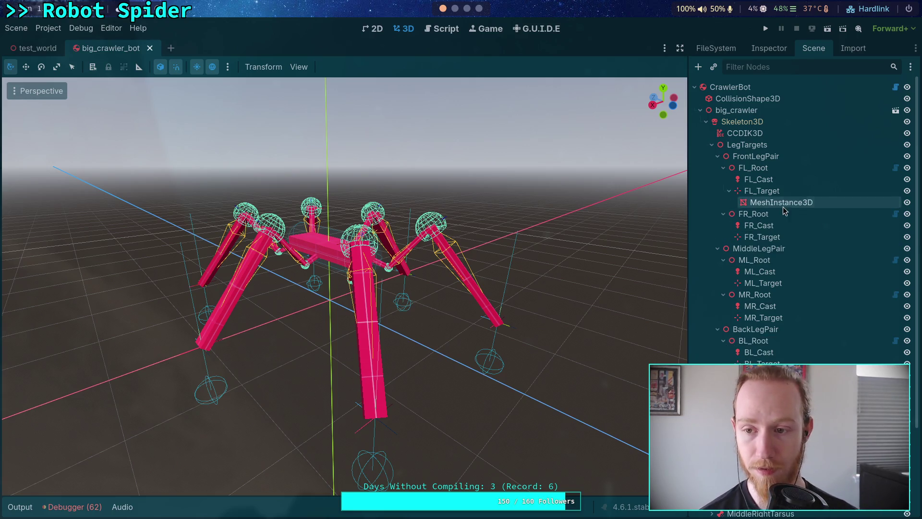
Inspect FL_Target's MeshInstance3D, delete it for good, and save the scene
left_click(782, 203)
left_click(771, 54)
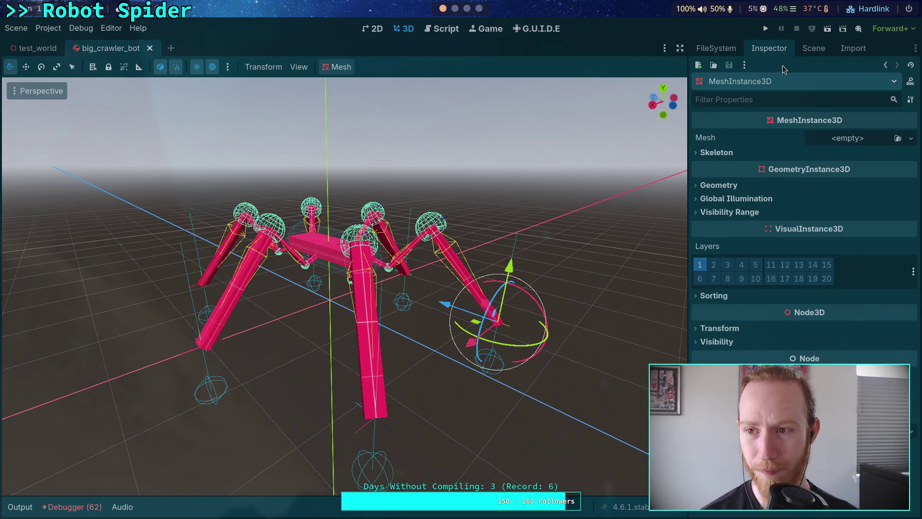
left_click(813, 48)
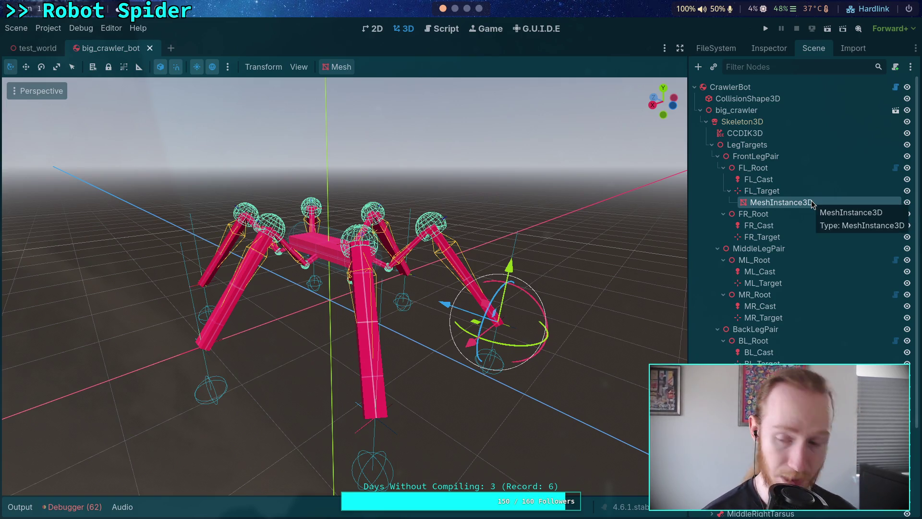
key("Delete")
key("Return")
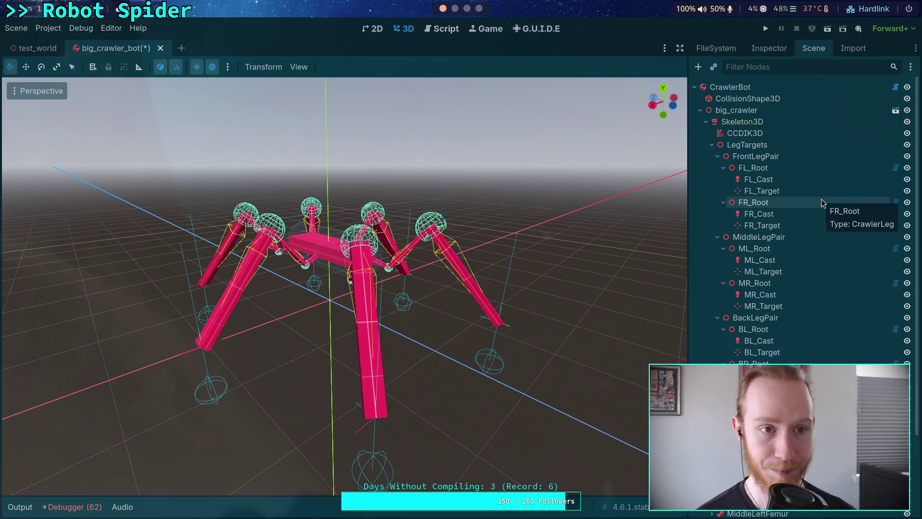
key("ctrl+s")
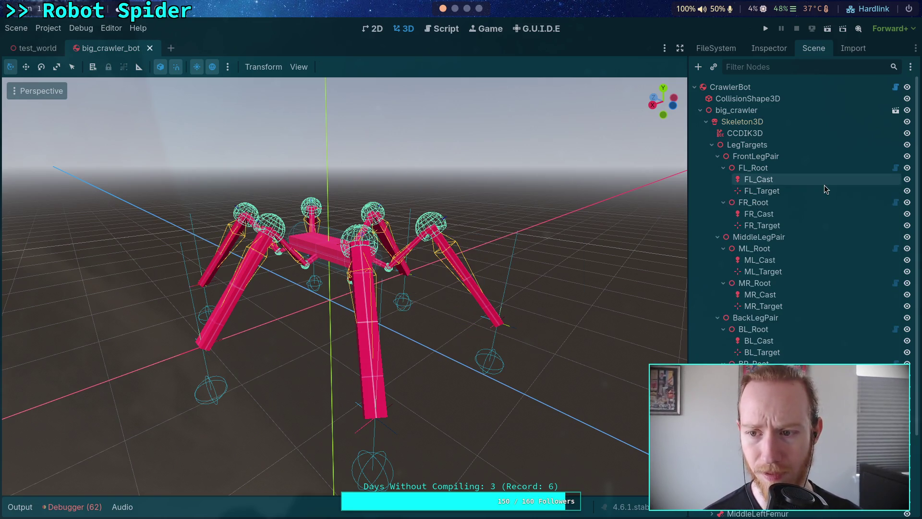
left_click(824, 184)
left_click(793, 192)
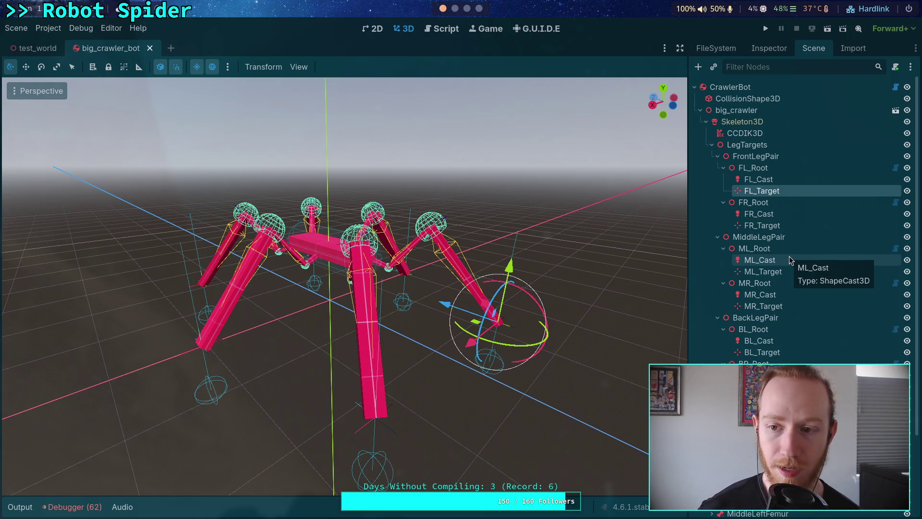
Bring CrawlerLeg.gd back up in the script editor
left_click(442, 30)
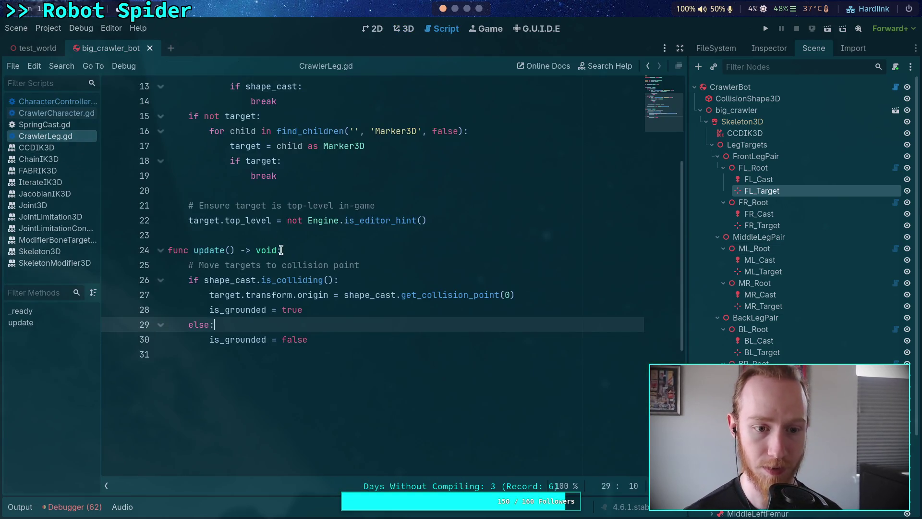
Make room below the exported variables in CrawlerLeg.gd for a new variable
scroll(307, 247, "up", 2)
mouse_move(525, 384)
left_mouse_down()
mouse_move(552, 383)
mouse_move(209, 383)
left_mouse_up()
scroll(326, 365, "up", 1)
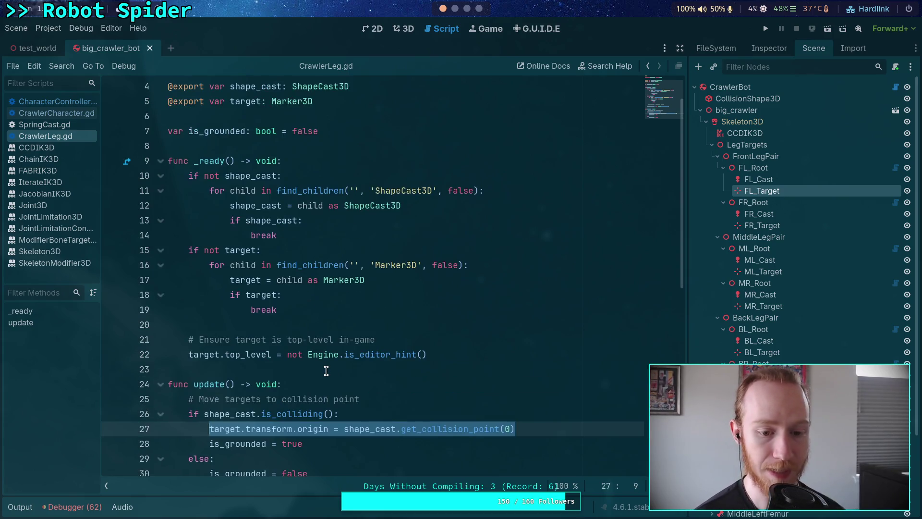
scroll(262, 381, "up", 1)
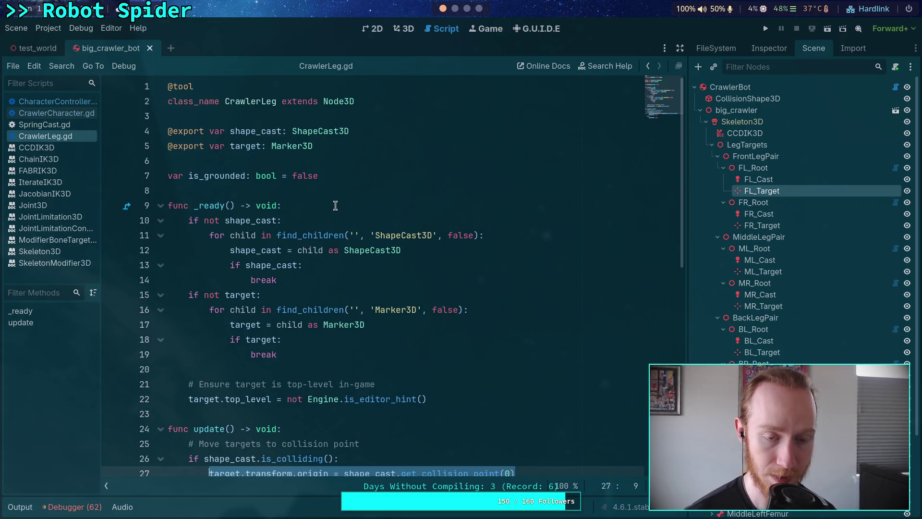
left_click(392, 175)
key("Up")
key("Up")
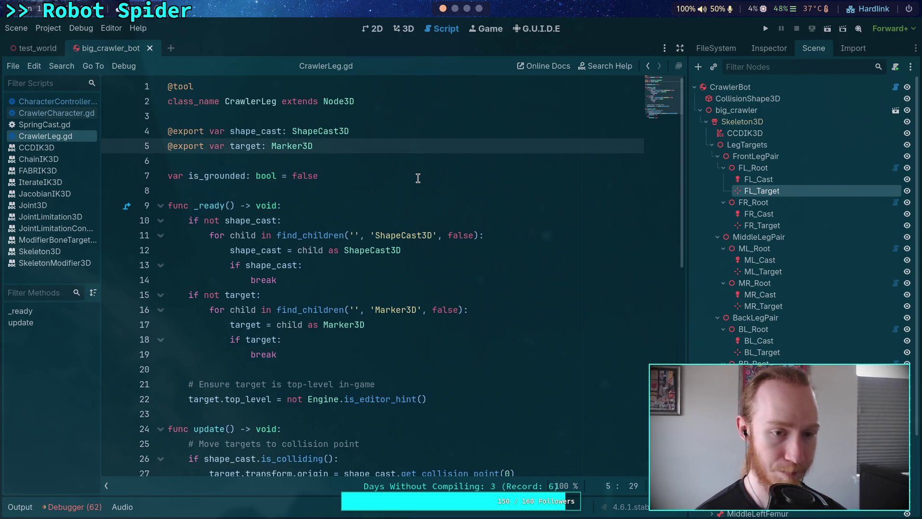
left_click(418, 178)
key("Up")
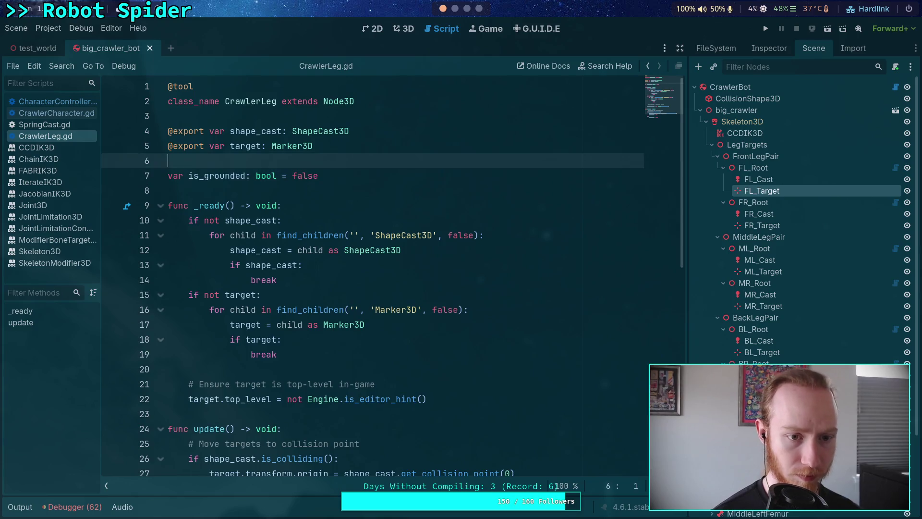
key("Return")
key("Return")
key("Up")
type("var")
key("BackSpace")
key("BackSpace")
key("BackSpace")
key("Down")
key("Down")
key("Down")
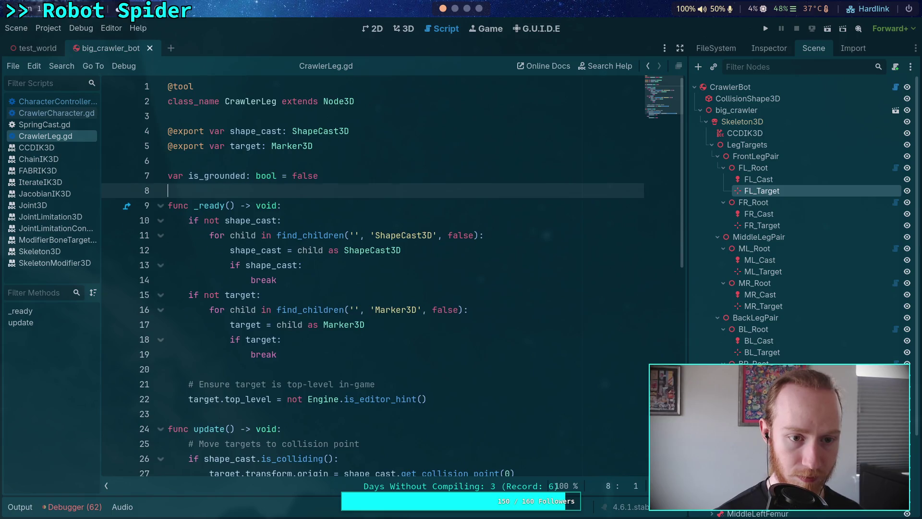
Declare var step_target: Vector3 below is_grounded
key("Return")
key("Return")
key("Up")
key("Up")
key("Return")
key("Return")
type("var step_target: Vector3 = ")
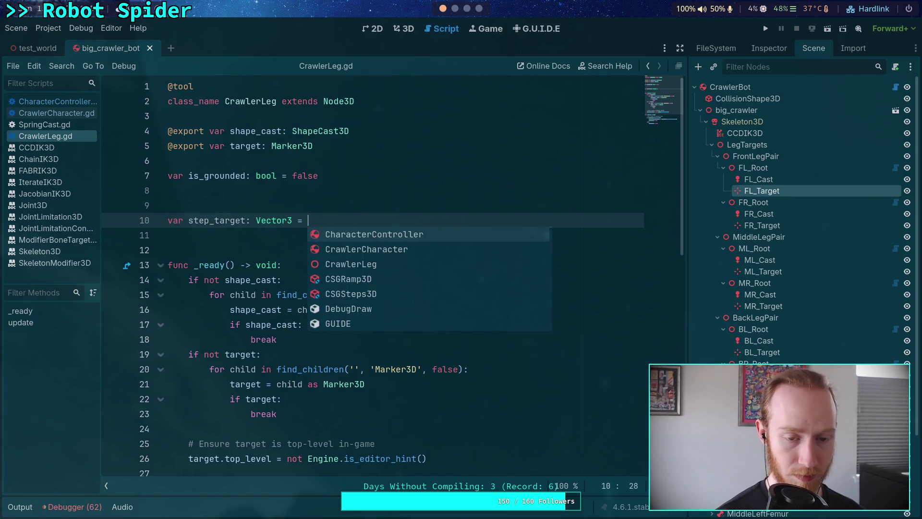
type("Vector3")
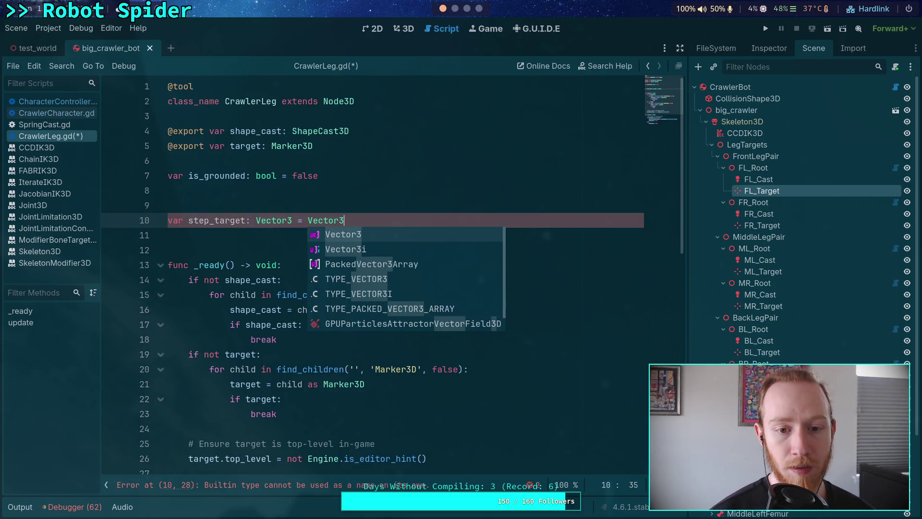
key("BackSpace")
key("BackSpace")
key("BackSpace")
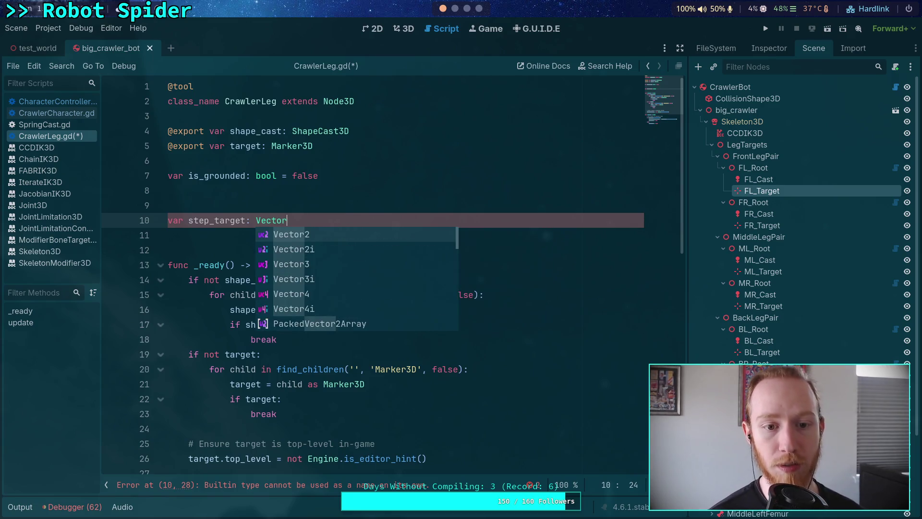
type("3")
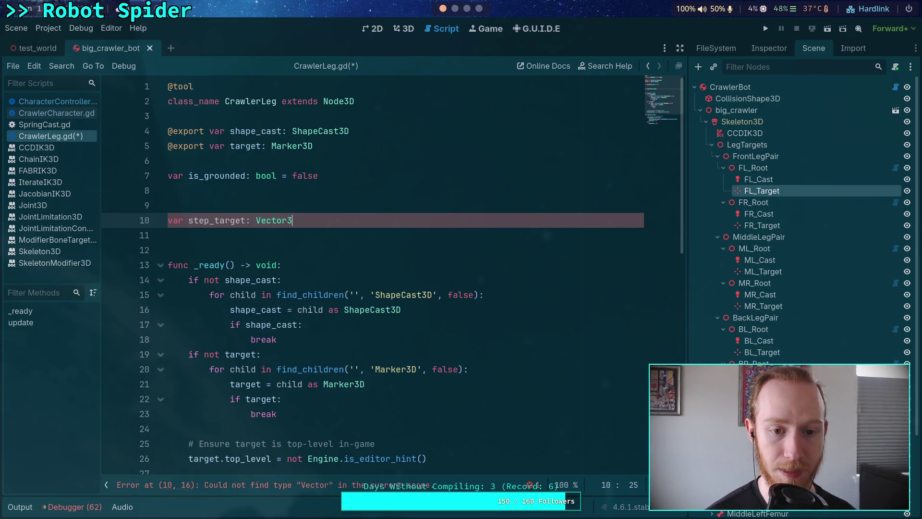
Add step_target = target.global_position at the end of _ready and save the script
scroll(403, 218, "down", 3)
left_click(488, 325)
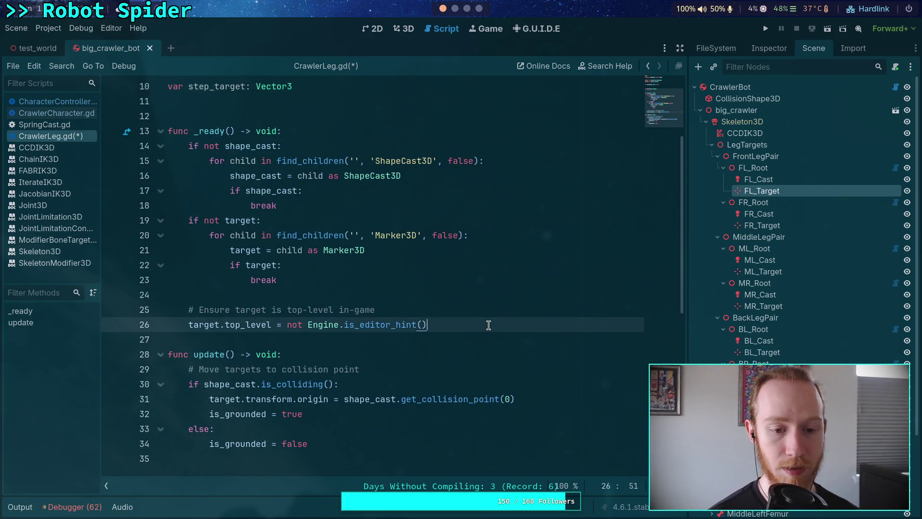
key("Return")
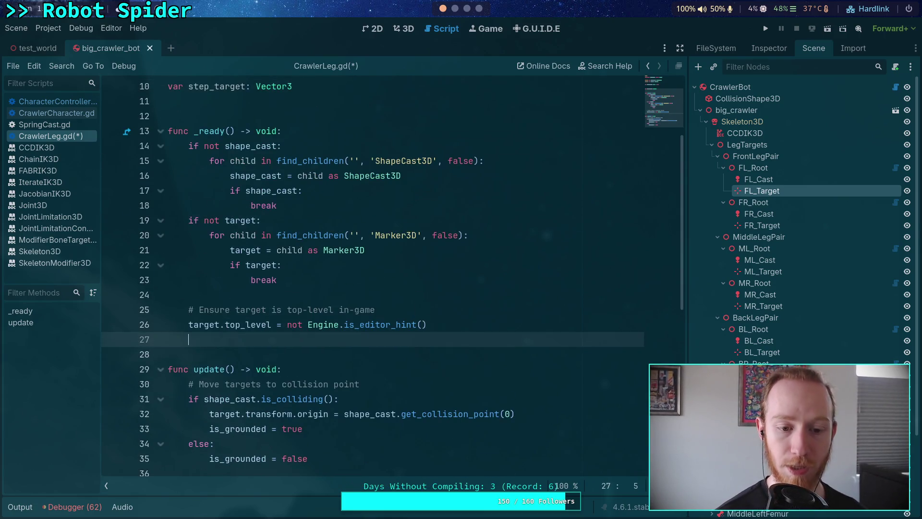
scroll(457, 387, "up", 1)
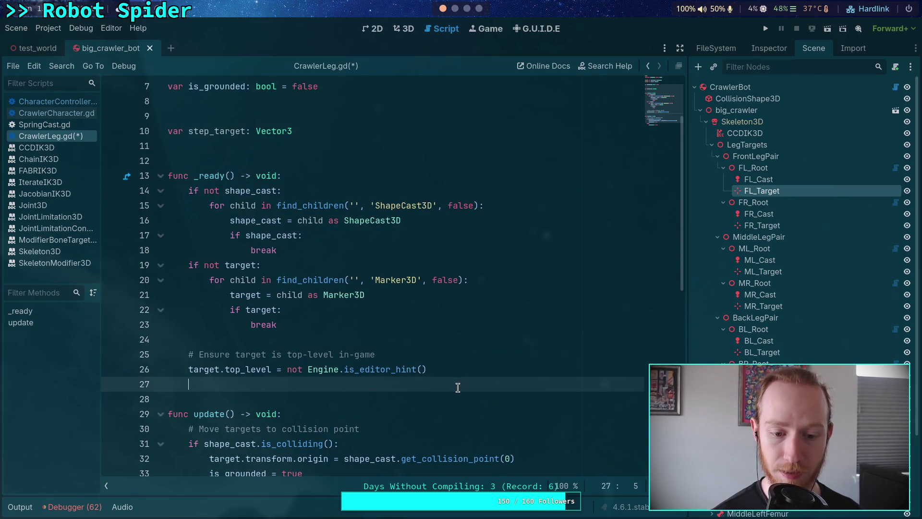
type("st")
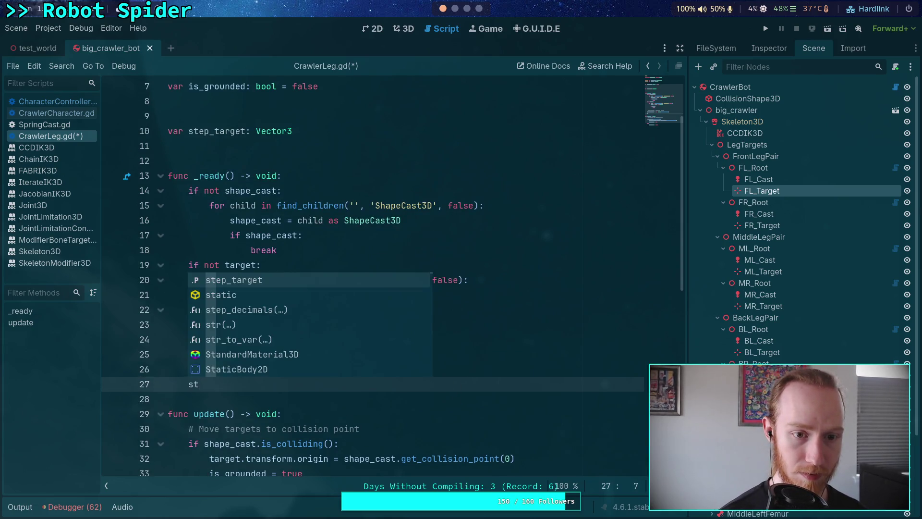
key("Return")
type("/")
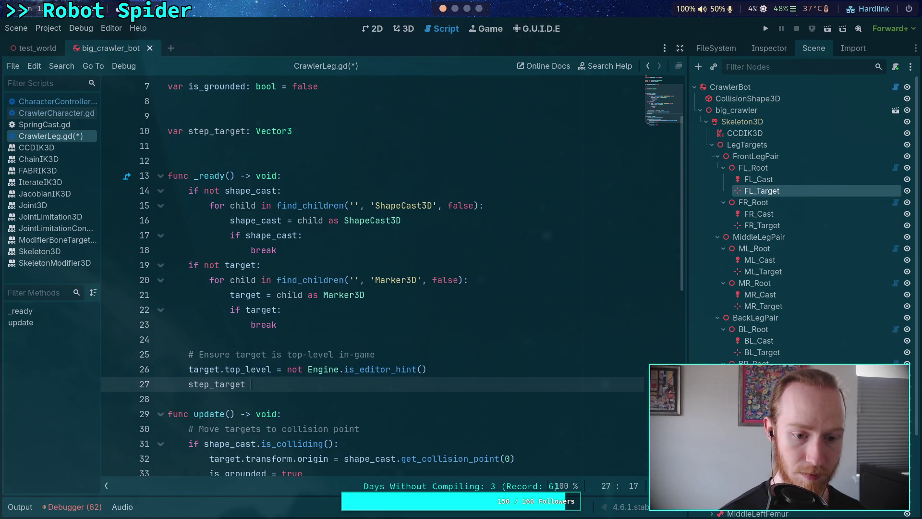
key("BackSpace")
key("BackSpace")
type("= target.")
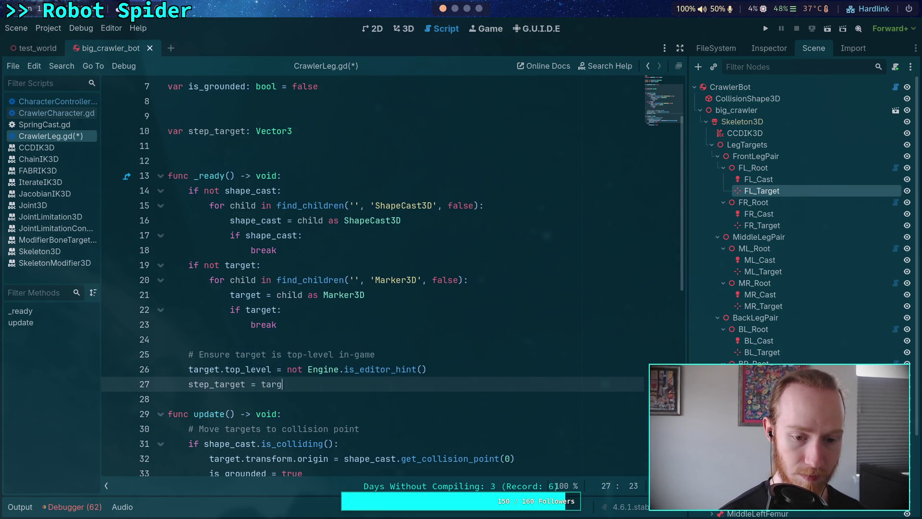
type("gl")
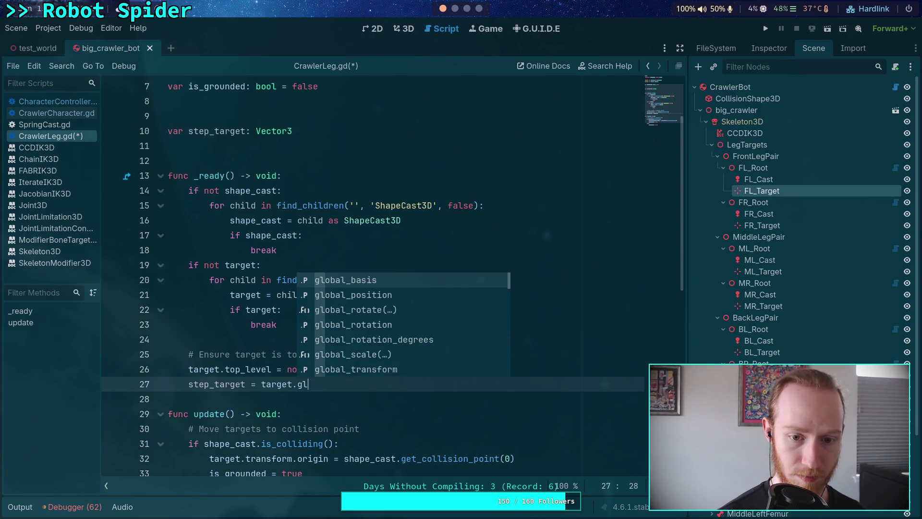
key("Down")
key("Return")
key("ctrl+s")
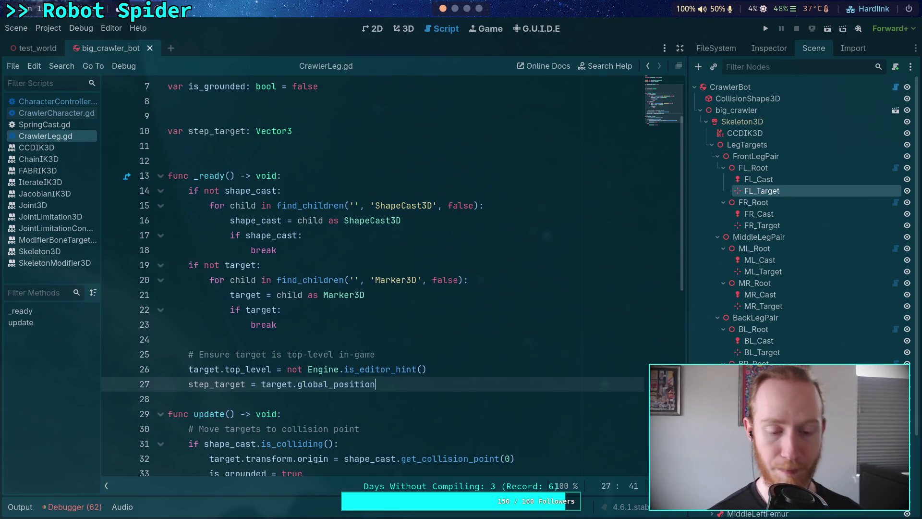
In update(), assign the collision point to step_target instead of target.transform.origin
scroll(456, 388, "down", 2)
mouse_move(215, 368)
left_mouse_down()
mouse_move(336, 368)
mouse_move(327, 369)
left_mouse_up()
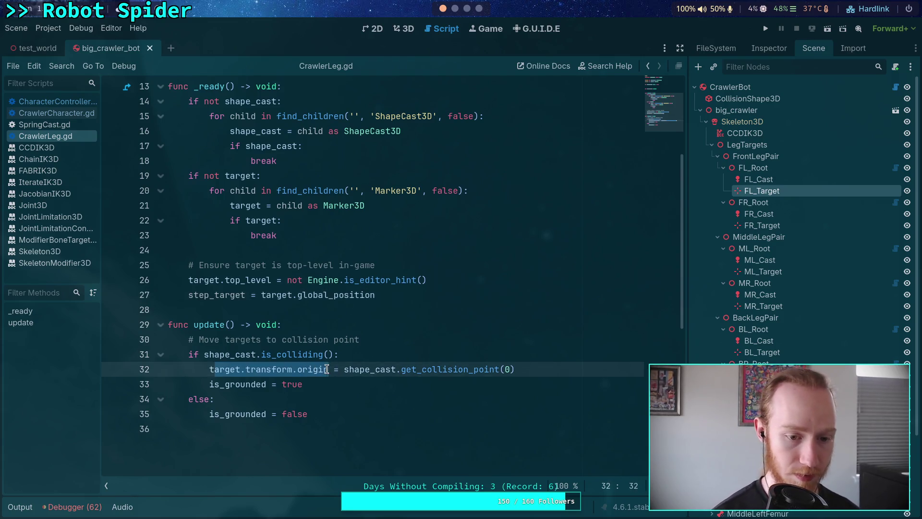
key("BackSpace")
type("step")
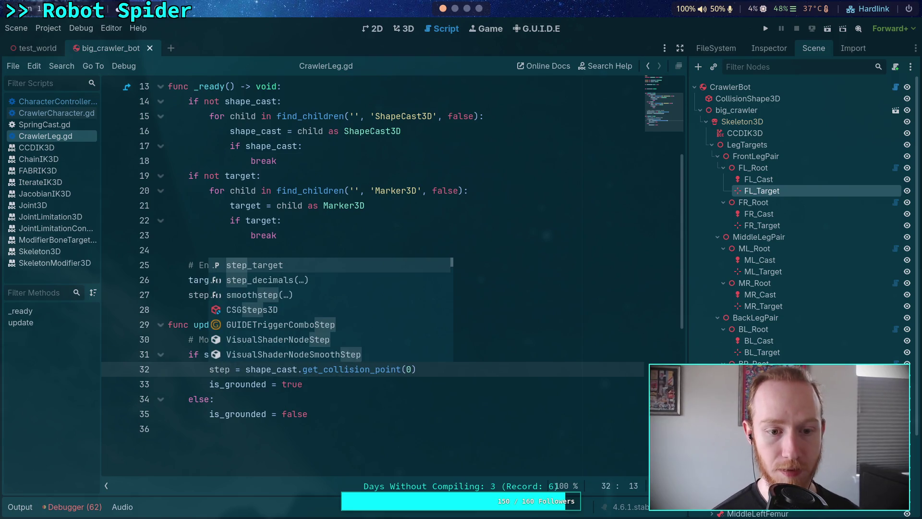
key("Return")
Delete the is_grounded = true line, the else branch and the collision point comment
left_click(373, 385)
left_click(486, 370, "shift")
key("BackSpace")
left_click(353, 398)
left_click(378, 385, "shift")
left_click(500, 370, "shift")
key("BackSpace")
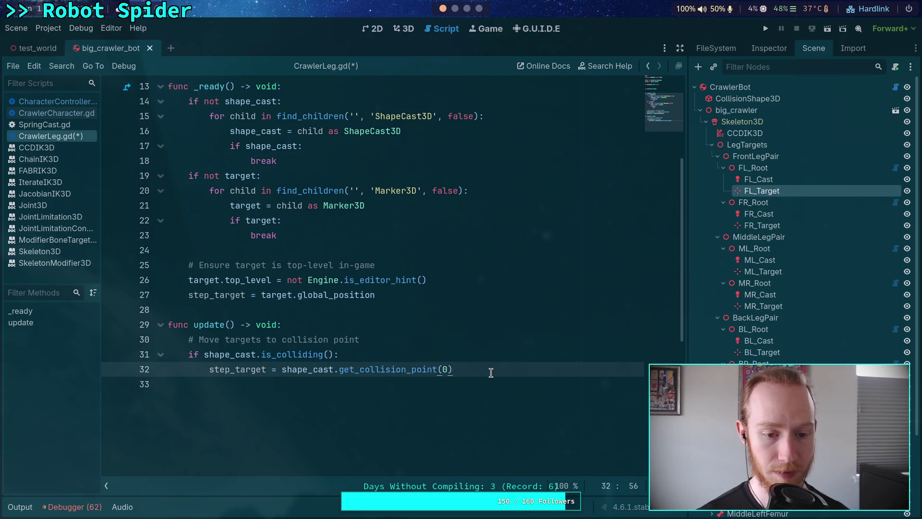
left_click(397, 338)
left_click(400, 327, "shift")
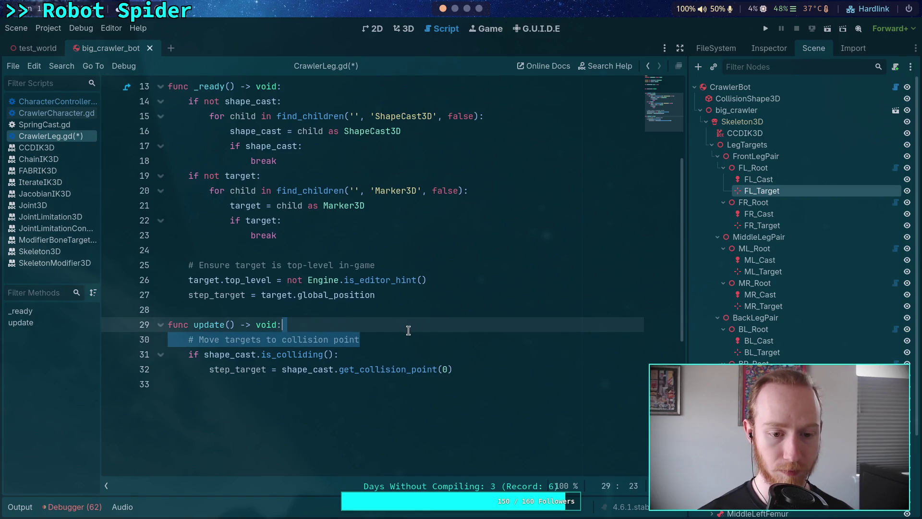
key("BackSpace")
Open new blank lines after the step_target assignment inside the colliding check
left_click(501, 354)
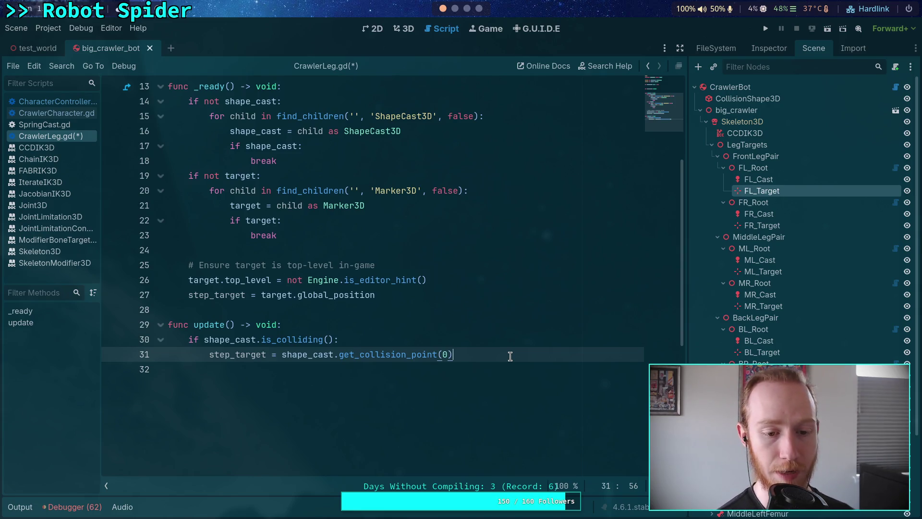
key("Return")
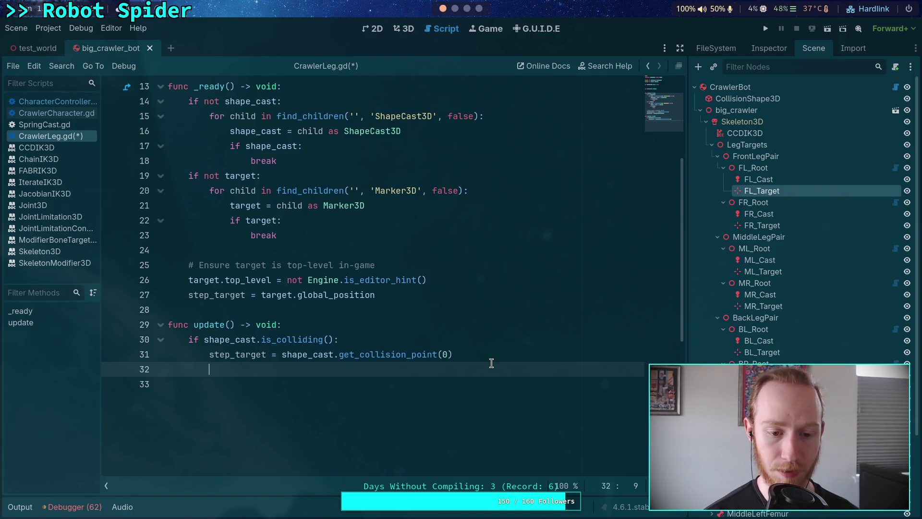
key("Up")
key("Up")
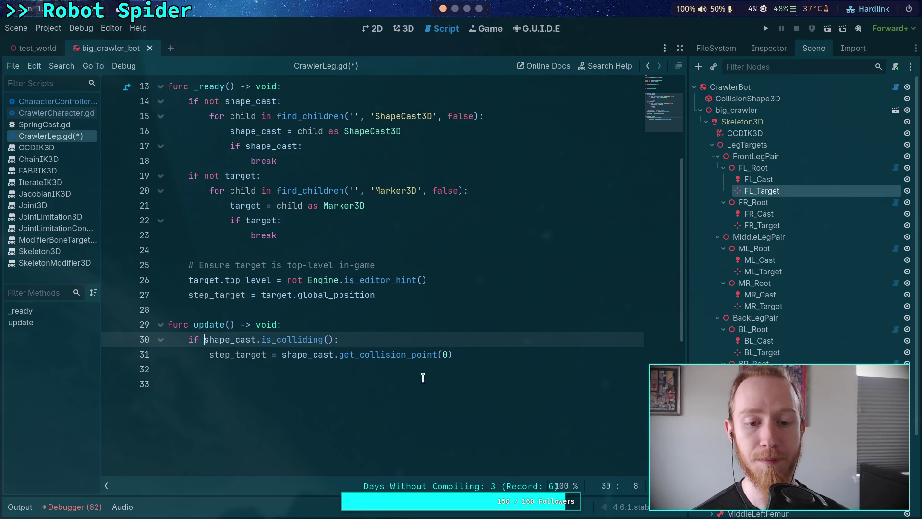
left_click(450, 367)
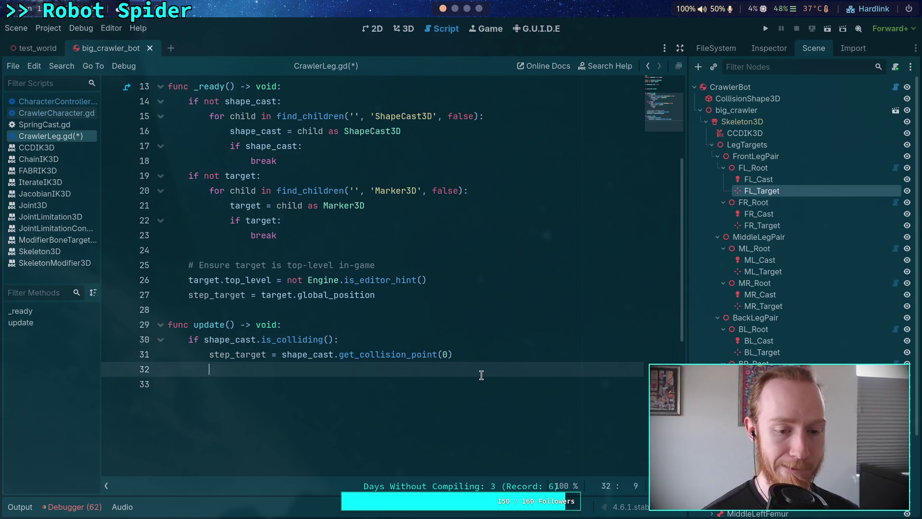
key("Return")
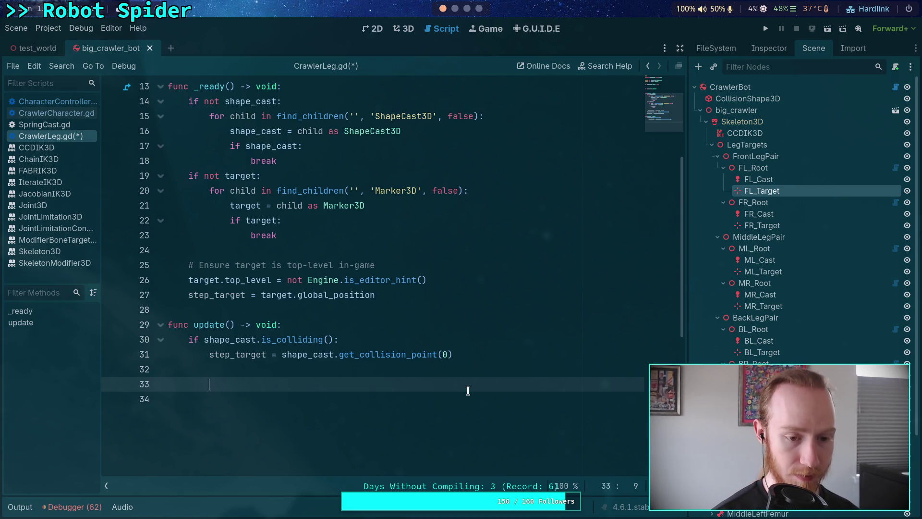
scroll(468, 390, "up", 4)
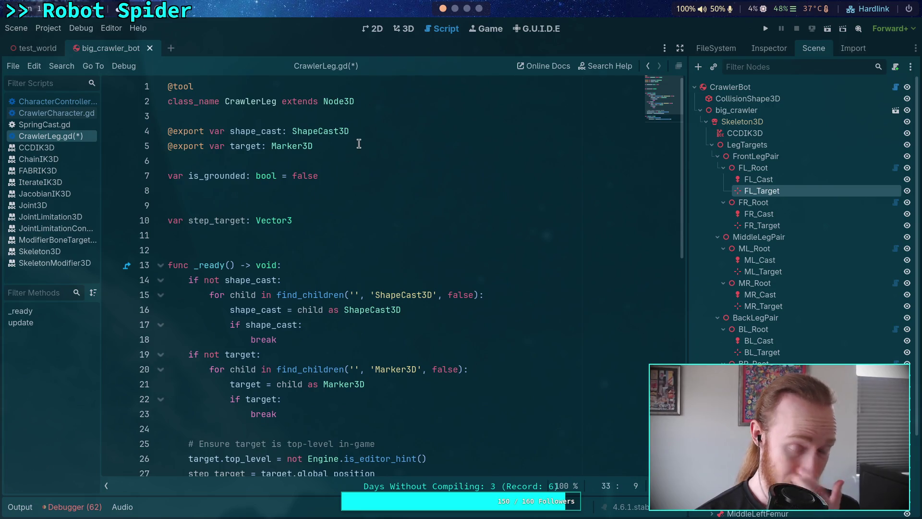
left_click(356, 146)
left_click(404, 179)
left_click(401, 146)
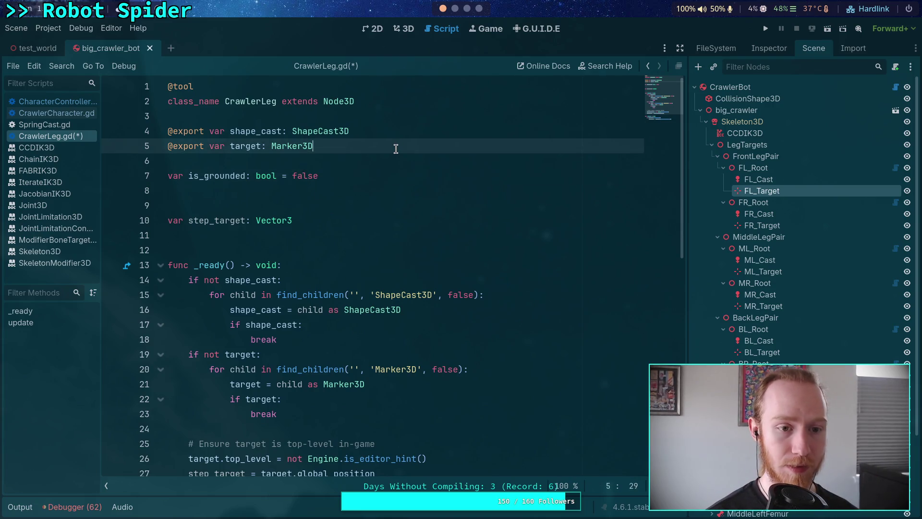
key("Return")
key("Return")
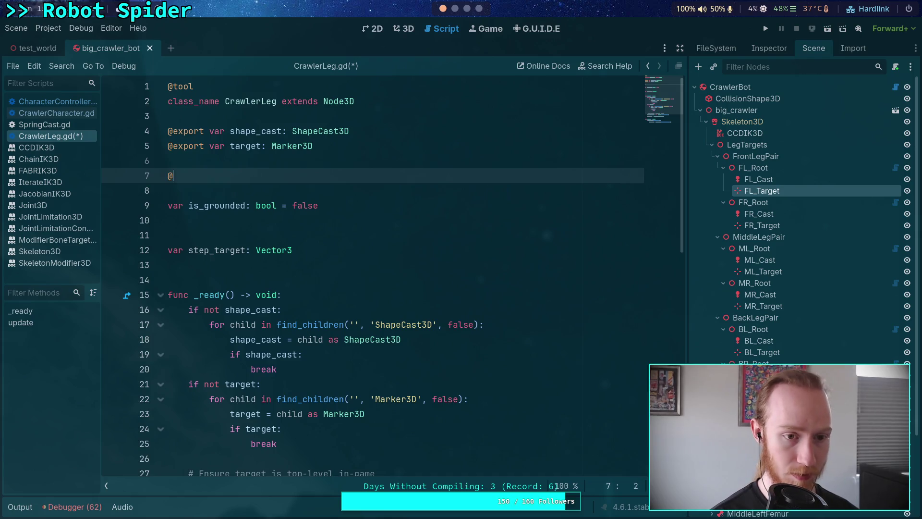
type("@export var ")
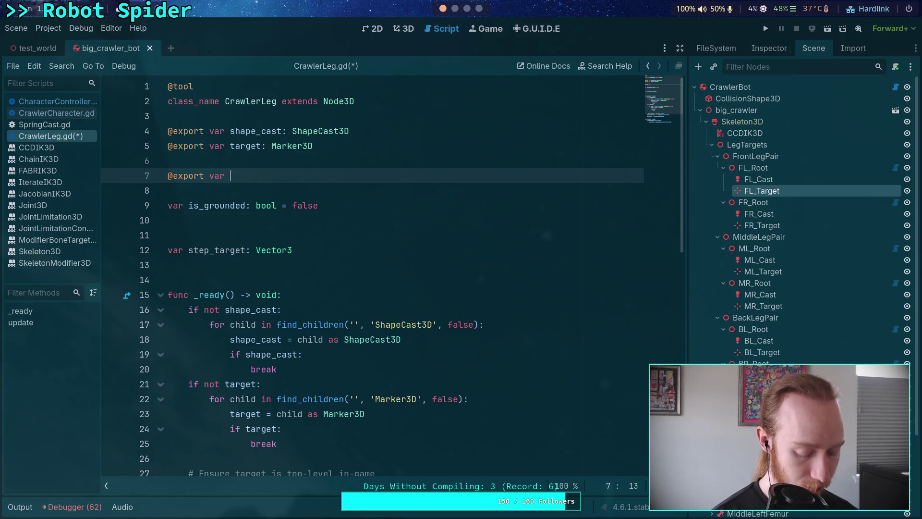
type("step_distance: float = 0.5")
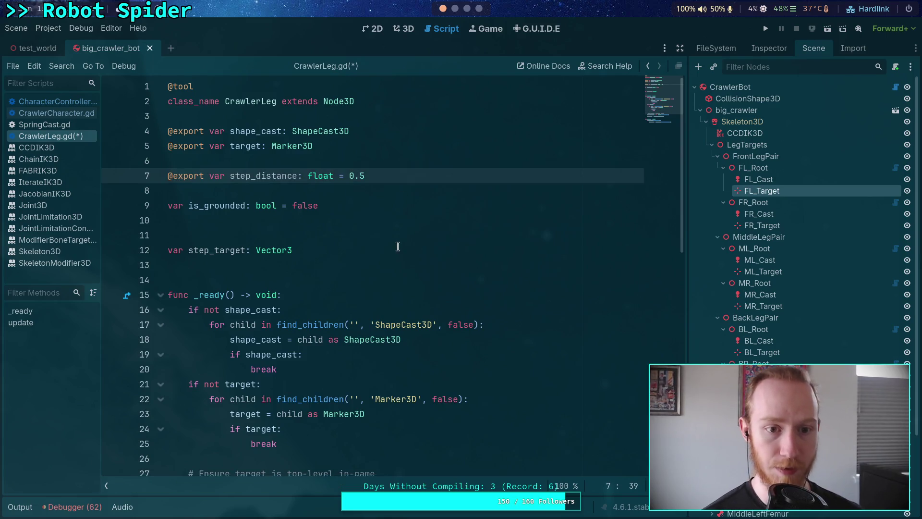
Start an if statement on the empty line 35 inside update(), typing 'if st'
scroll(398, 243, "down", 7)
left_click(388, 273)
type("if ")
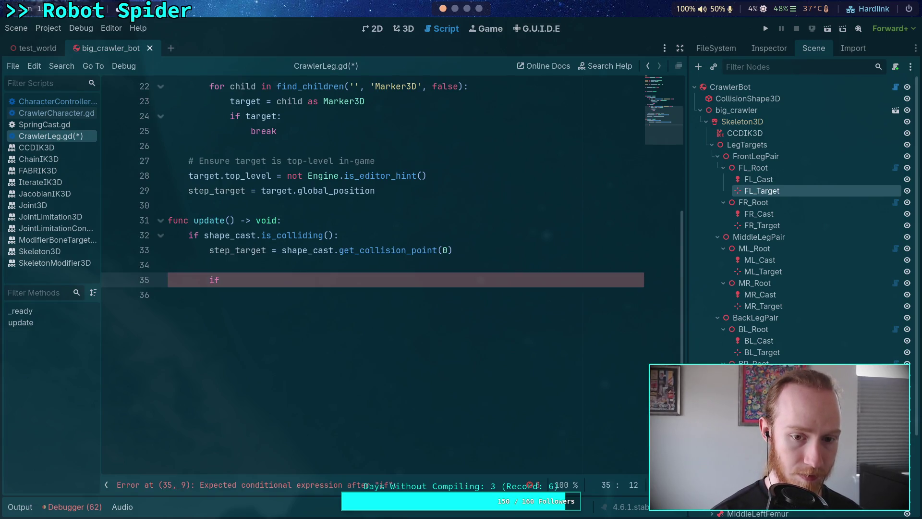
type("st")
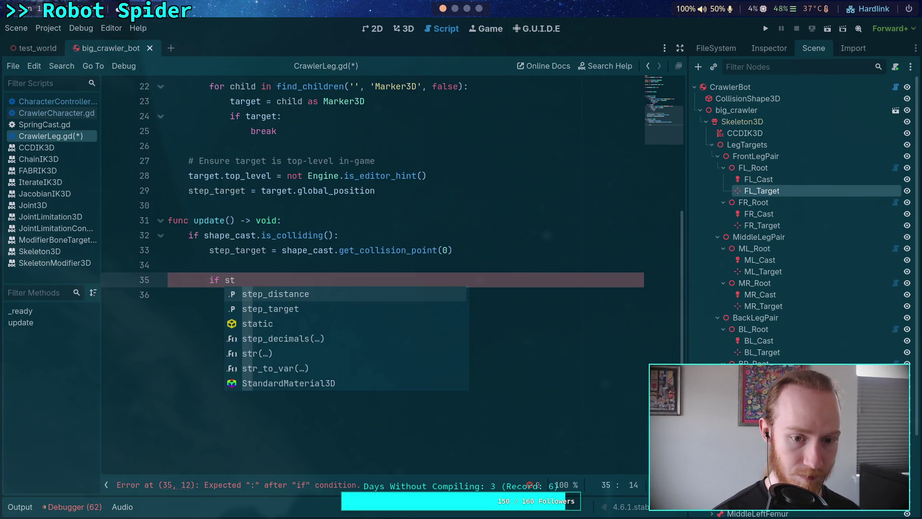
Complete the condition start as 'step_target.distance_squared_to(target.position)' using autocomplete
key("Down")
key("Return")
type("di")
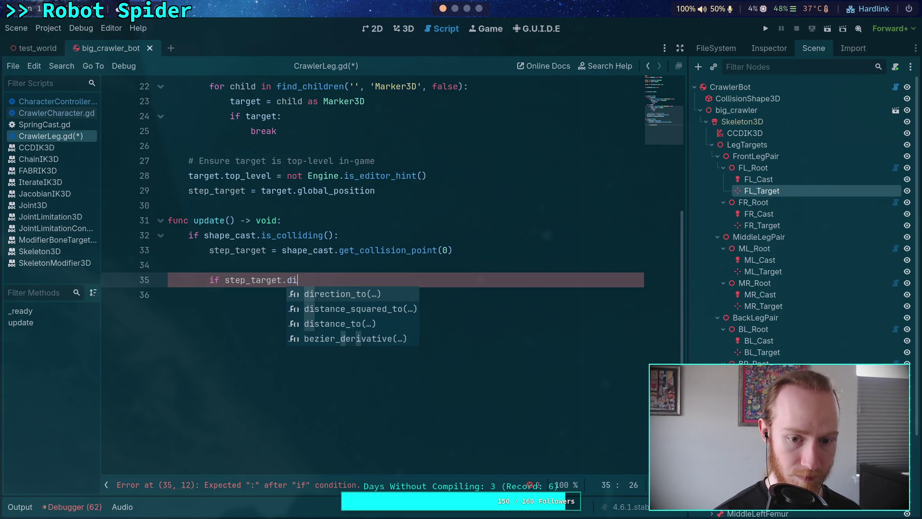
key("Down")
key("Return")
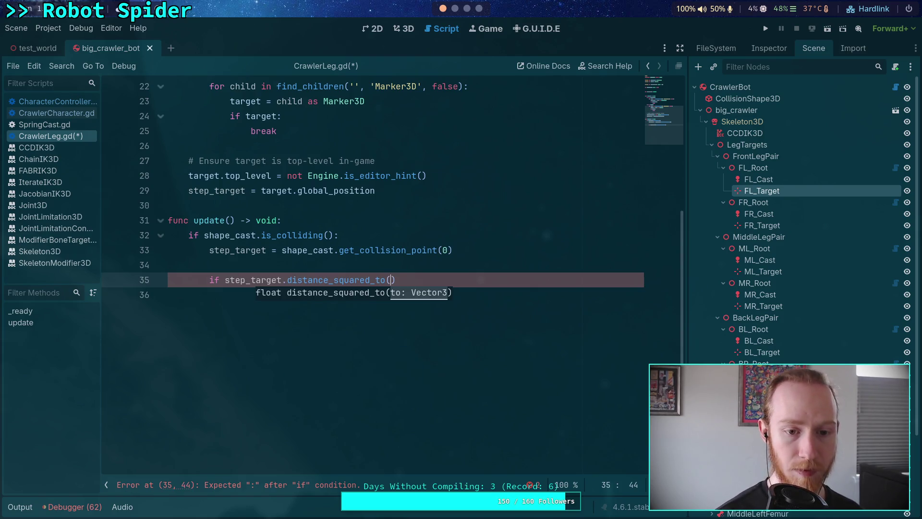
type("target.glo")
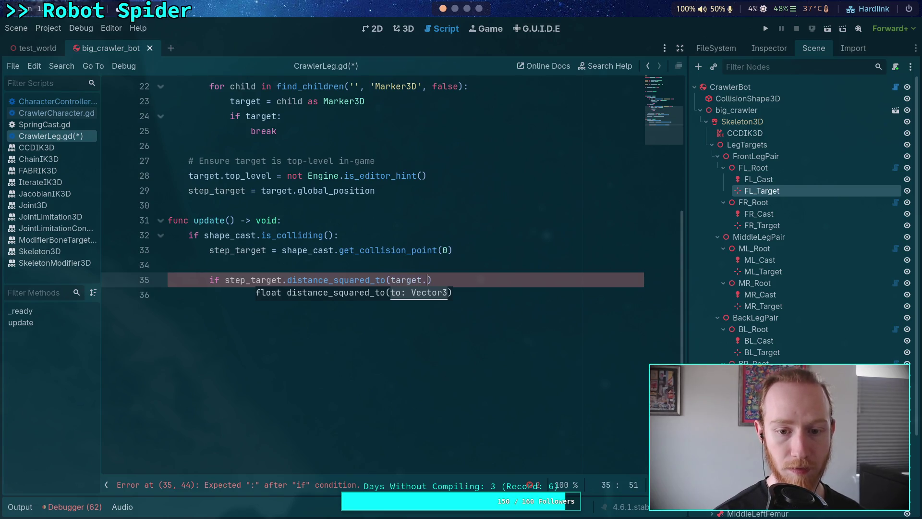
key("Down")
key("Return")
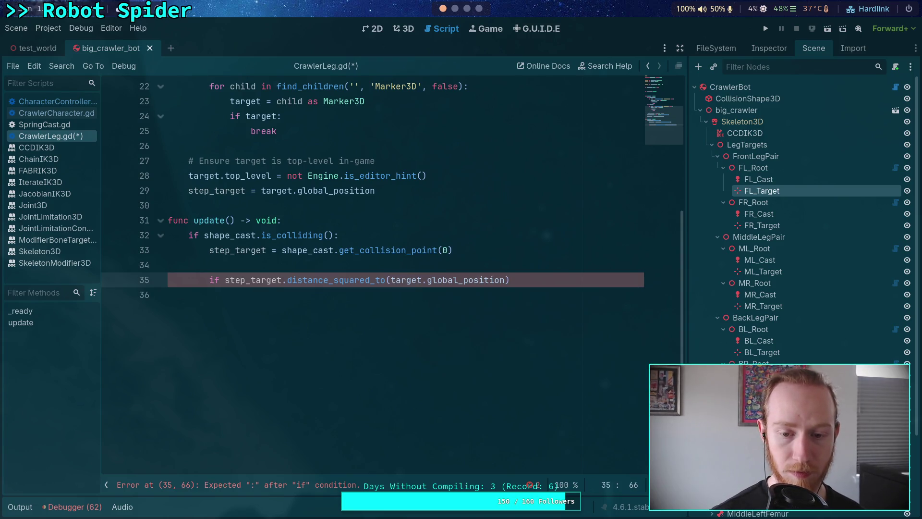
key("BackSpace")
key("BackSpace")
key("BackSpace")
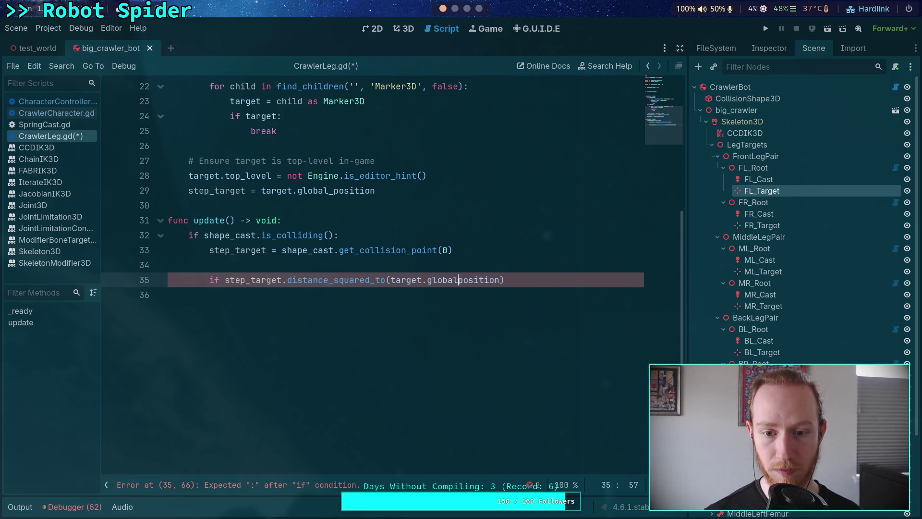
scroll(292, 173, "up", 2)
scroll(292, 173, "up", 3)
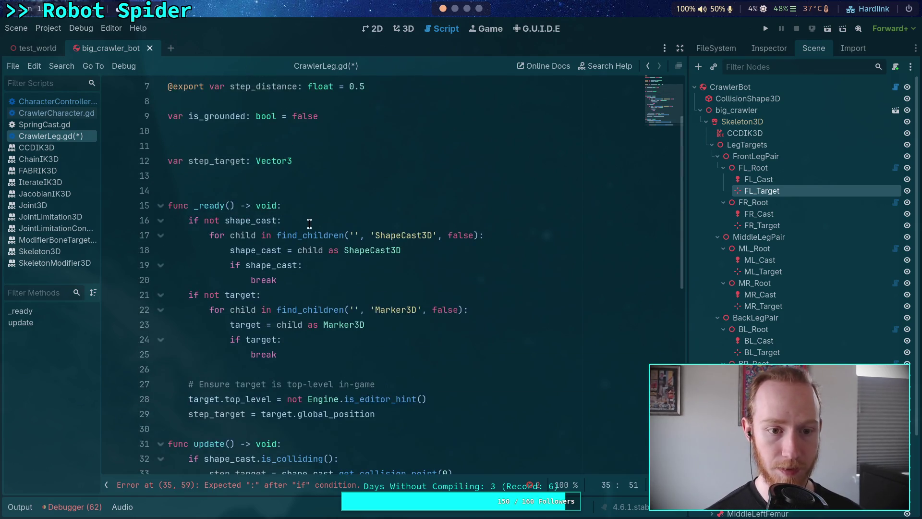
scroll(284, 236, "down", 4)
Finish line 35 with '> step_distance * step_distance:'
left_click(487, 326)
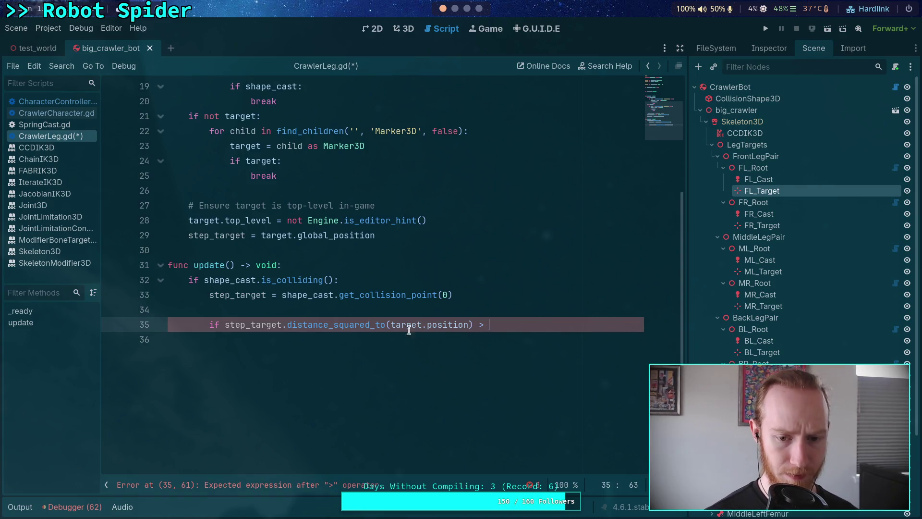
scroll(367, 321, "up", 6)
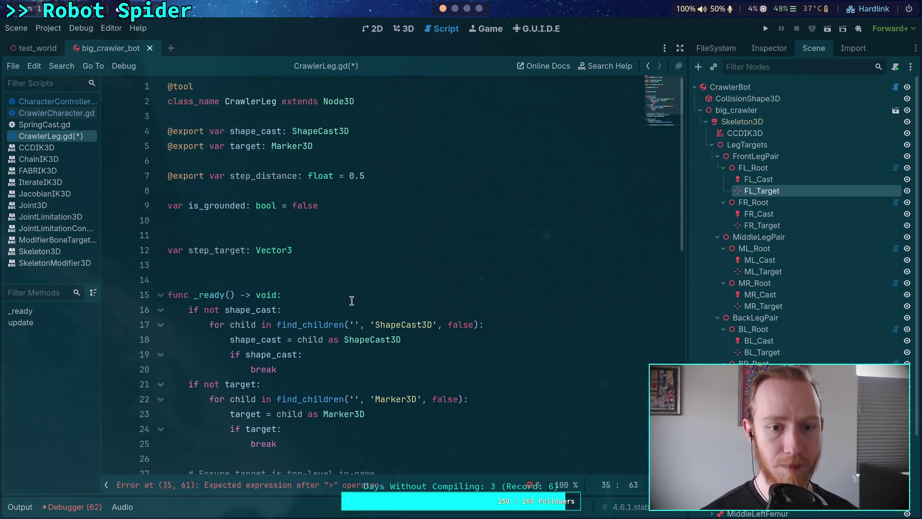
scroll(521, 314, "down", 7)
type("st")
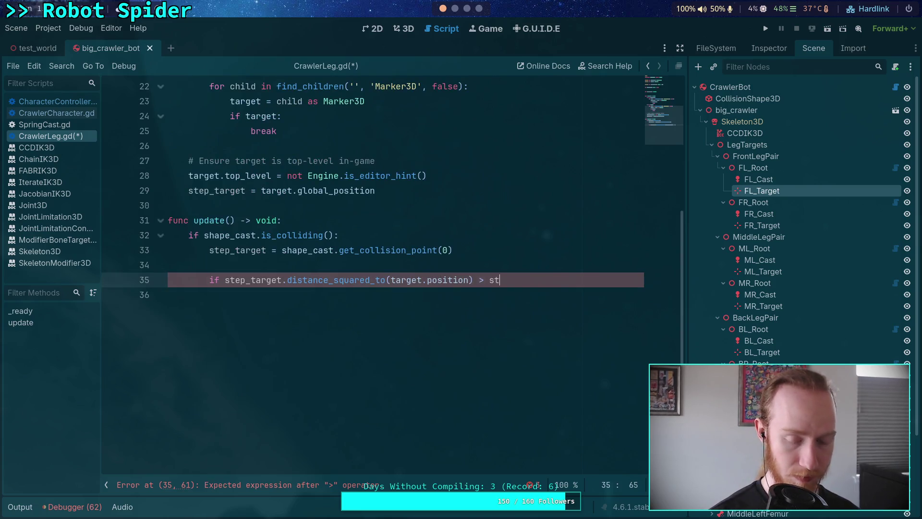
key("Return")
type("stance * st")
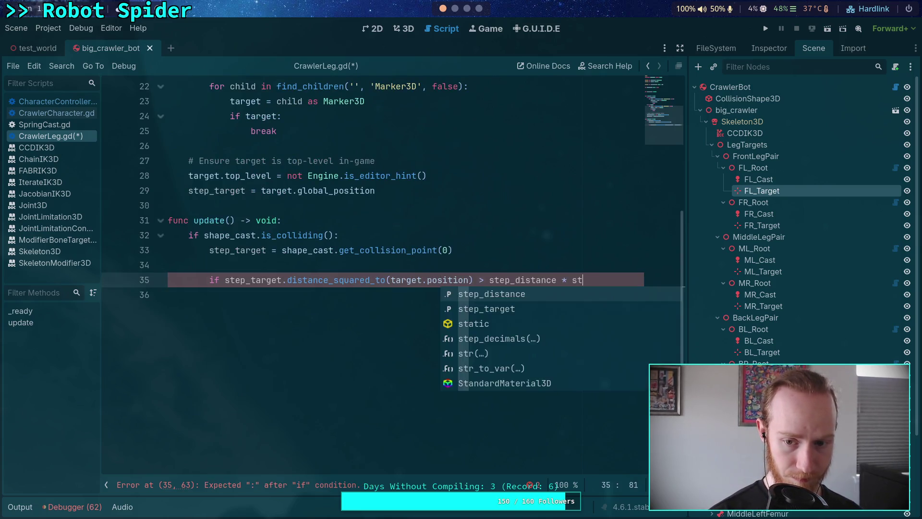
key("Return")
type(":")
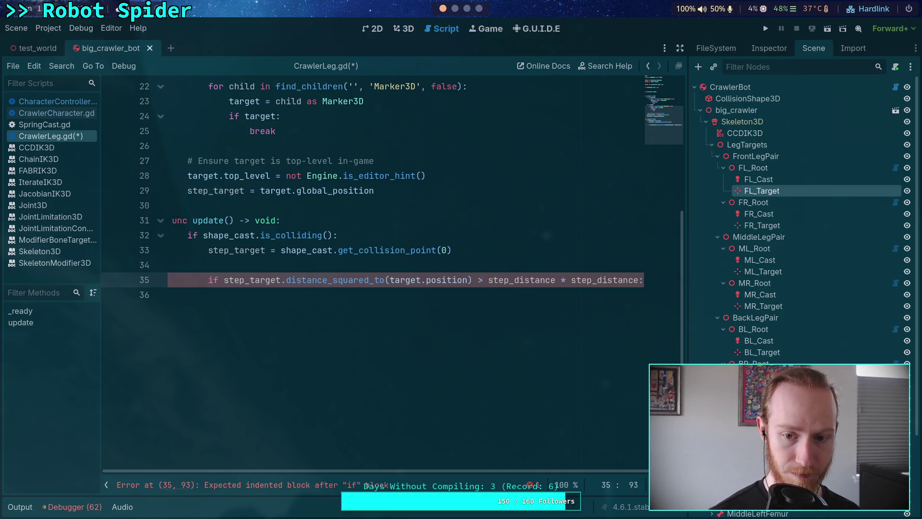
Return to the variable declarations at blank line 8 below step_distance
scroll(457, 329, "up", 7)
scroll(404, 382, "left", 1)
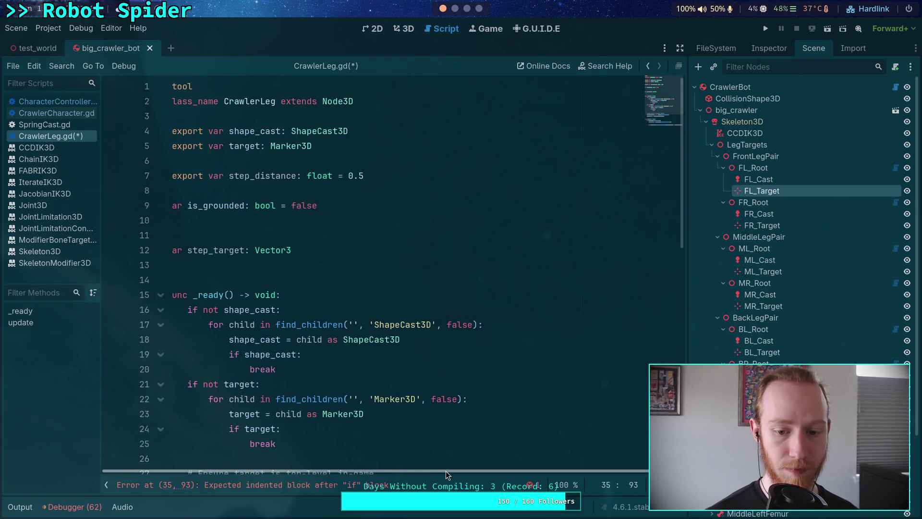
scroll(418, 353, "down", 1)
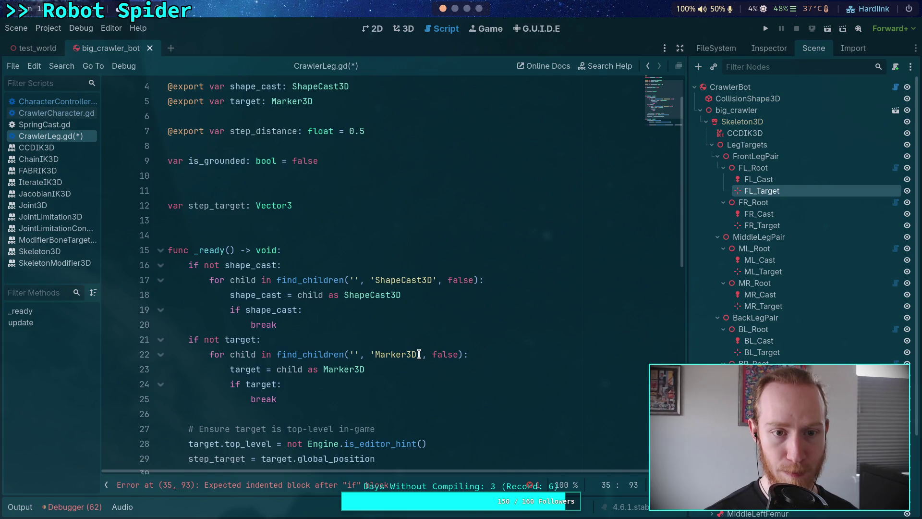
scroll(419, 353, "up", 1)
left_click(402, 179)
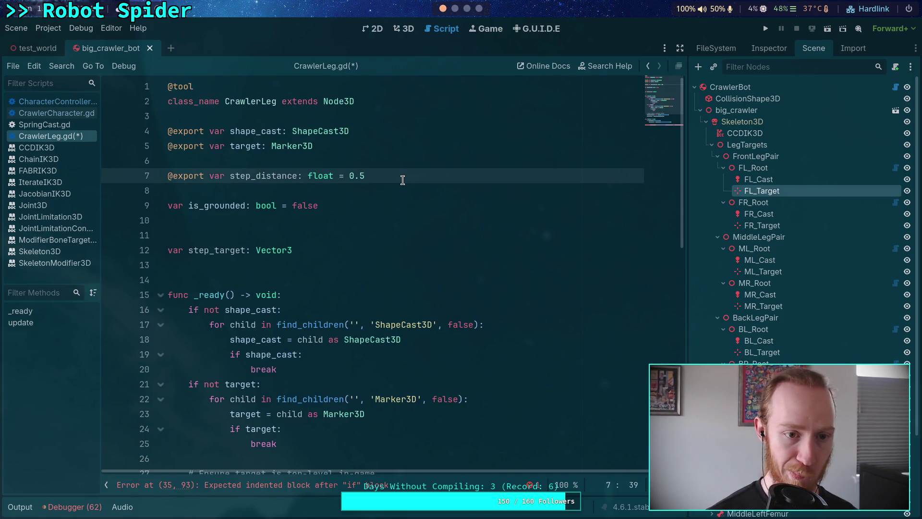
scroll(402, 180, "down", 5)
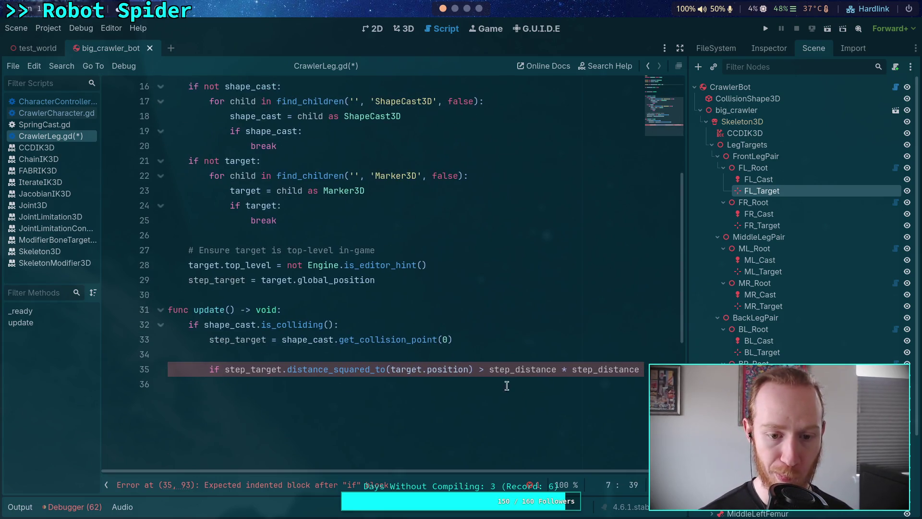
scroll(511, 385, "up", 5)
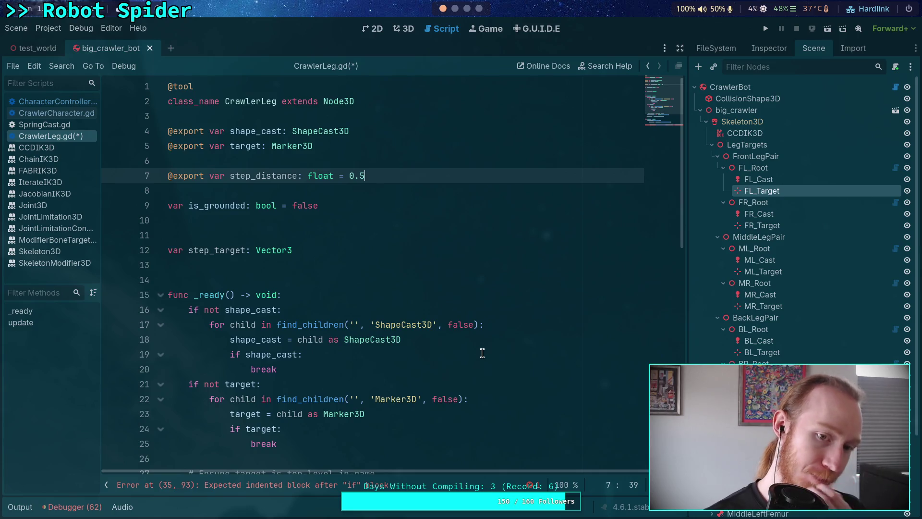
scroll(482, 353, "down", 6)
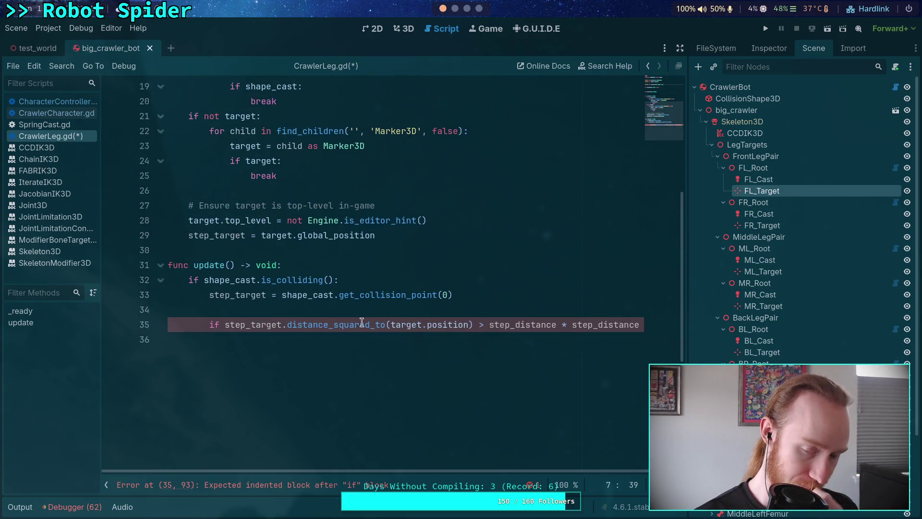
scroll(374, 320, "up", 5)
scroll(374, 320, "up", 1)
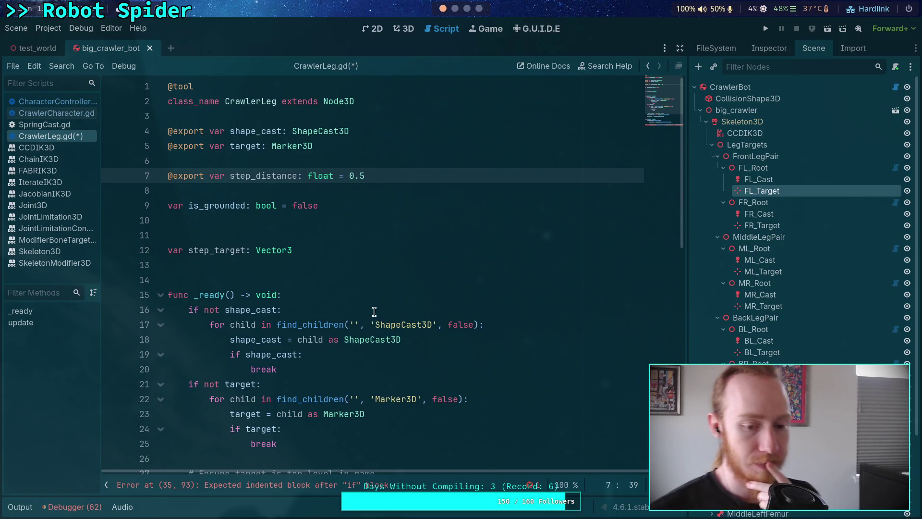
left_click(369, 196)
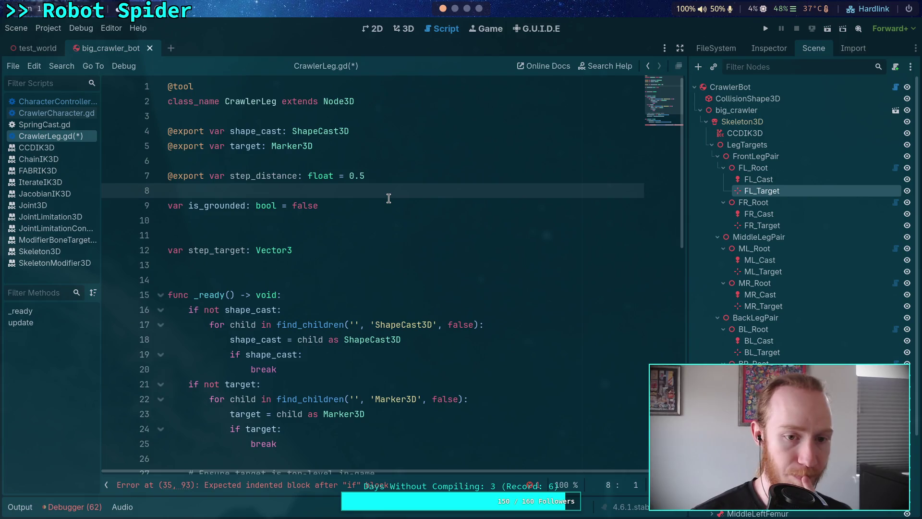
key("Down")
key("Down")
key("Down")
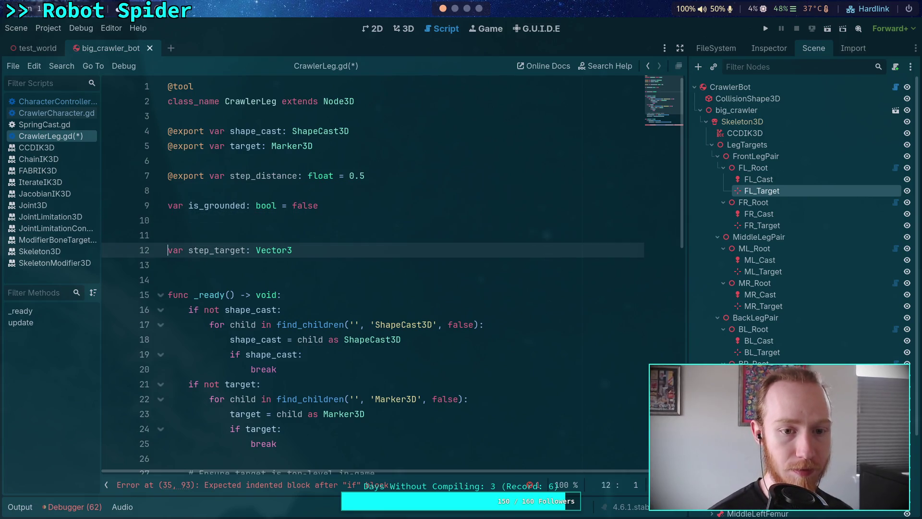
Give step_distance a setter that stores the value and computes its squared distance
left_click(377, 176)
left_click_drag(376, 175, 335, 175)
key("Right")
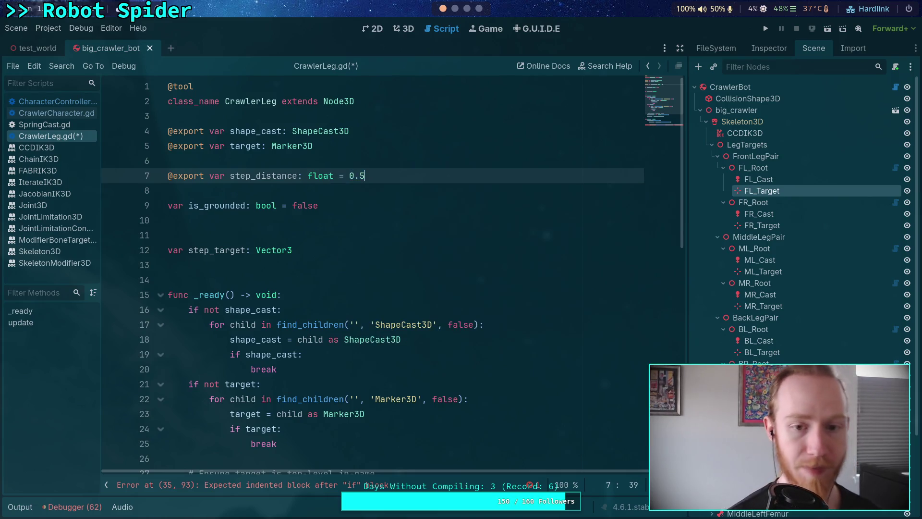
key("Return")
type("set(value")
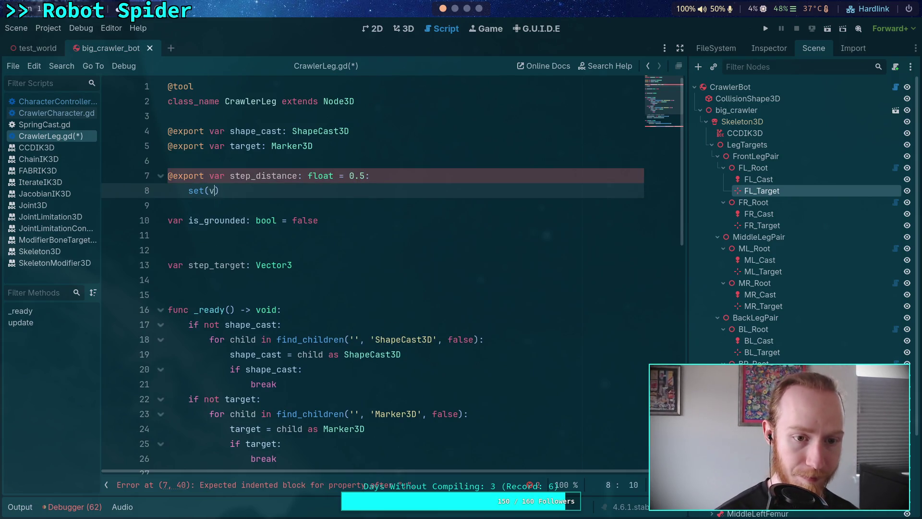
type(")")
key("Return")
type("step_distance = ")
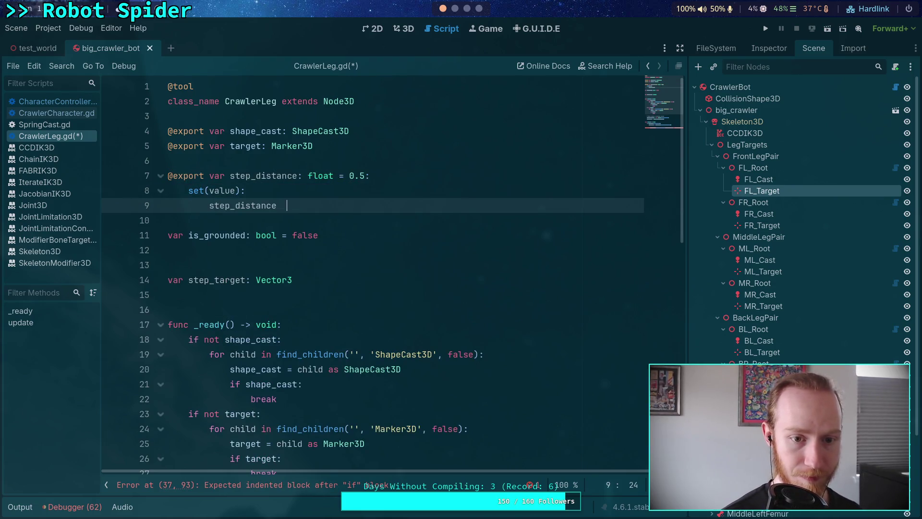
type("value")
key("Return")
type("step_distance_sqr")
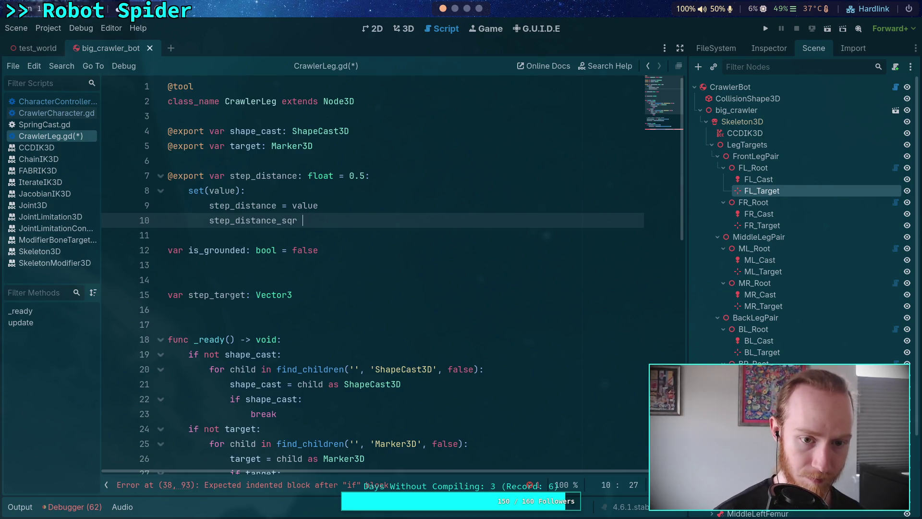
type("= st")
key("Return")
type("* ste")
key("Return")
key("Return")
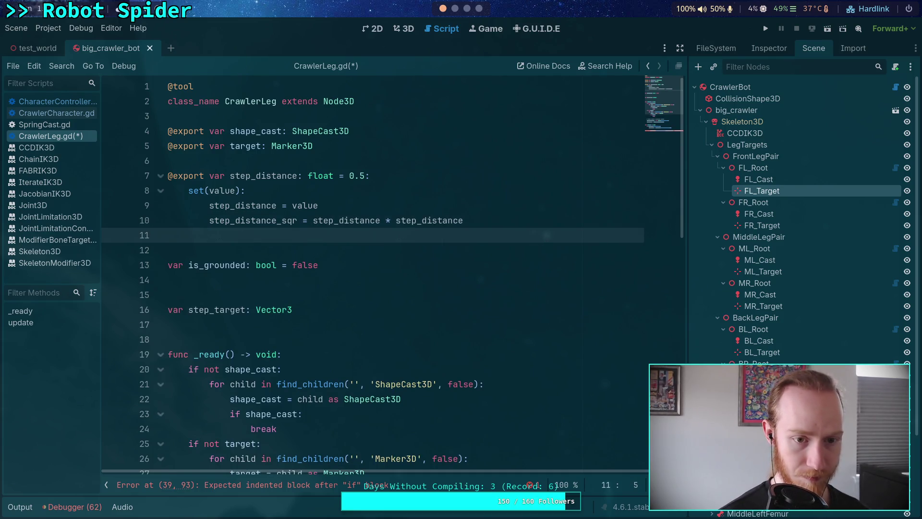
key("BackSpace")
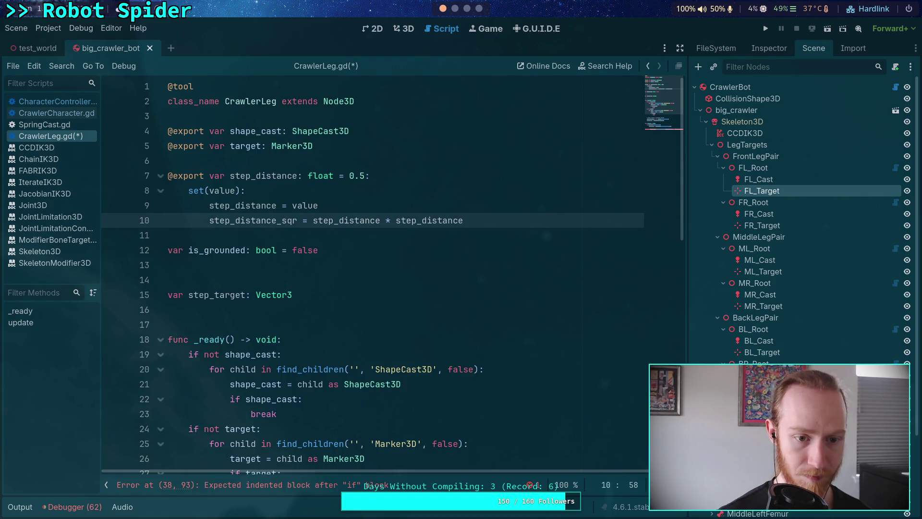
key("Down")
key("Down")
key("Down")
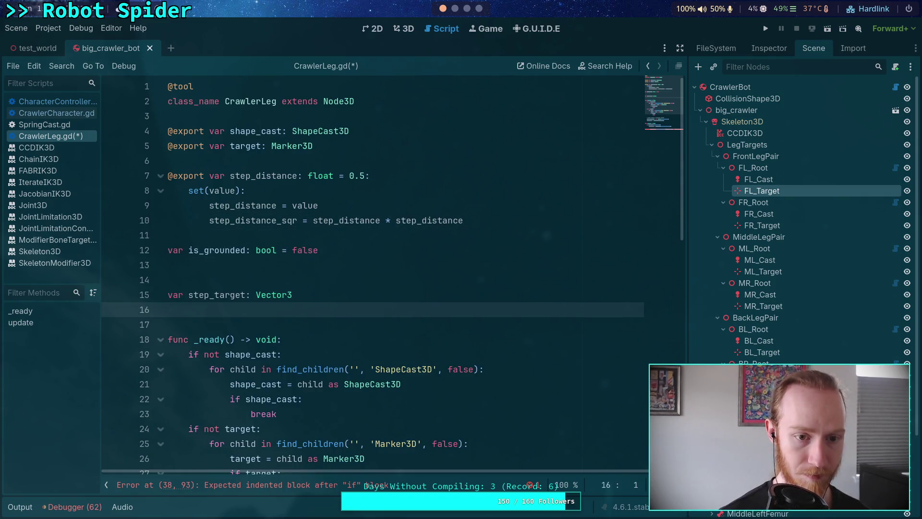
key("Up")
key("Up")
key("Up")
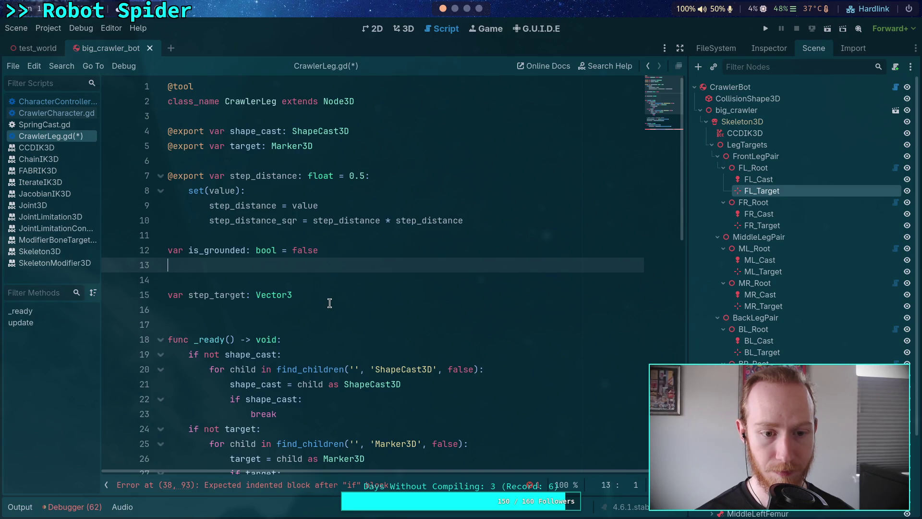
Declare a step_distance_sqr float and use it in the if condition on line 39
left_click(329, 303)
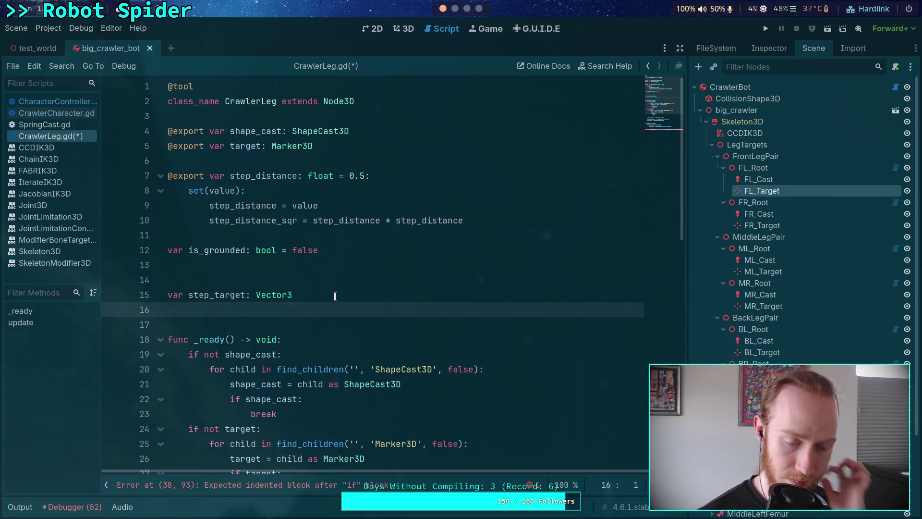
key("Return")
key("Up")
type("v")
type("tep_distance")
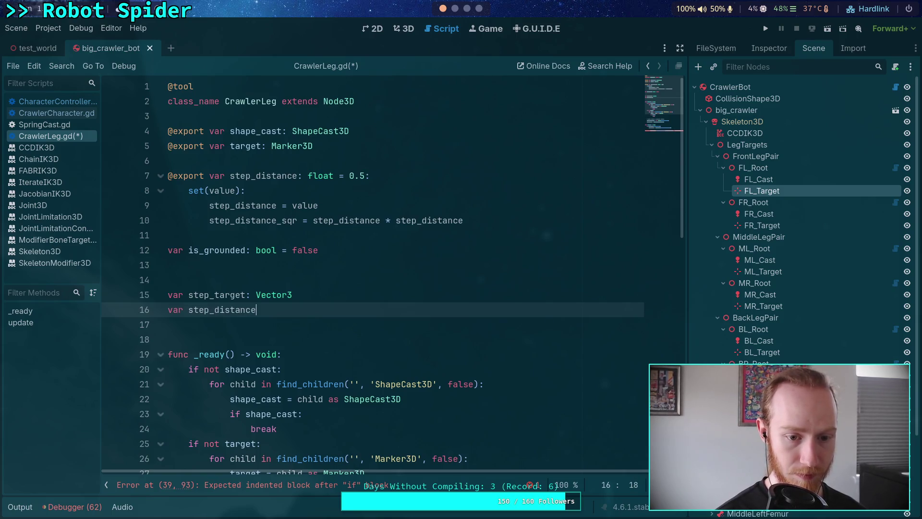
type("s")
type(" float")
scroll(442, 336, "down", 7)
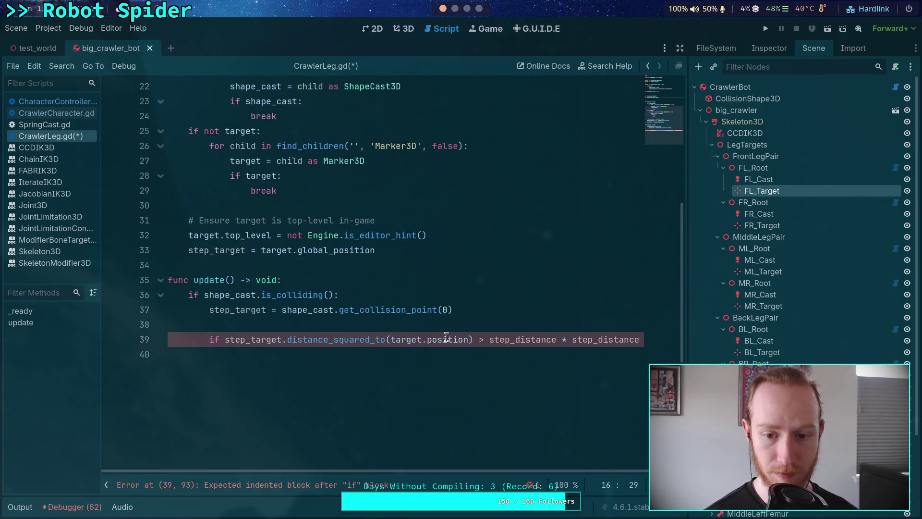
left_click_drag(556, 340, 646, 340)
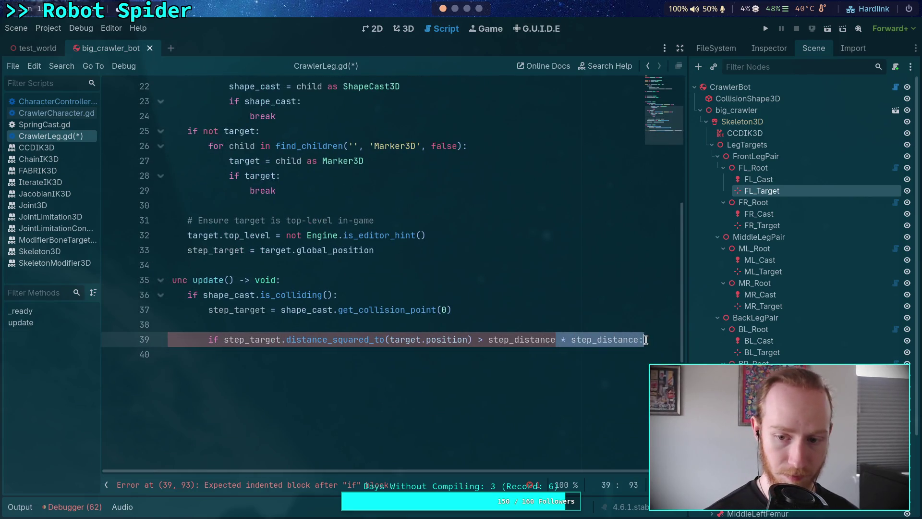
type("_s")
key("Return")
Add 'target.position = step_target' inside the if block, save CrawlerLeg.gd, and run the project
left_click(168, 354)
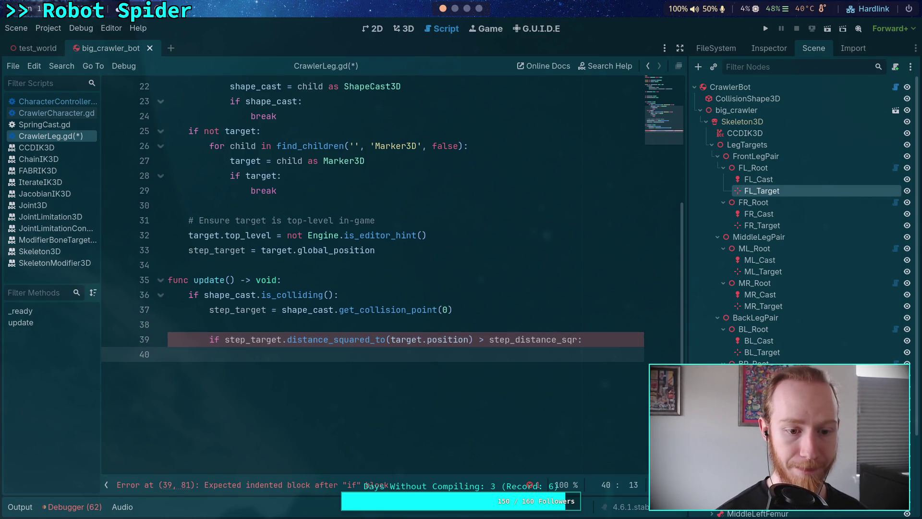
type("target.")
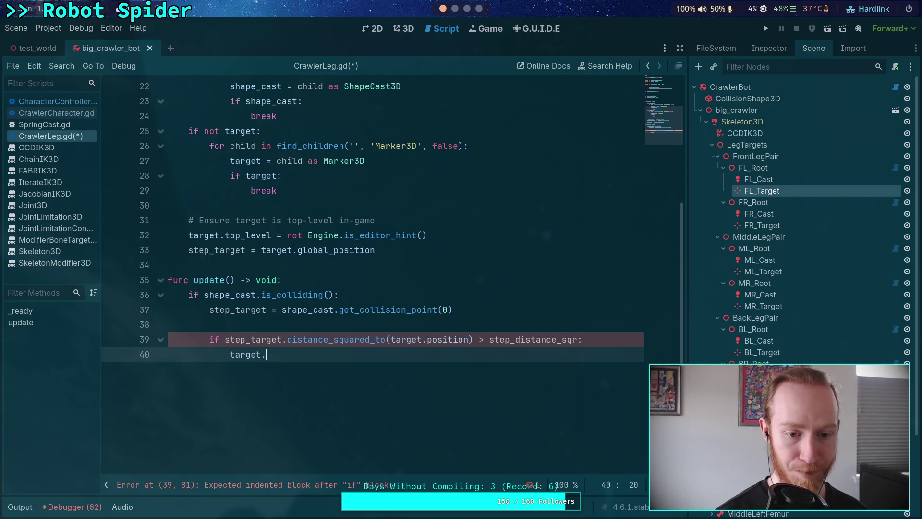
type("gl")
key("Down")
key("Return")
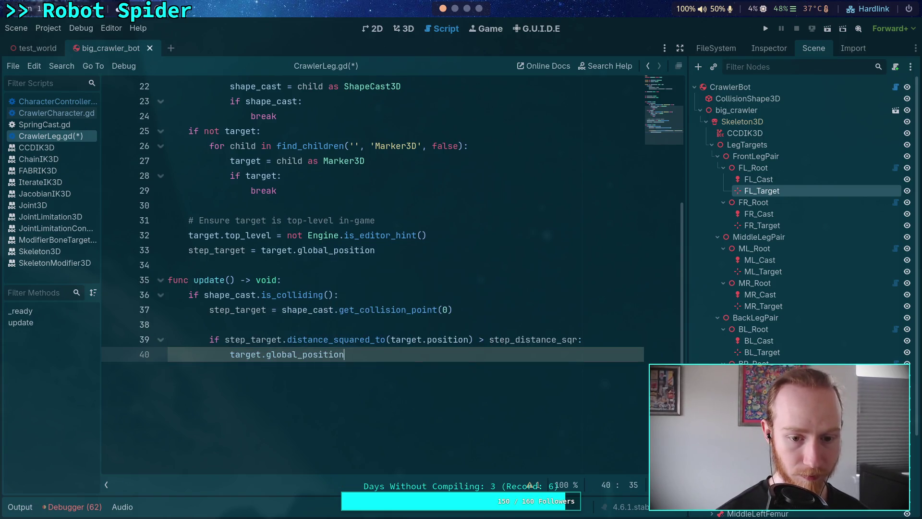
key("ctrl+space")
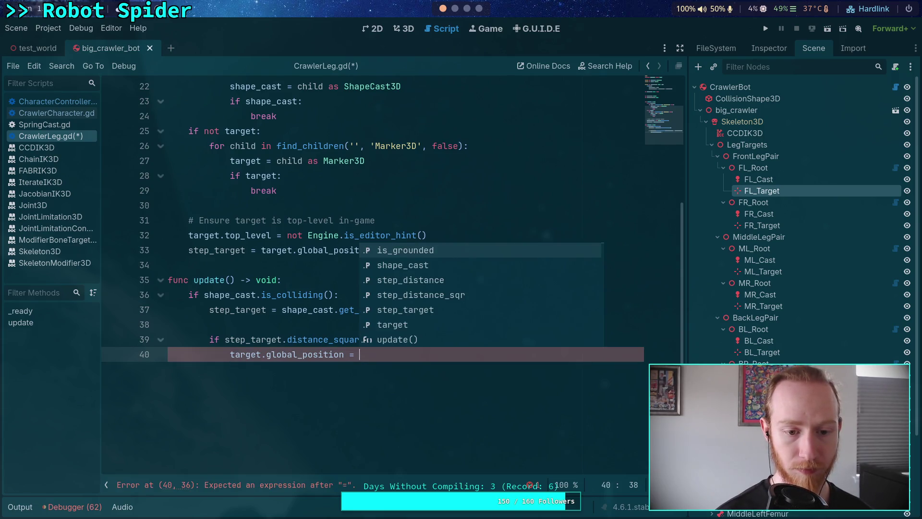
type("ste")
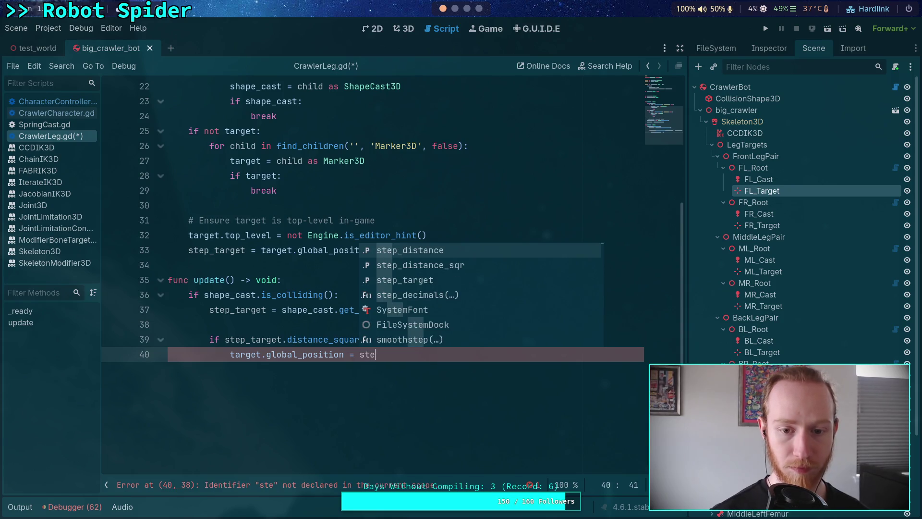
key("Down")
key("Down")
key("Return")
mouse_move(298, 354)
left_mouse_down()
mouse_move(279, 355)
mouse_move(303, 354)
left_mouse_up()
key("BackSpace")
key("ctrl+s")
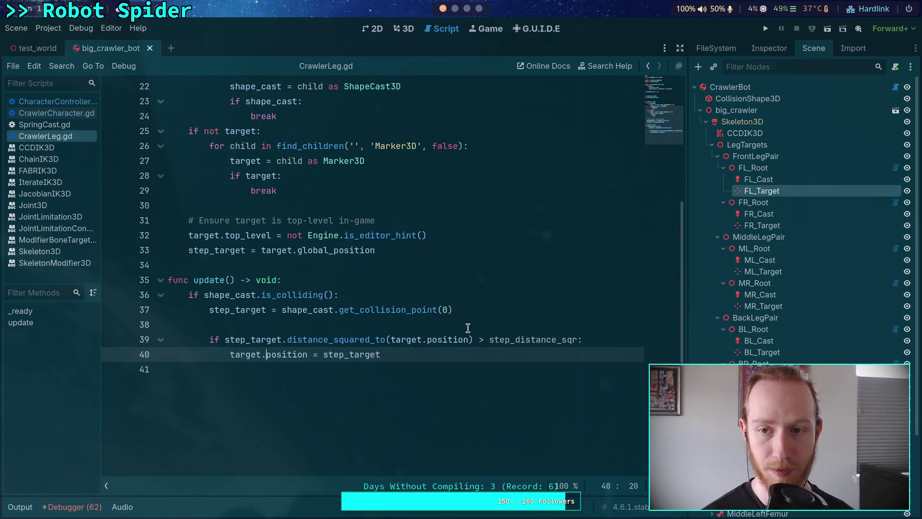
left_click(766, 30)
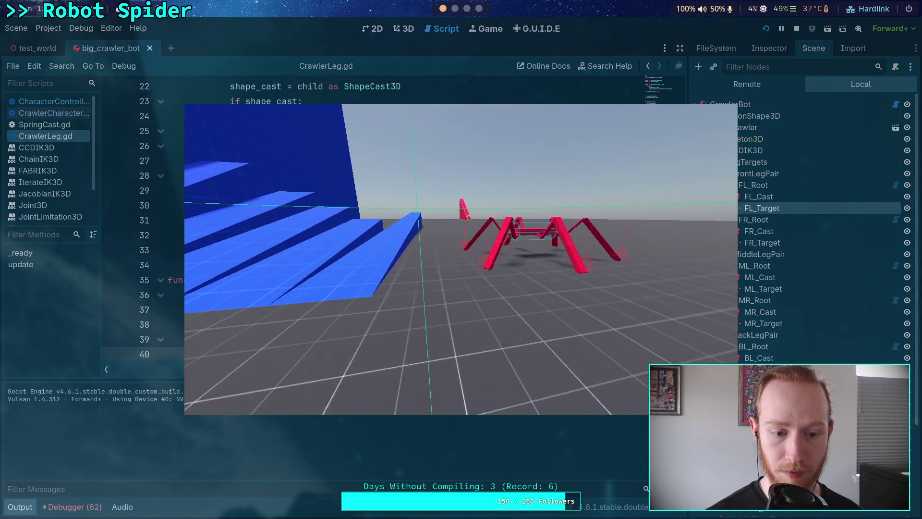
Stop the game and delete the step_distance setter and the step_distance_sqr declaration
left_click(796, 29)
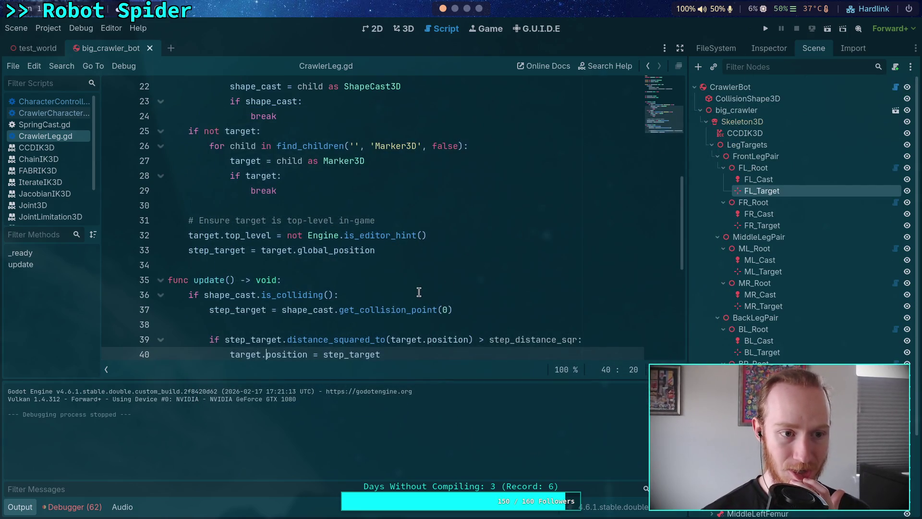
scroll(419, 292, "up", 7)
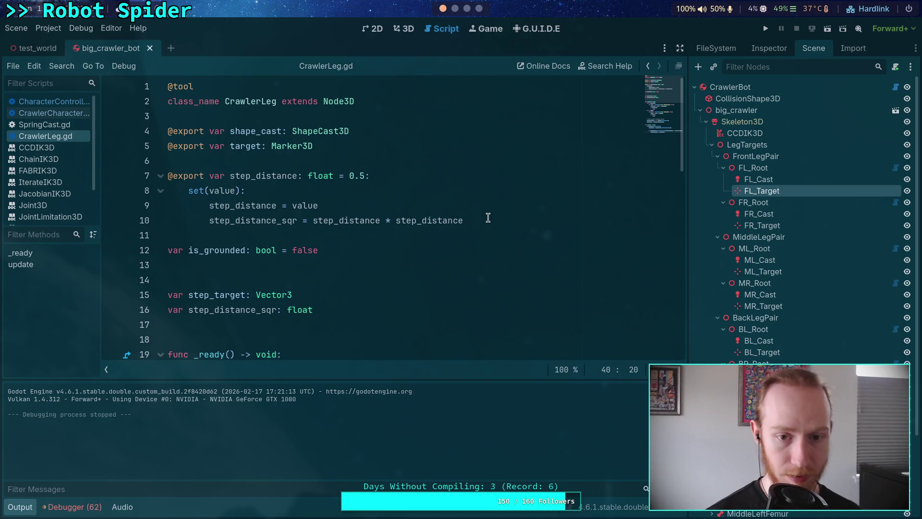
left_click_drag(487, 217, 365, 176)
key("BackSpace")
left_click_drag(339, 259, 341, 244)
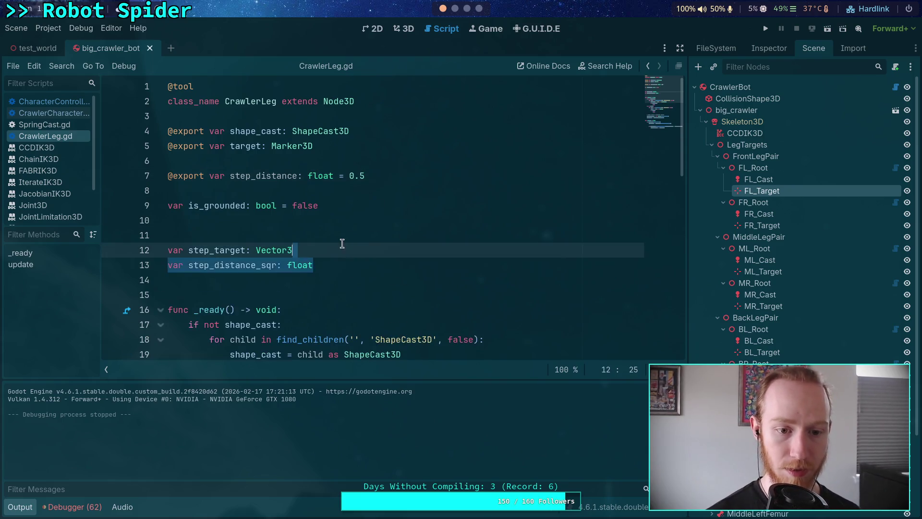
key("BackSpace")
scroll(342, 243, "down", 8)
left_click_drag(577, 235, 557, 235)
scroll(487, 269, "up", 3)
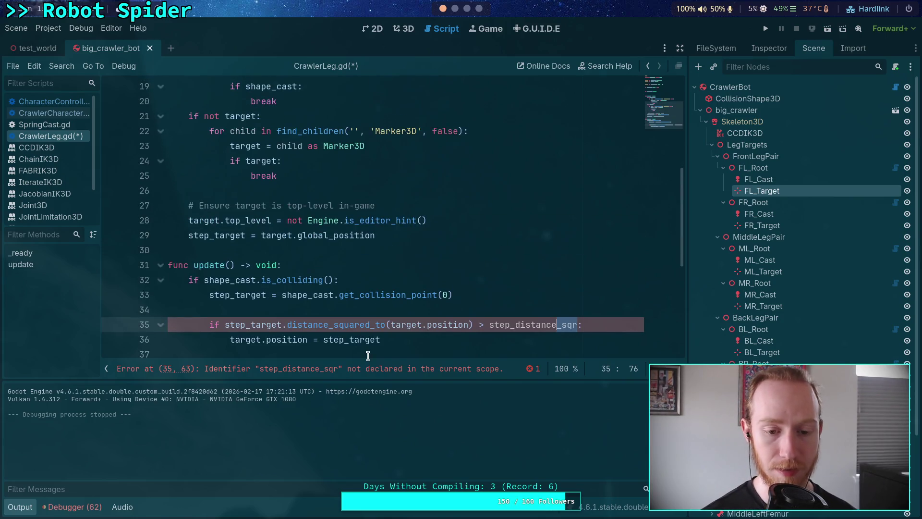
Hide the log, restore line 35 to compare against step_distance * step_distance, and rerun with F5
left_click(20, 508)
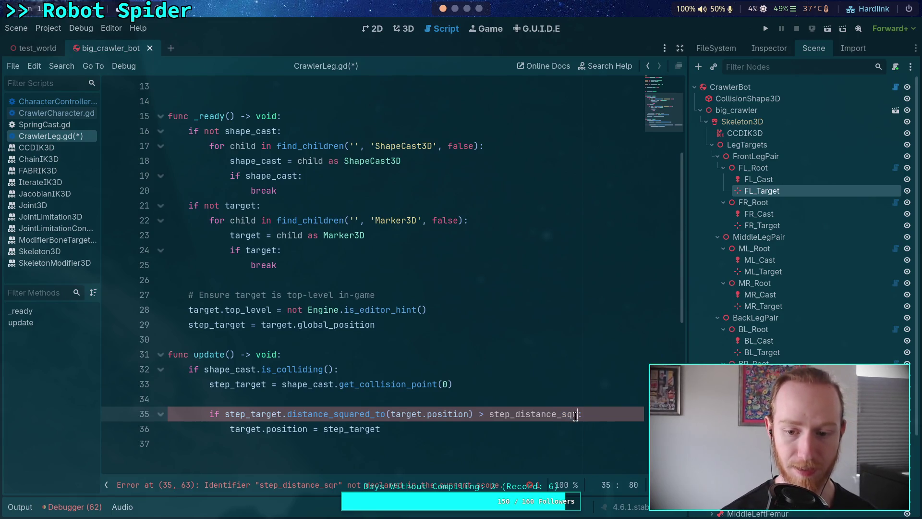
type("-ne")
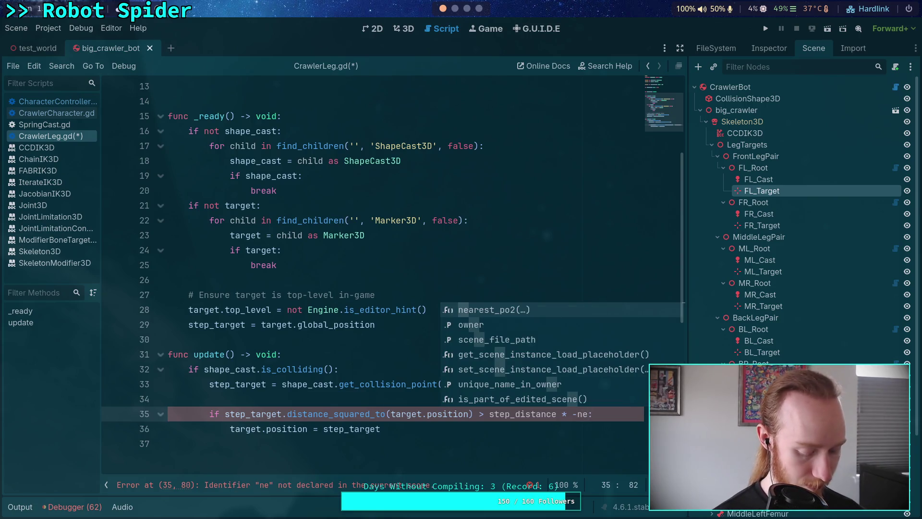
key("super+f")
key("BackSpace")
key("BackSpace")
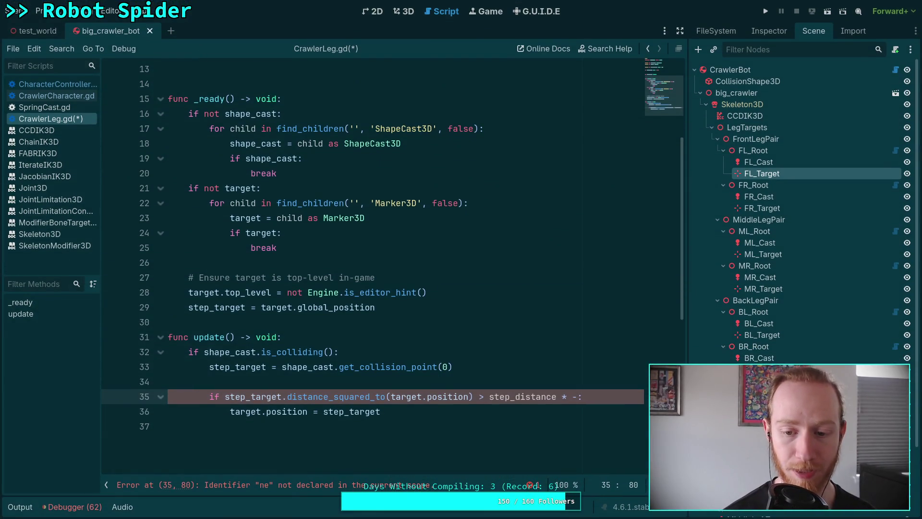
type("st")
key("Return")
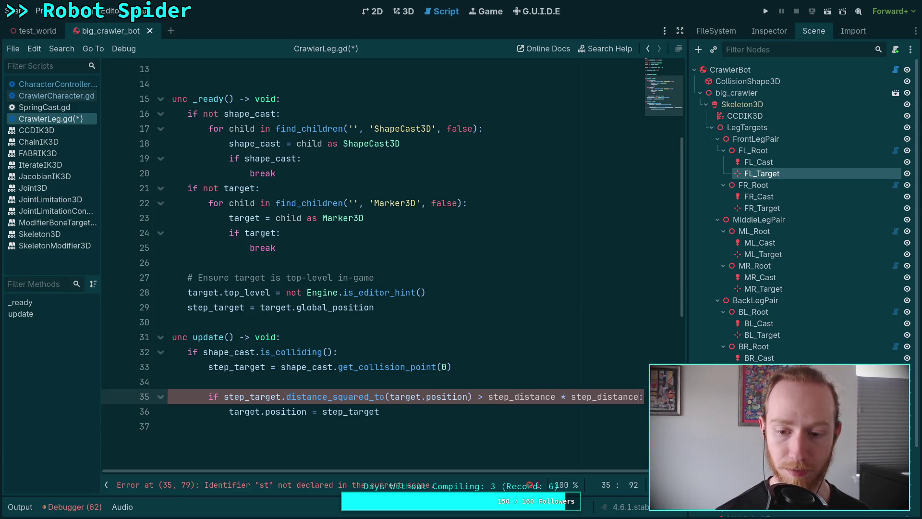
key("F5")
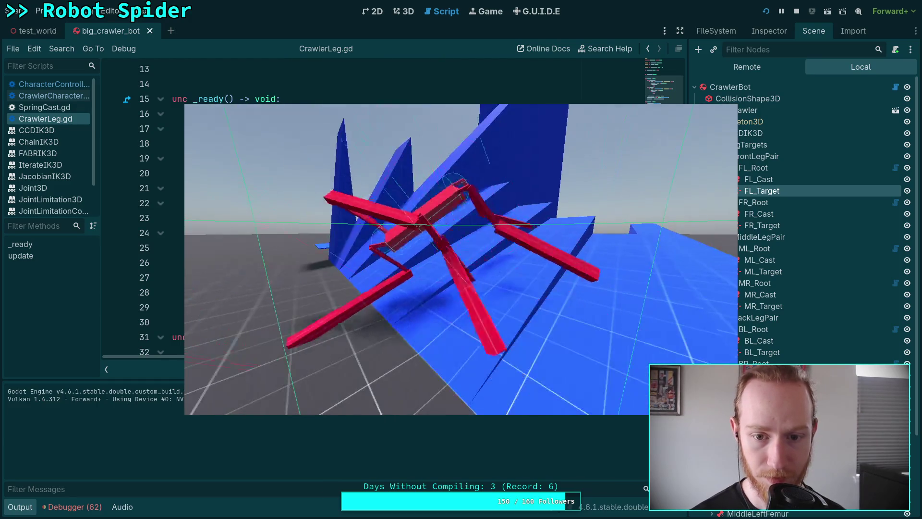
Stop the crawler test run with F8 and scroll back through CrawlerLeg.gd
key("F8")
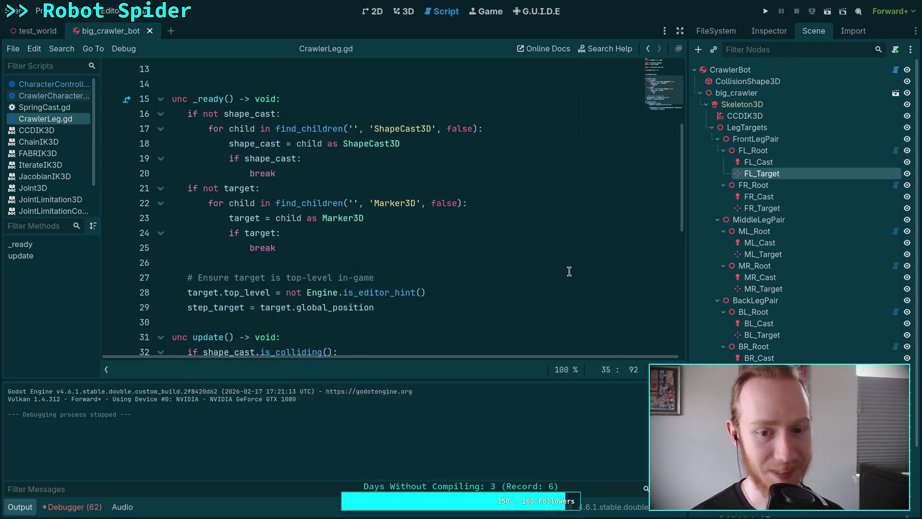
scroll(451, 305, "down", 5)
scroll(418, 329, "up", 9)
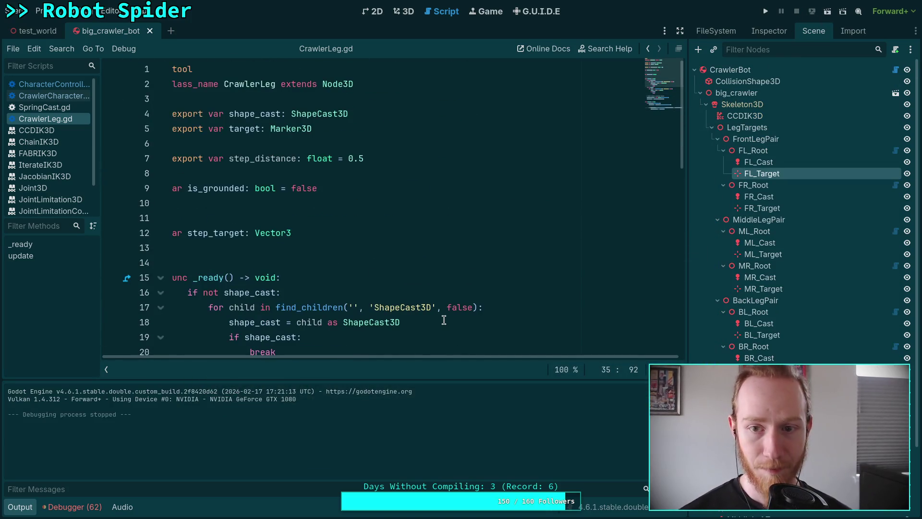
Select the CrawlerBot root node and check its six-entry Legs array in the Inspector
left_click_drag(362, 158, 348, 158)
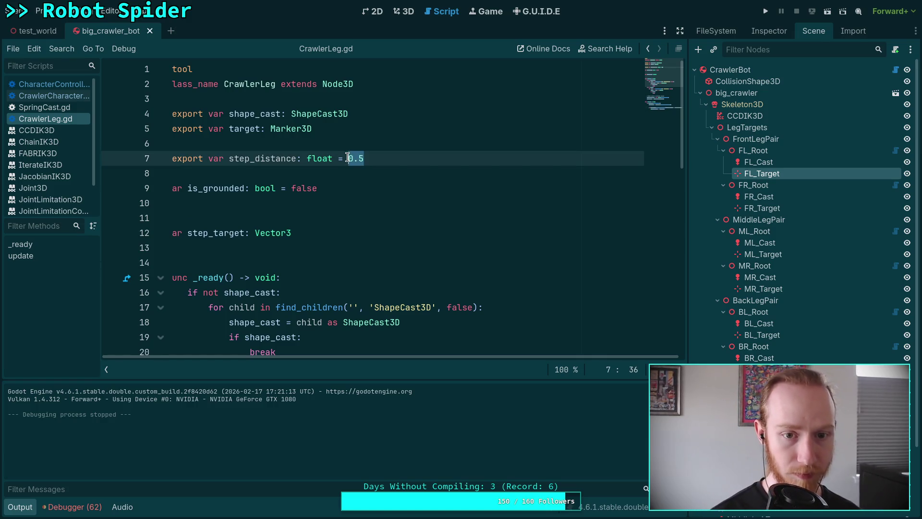
left_click(372, 176)
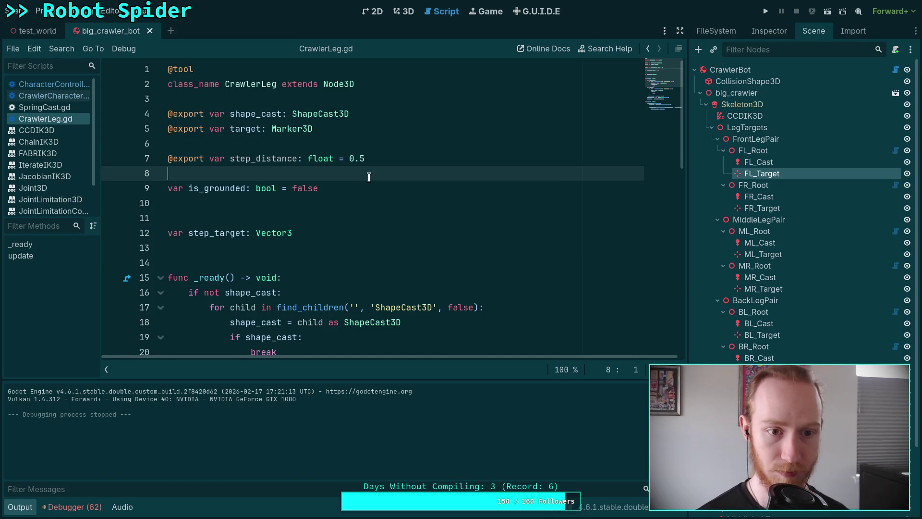
left_click(730, 69)
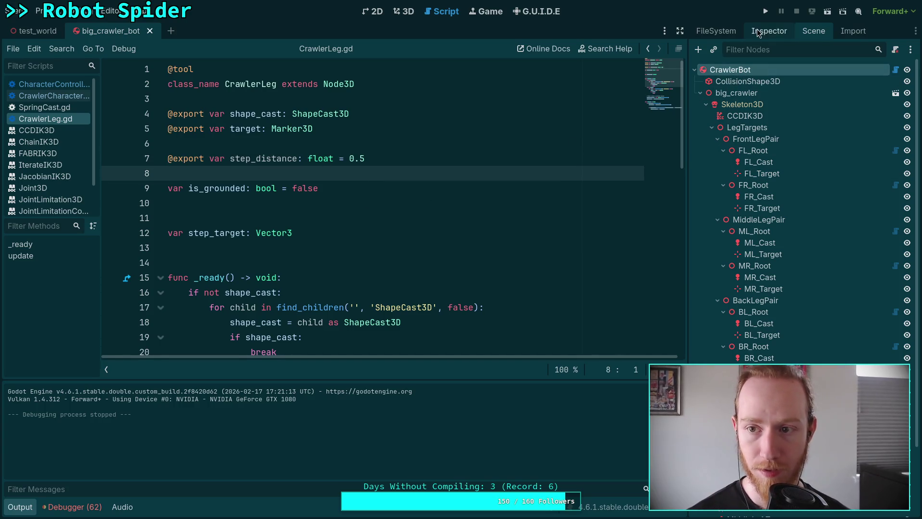
left_click(769, 31)
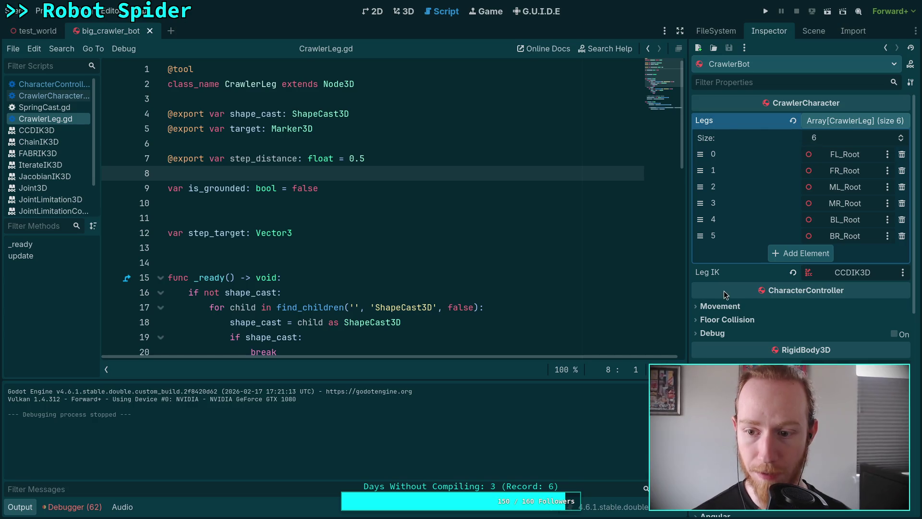
left_click(480, 158)
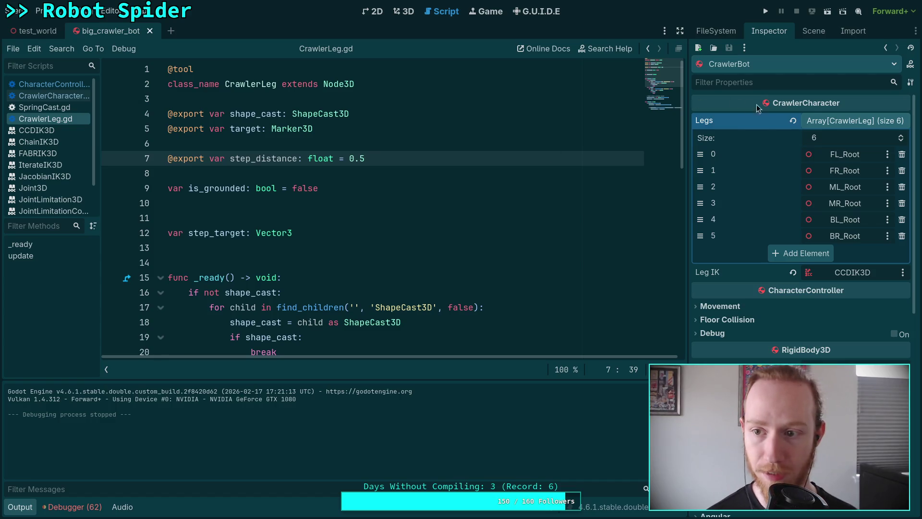
left_click(833, 121)
left_click(808, 31)
left_click(768, 70)
left_click(776, 32)
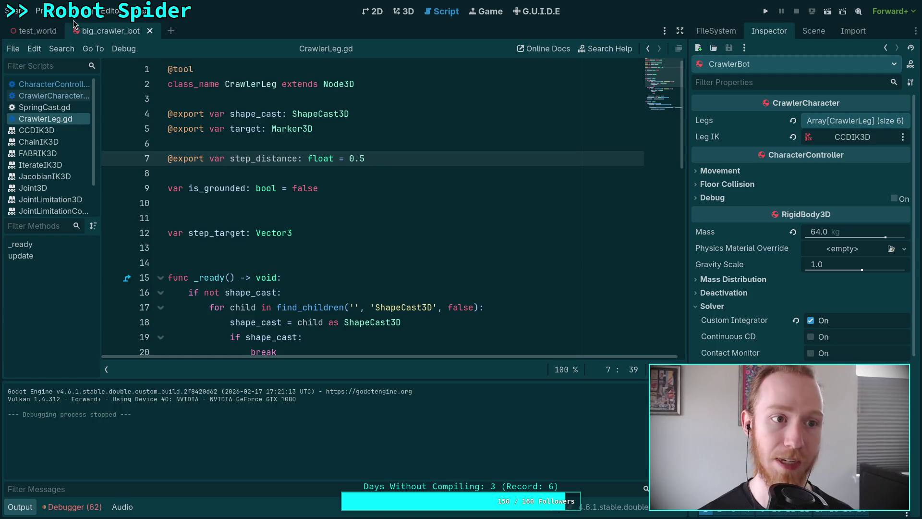
Reload the saved scene via Scene > Reload Saved Scene and collapse the Legs array
left_click(22, 14)
left_click(71, 213)
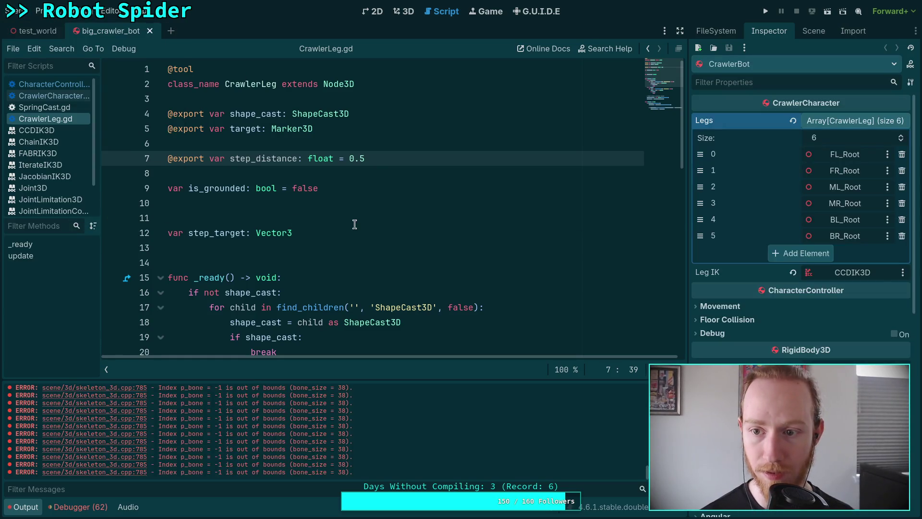
left_click(821, 120)
left_click(425, 176)
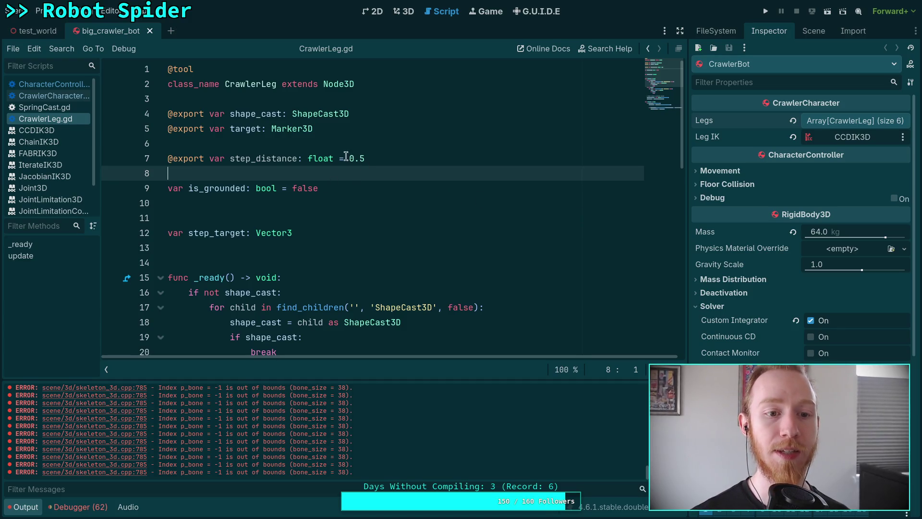
left_click(39, 10)
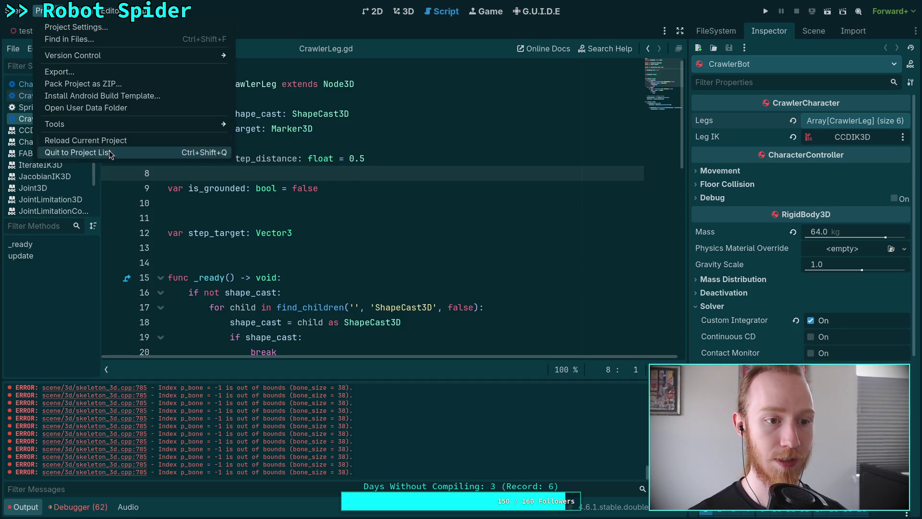
Reload the current project, collapse CrawlerBot's Legs array, and return to the Scene tree
left_click(122, 142)
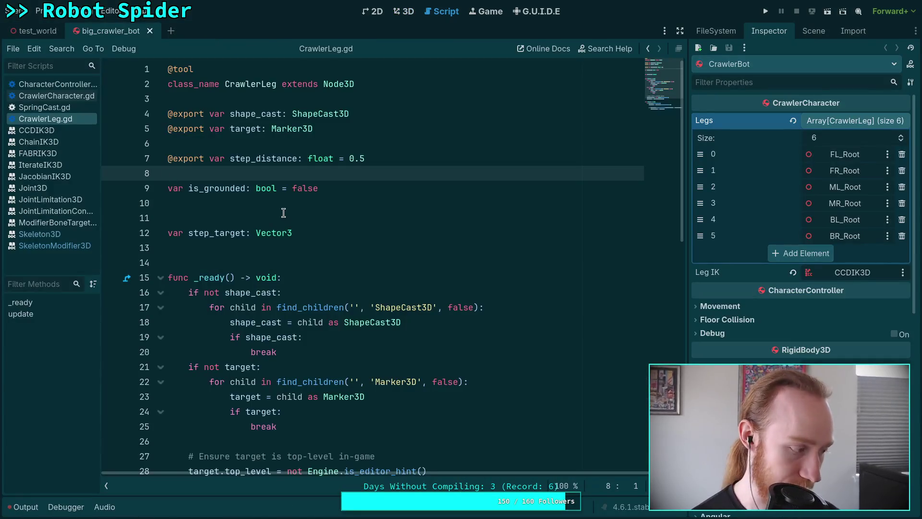
left_click(847, 121)
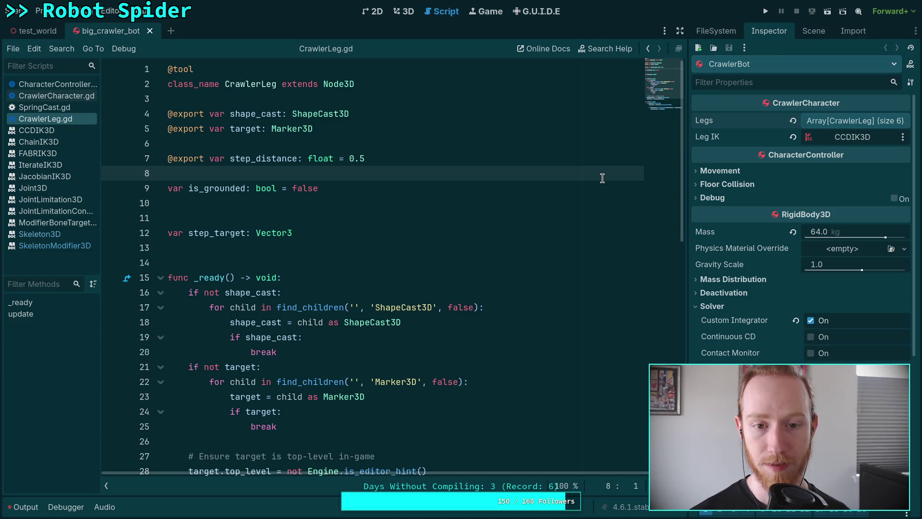
left_click(814, 31)
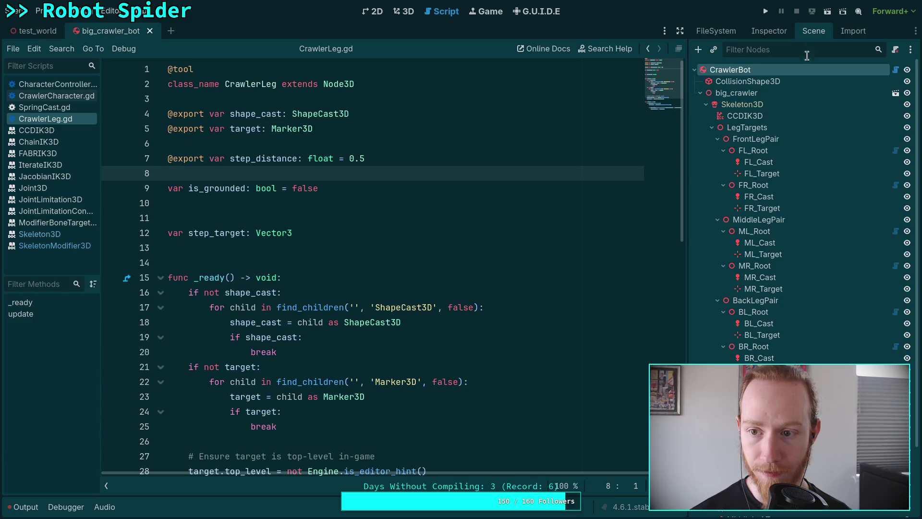
Collapse all six leg root nodes, FL_Root through BR_Root, in the Scene dock
left_click(723, 150)
left_click(723, 162)
left_click(723, 185)
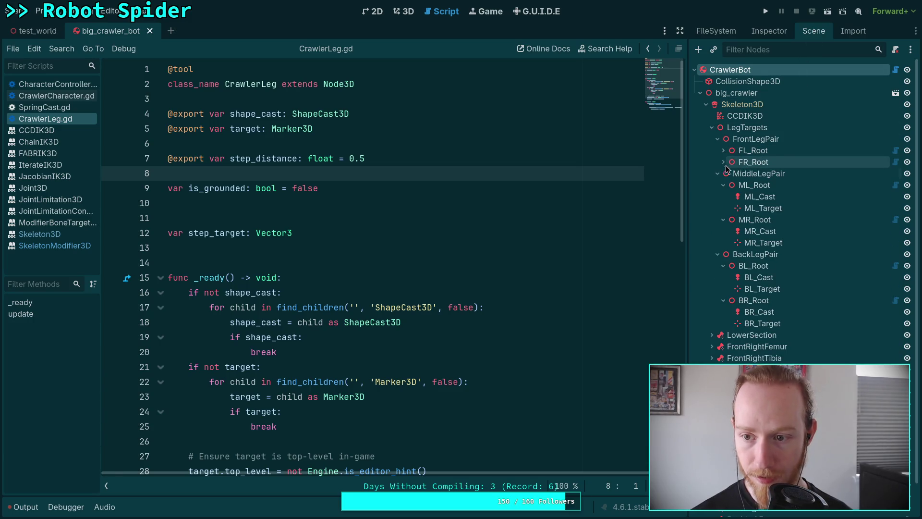
left_click(723, 196)
left_click(727, 218)
left_click(723, 219)
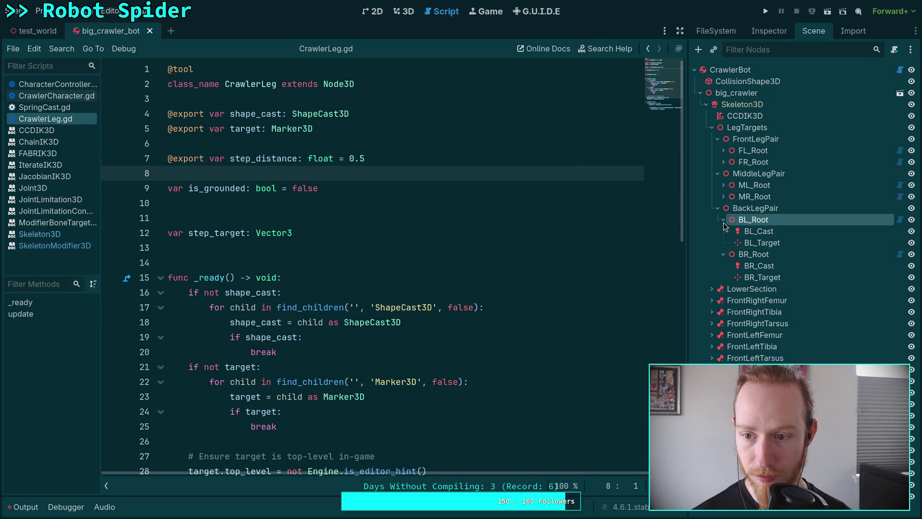
left_click(723, 231)
Rename FL_Root, FR_Root and ML_Root to FL_Leg, FR_Leg and ML_Leg
left_click(753, 150)
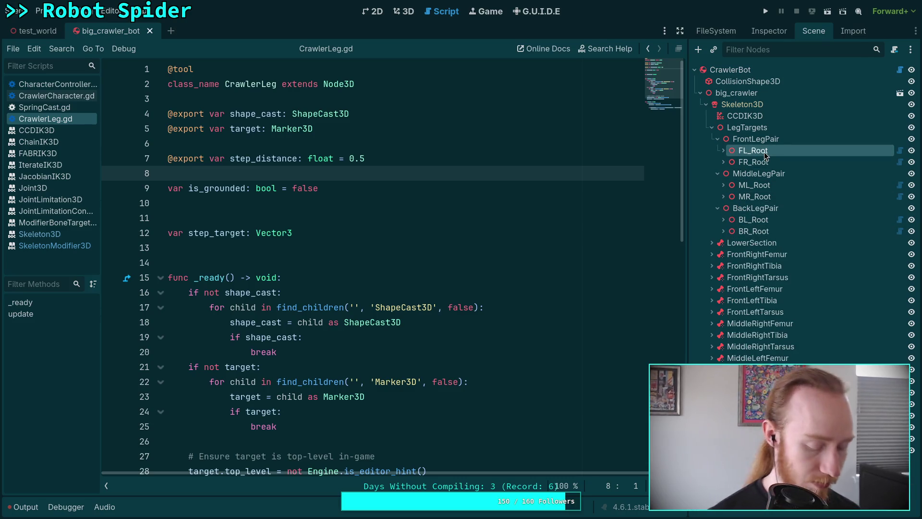
left_click(754, 150)
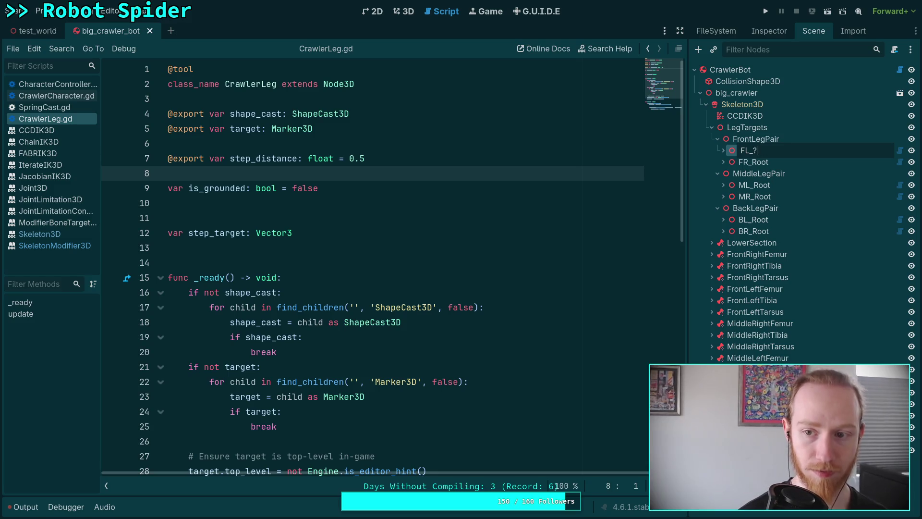
type("egn")
key("BackSpace")
key("Return")
key("Down")
key("F2")
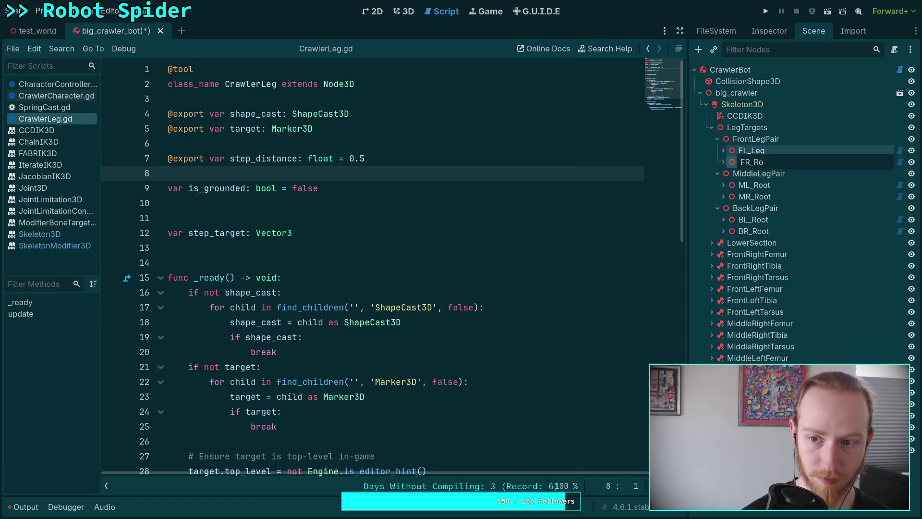
key("Return")
key("Down")
key("Down")
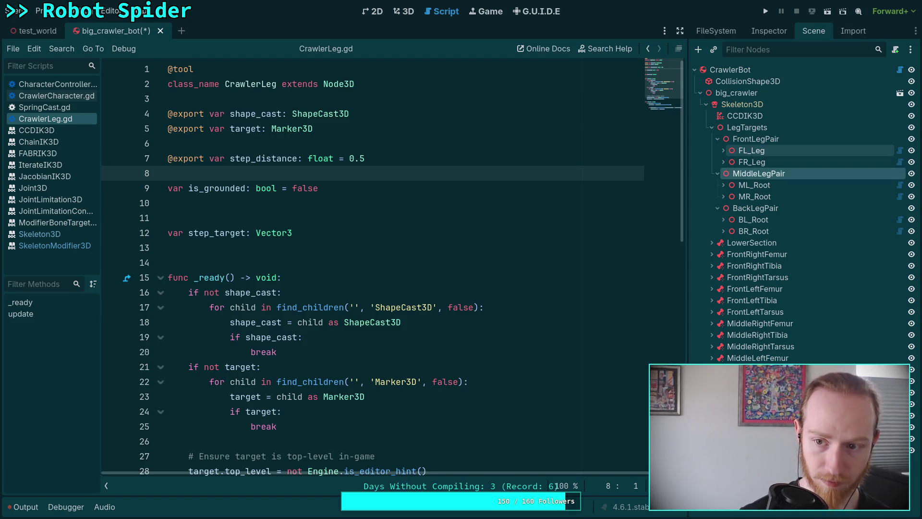
key("F2")
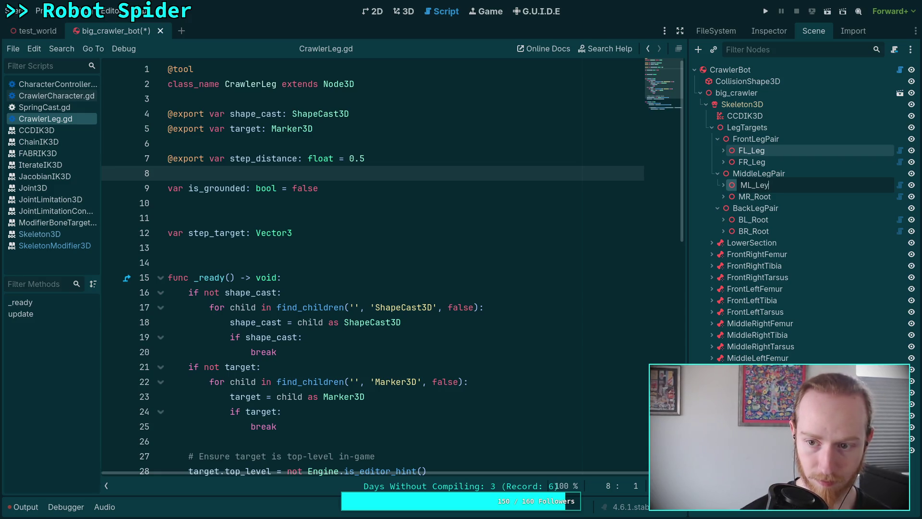
type("g")
key("Return")
key("Down")
Rename MR_Root, BL_Root and BR_Root to MR_Leg, BL_Leg and BR_Leg, and save the scene
key("F2")
key("End")
key("BackSpace")
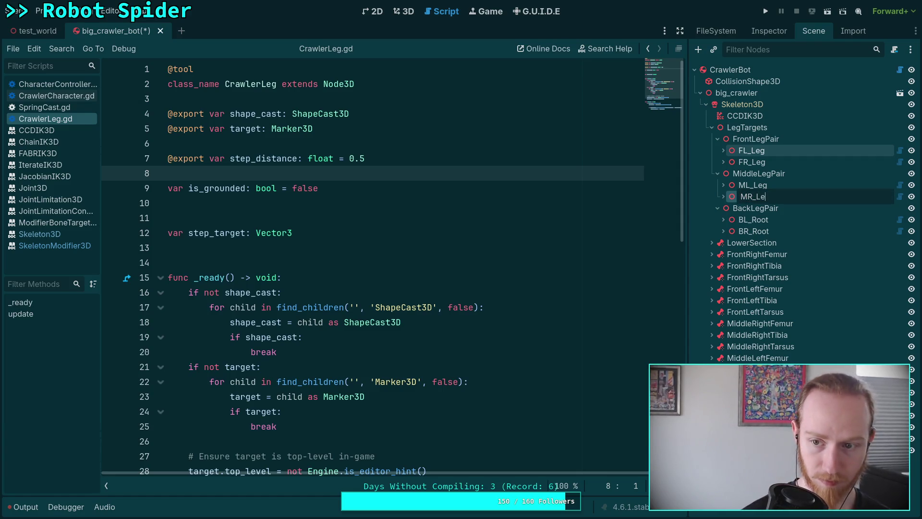
type("g")
key("Return")
key("Down")
key("Down")
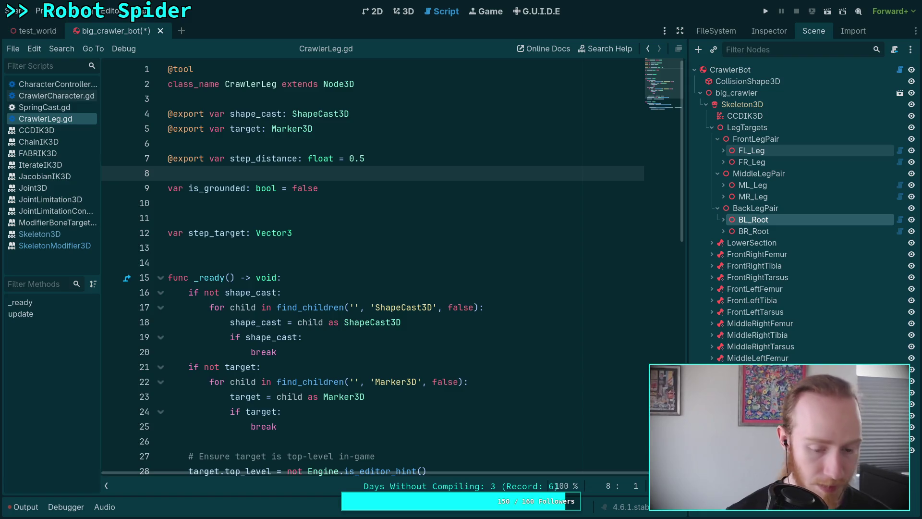
key("F2")
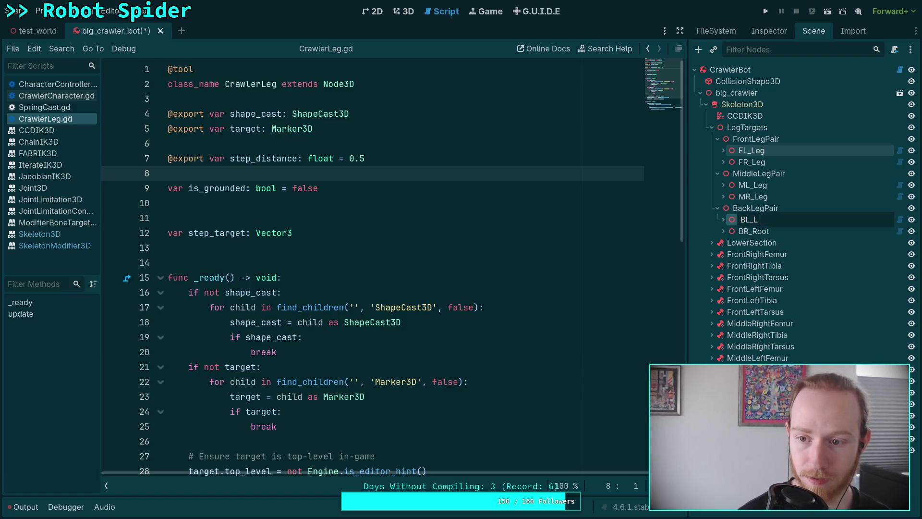
key("Return")
key("Down")
key("F2")
key("End")
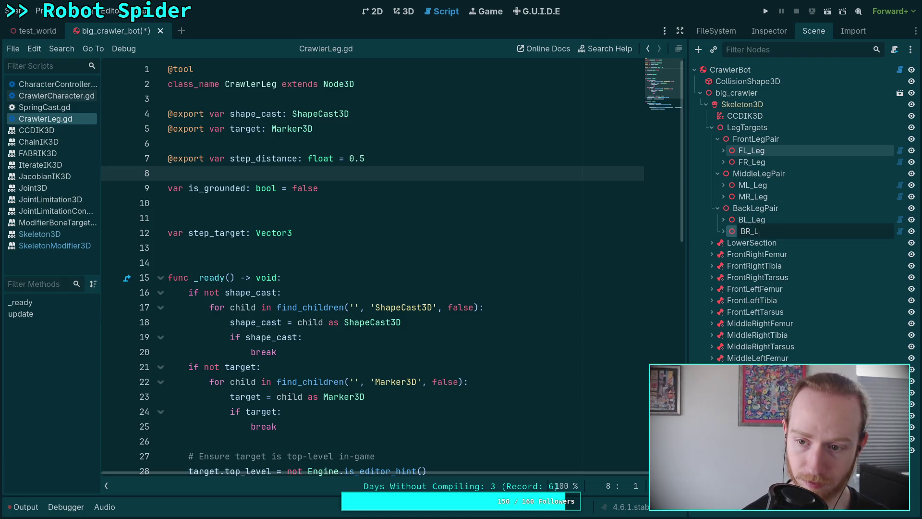
key("Return")
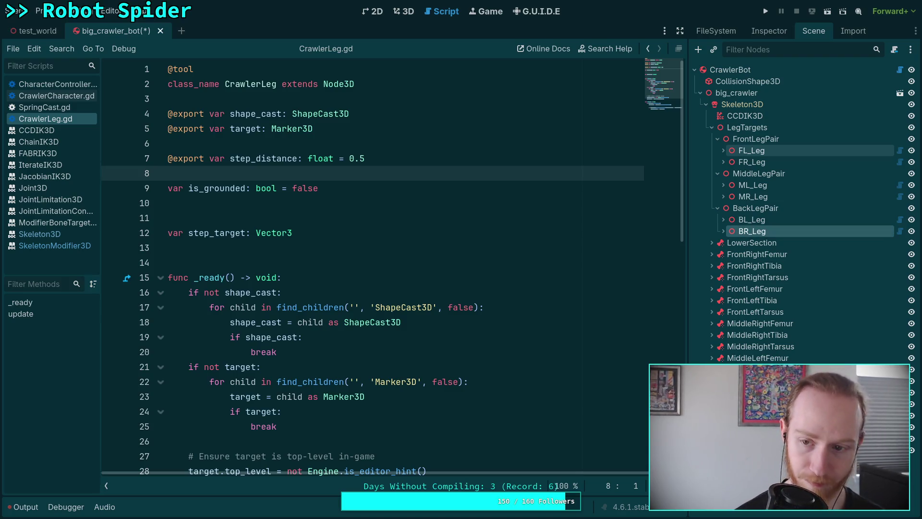
key("ctrl+s")
left_click(761, 149)
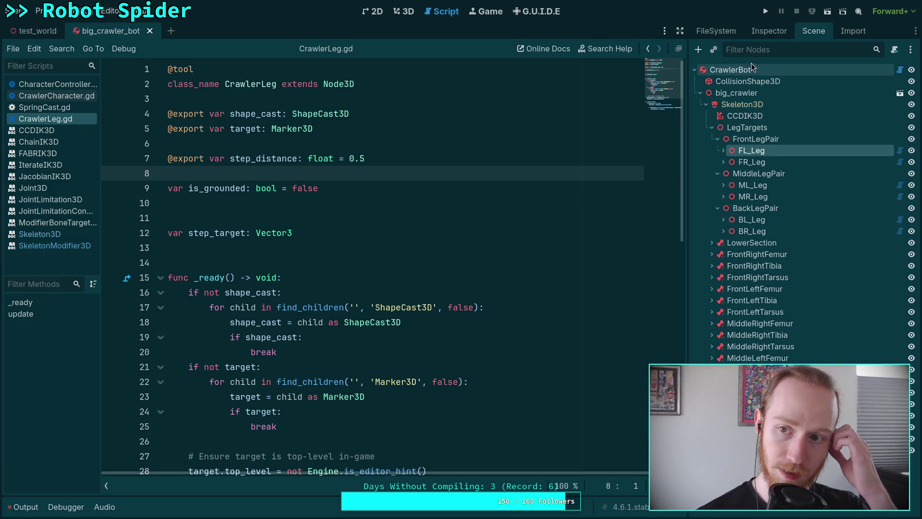
left_click(772, 30)
left_click(840, 152)
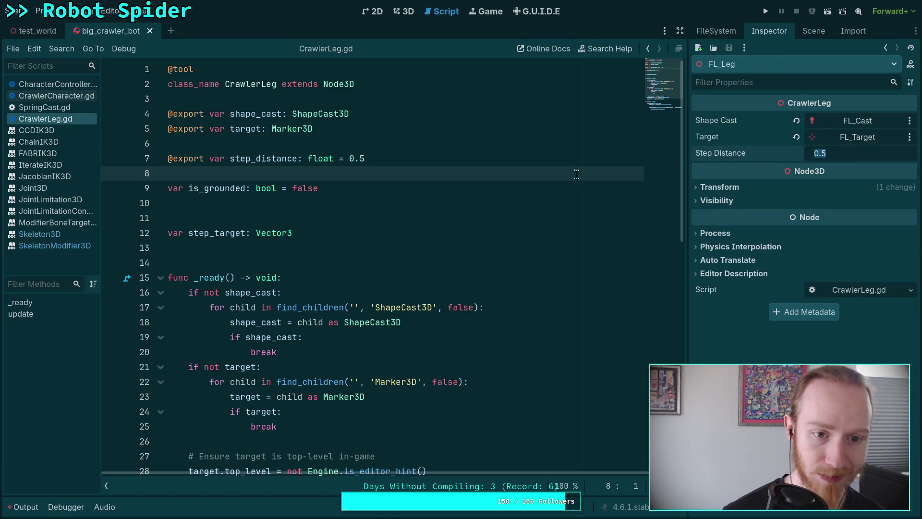
left_click(209, 158)
key("BackSpace")
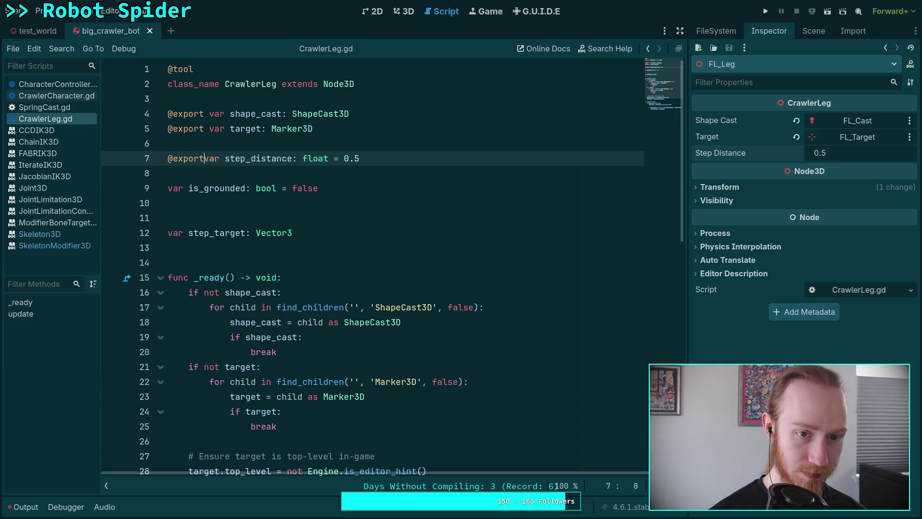
key("Return")
left_click(169, 159)
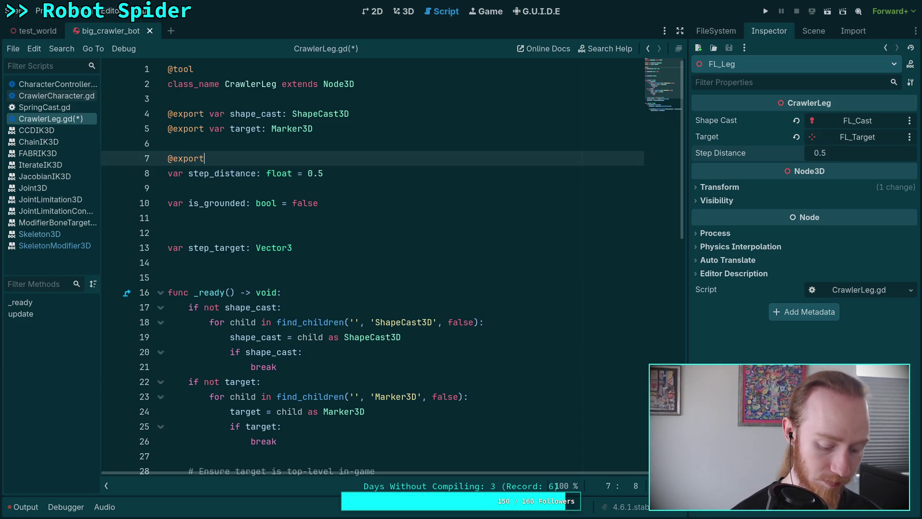
type("_rang")
type("e(0.01,")
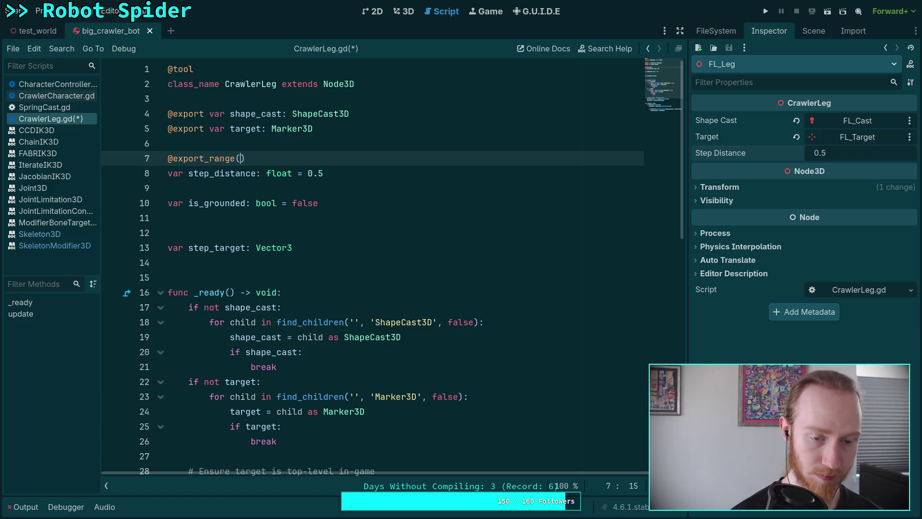
type(" 1.0,")
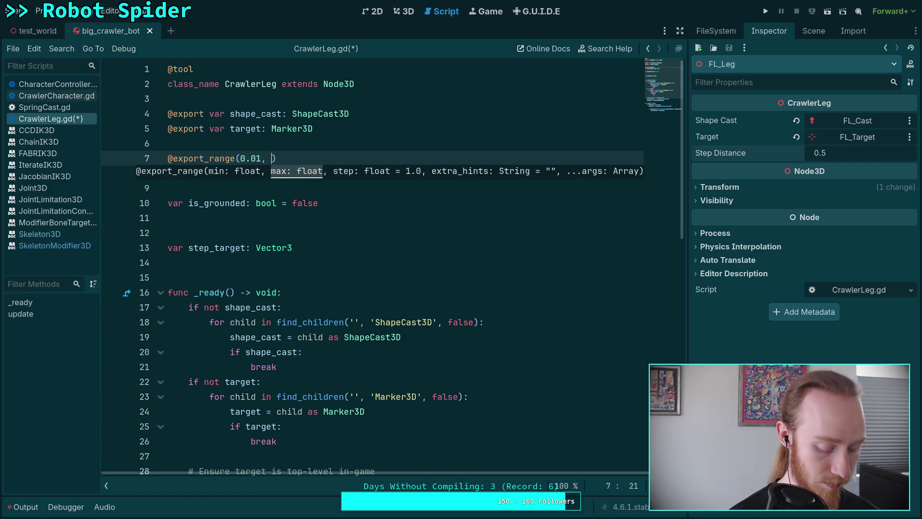
type(" 0.01, '")
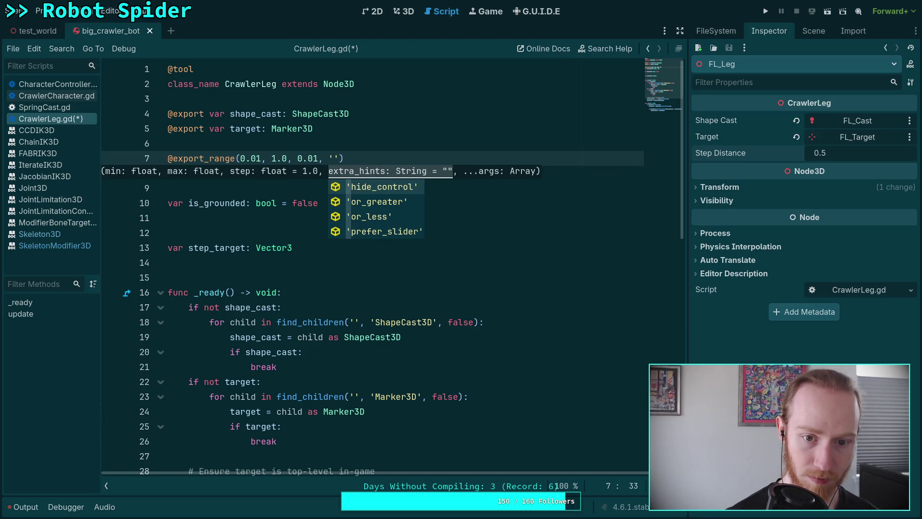
key("Down")
key("Return")
key("ctrl+s")
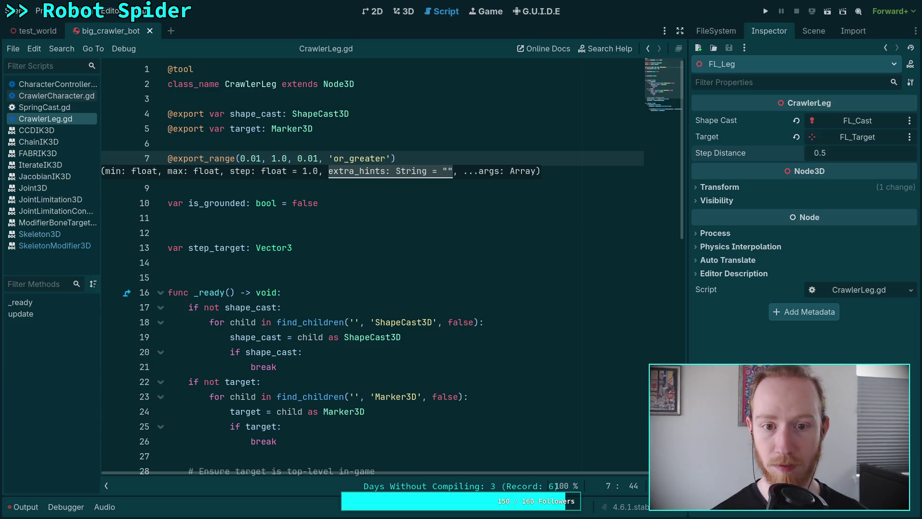
left_click(230, 201)
left_click(812, 32)
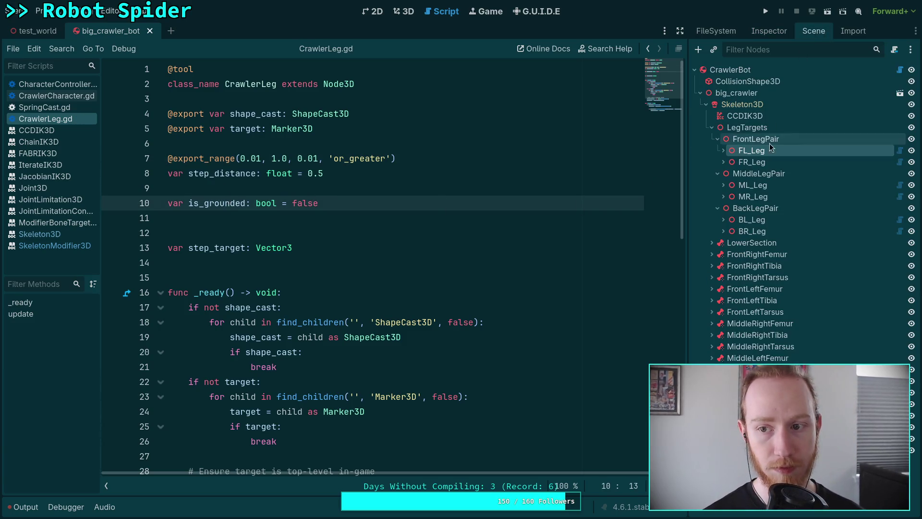
Set Step Distance to 1.0 on FL_Leg and FR_Leg in the Inspector
left_click(773, 33)
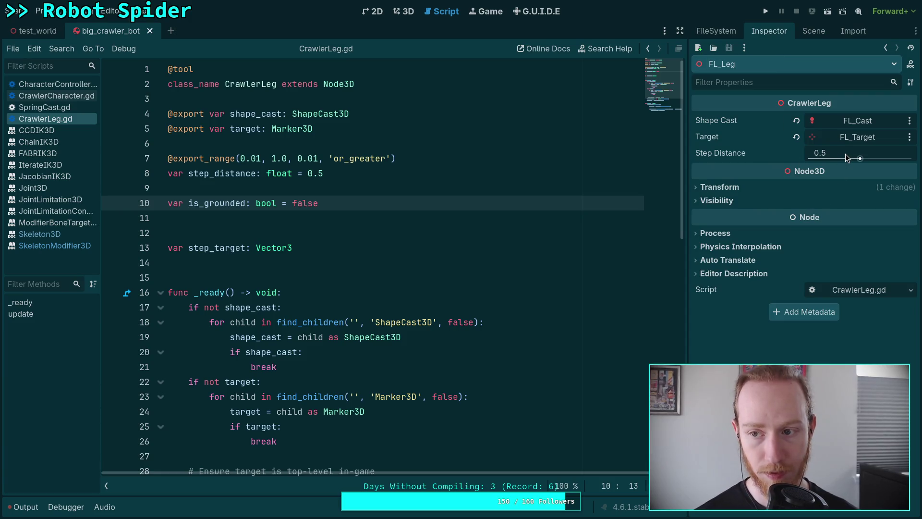
left_click(843, 154)
type("1")
key("Return")
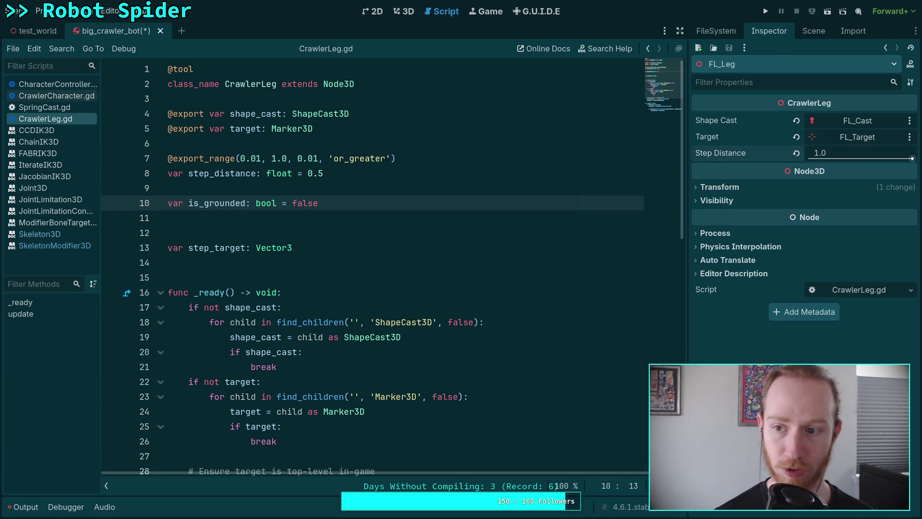
left_click(816, 32)
left_click(748, 160)
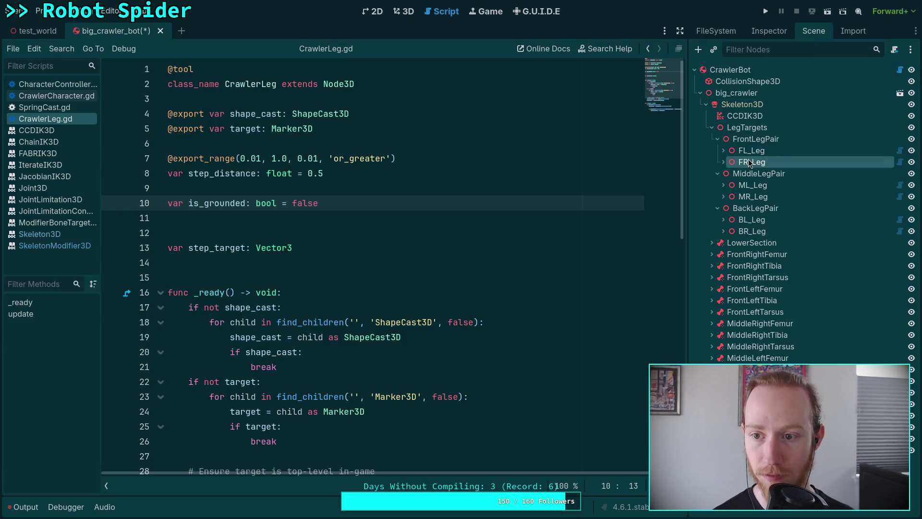
left_click(768, 31)
left_click(841, 155)
type("1")
key("Return")
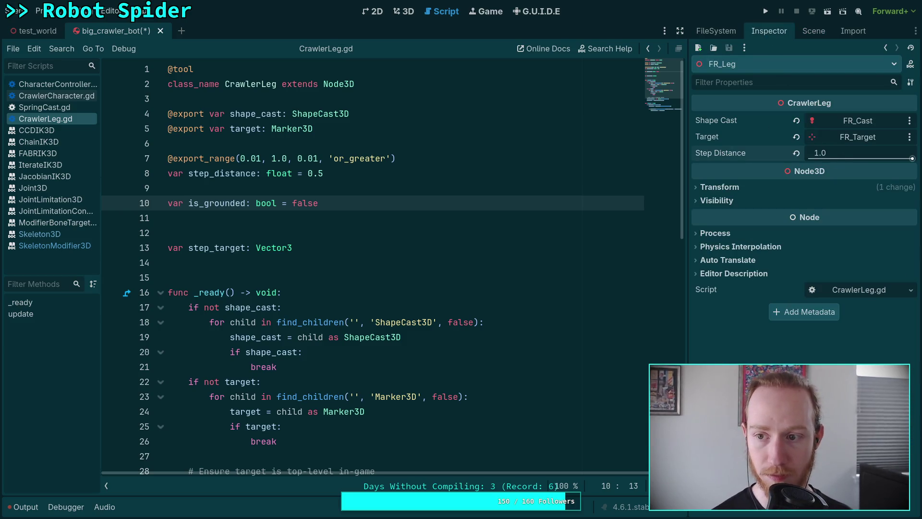
Set Step Distance to 1.0 on ML_Leg and MR_Leg
left_click(813, 31)
left_click(753, 181)
left_click(769, 30)
left_click(837, 154)
type("1")
key("Return")
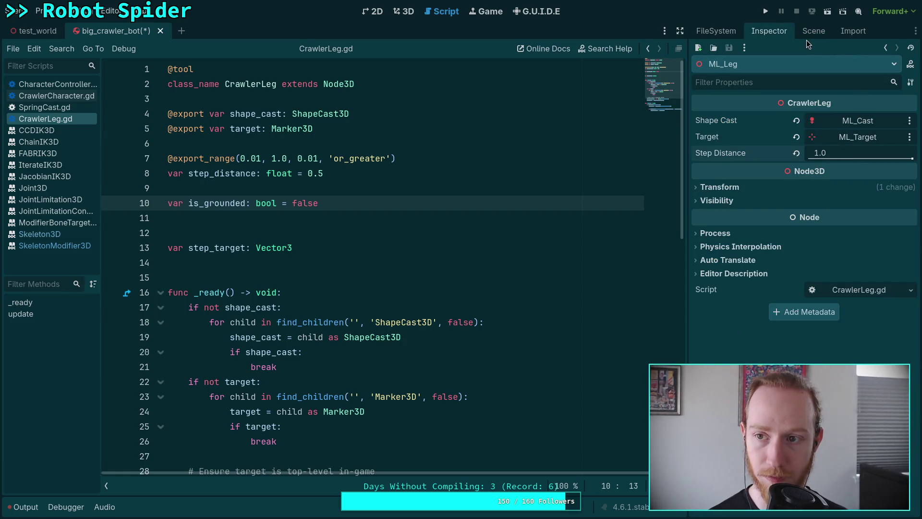
left_click(813, 30)
left_click(757, 196)
left_click(755, 28)
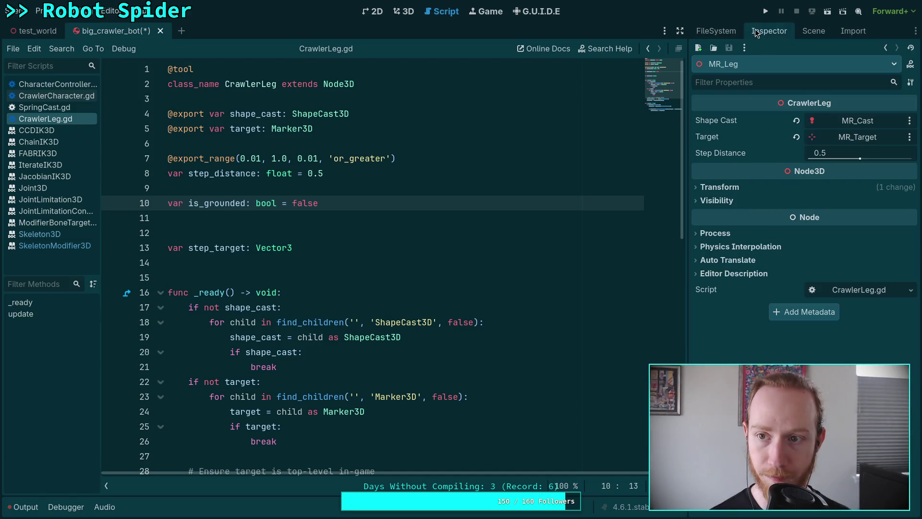
left_click(849, 153)
type("1")
key("Return")
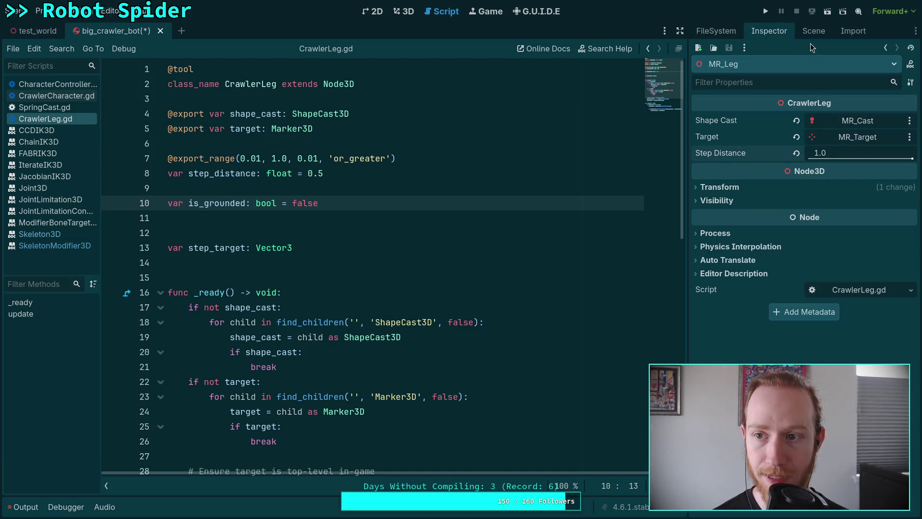
Set Step Distance to 1.0 on BL_Leg and BR_Leg, save the scene, and run the project
left_click(813, 31)
left_click(752, 219)
left_click(768, 31)
left_click(845, 153)
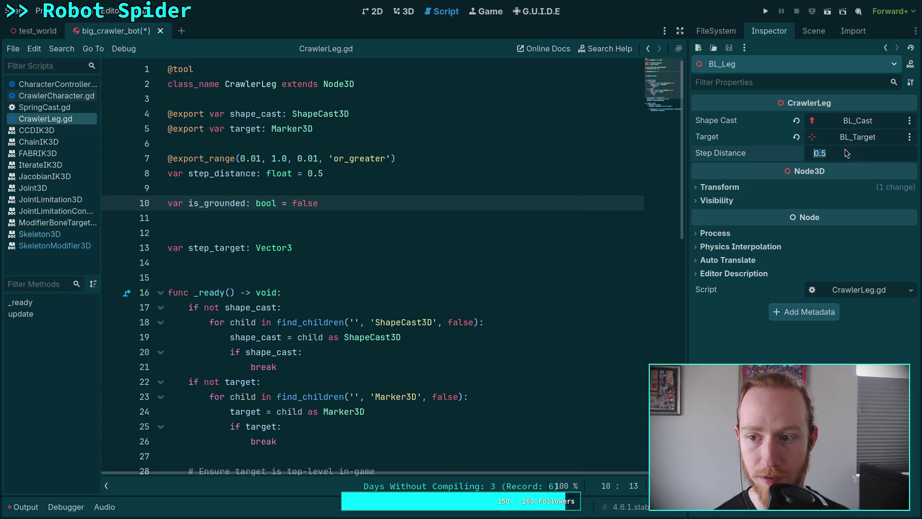
key("Return")
left_click(814, 31)
left_click(752, 231)
left_click(769, 31)
left_click(837, 155)
type("1")
key("Return")
key("ctrl+s")
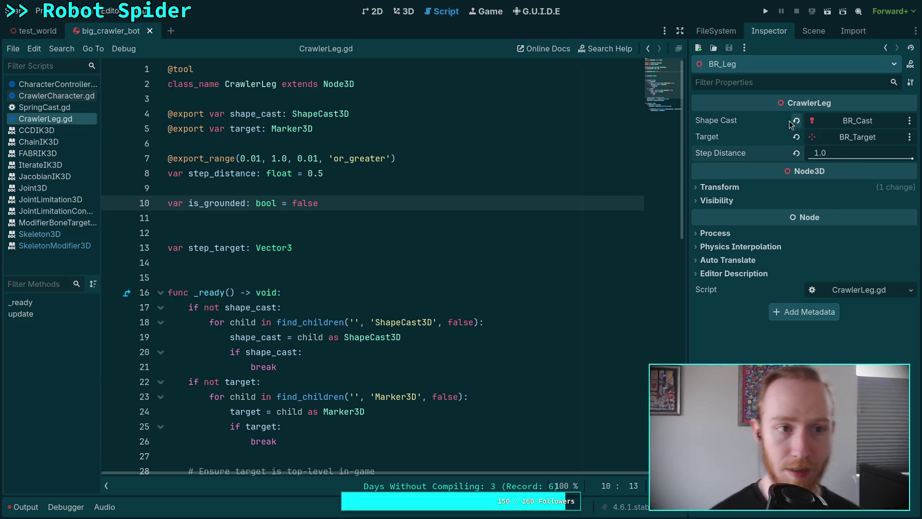
left_click(765, 11)
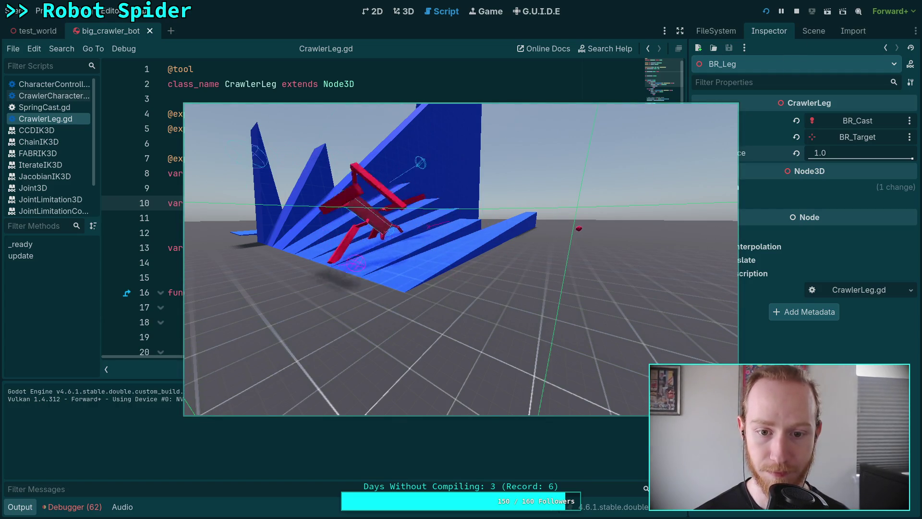
Stop the running game and orbit the test_world 3D view toward the spider and blue ramps
left_click(796, 13)
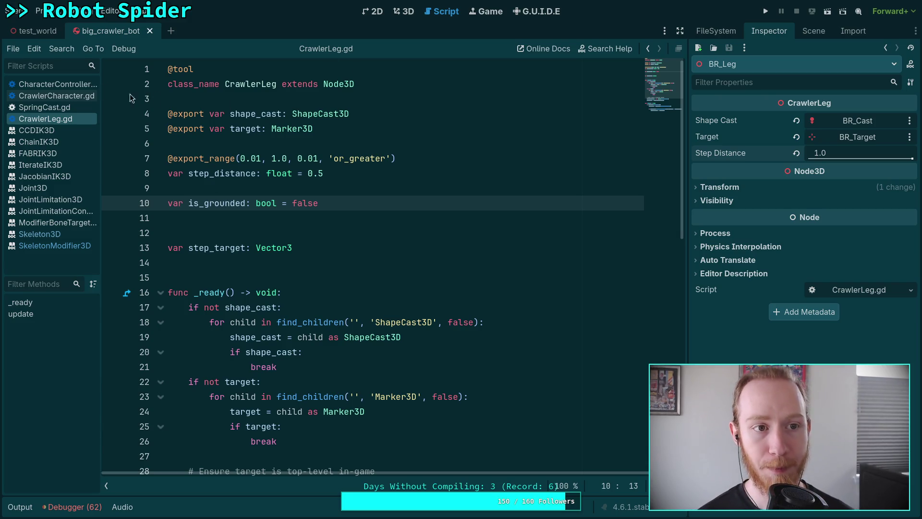
left_click(39, 32)
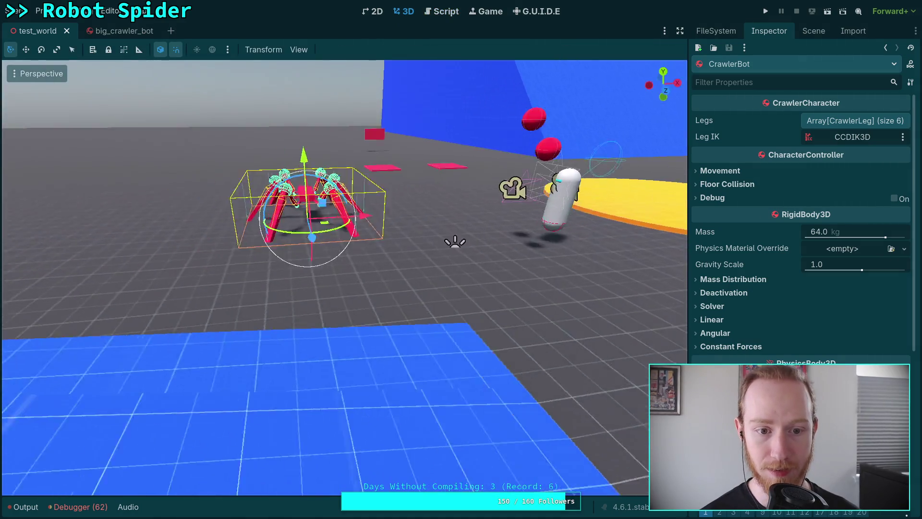
mouse_move(454, 241)
left_mouse_down()
mouse_move(405, 189)
mouse_move(220, 164)
mouse_move(254, 316)
mouse_move(336, 269)
mouse_move(379, 281)
mouse_move(446, 353)
left_mouse_up()
Move the crawler spider about 5.2 units along X, then return to CrawlerLeg.gd
key("g")
key("x")
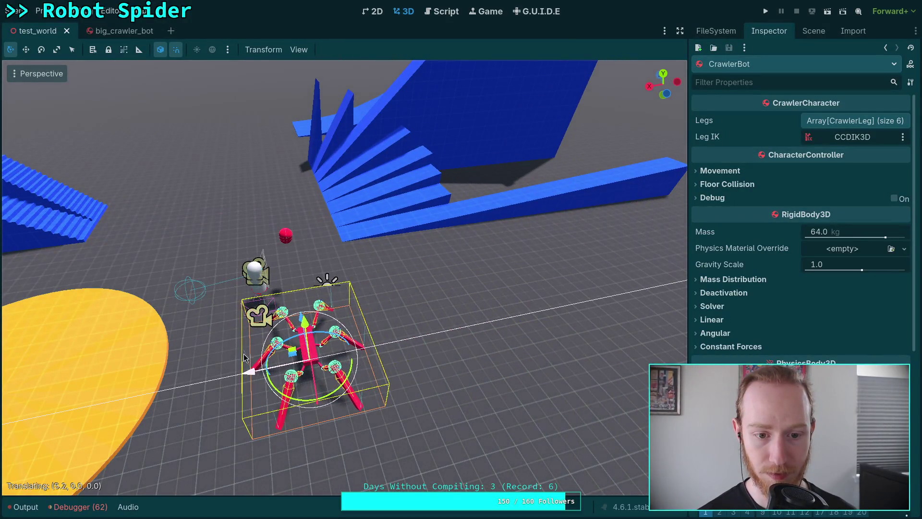
key("Return")
key("ctrl+F3")
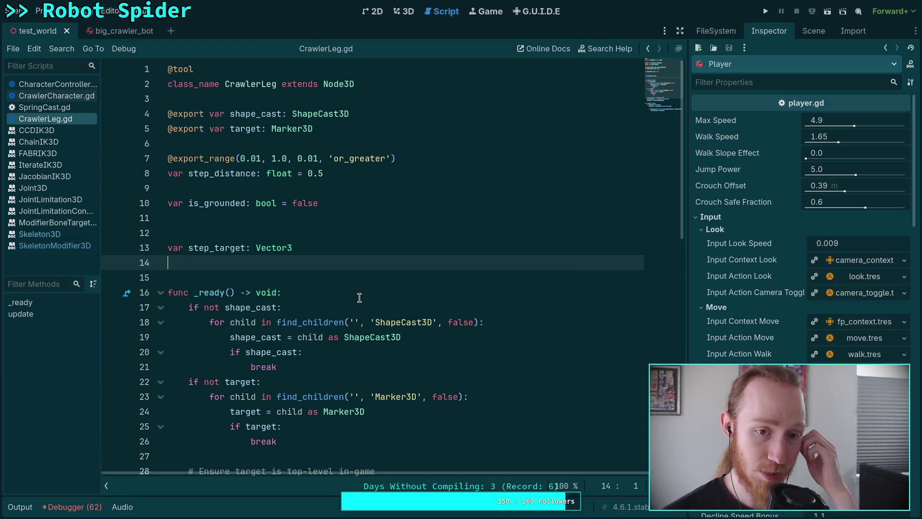
Scroll through CrawlerLeg.gd down to line 37 and back up, then show the test_world Scene dock
scroll(405, 288, "down", 2)
scroll(388, 312, "down", 4)
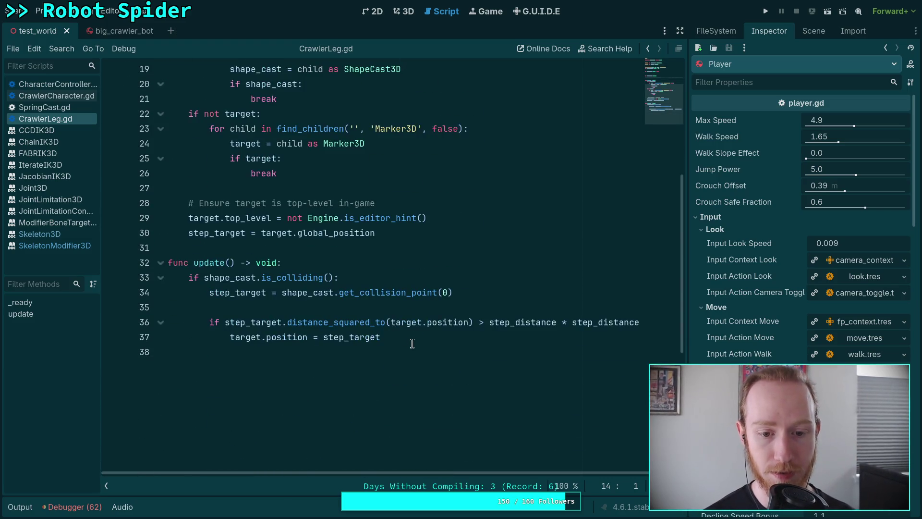
left_click(449, 336)
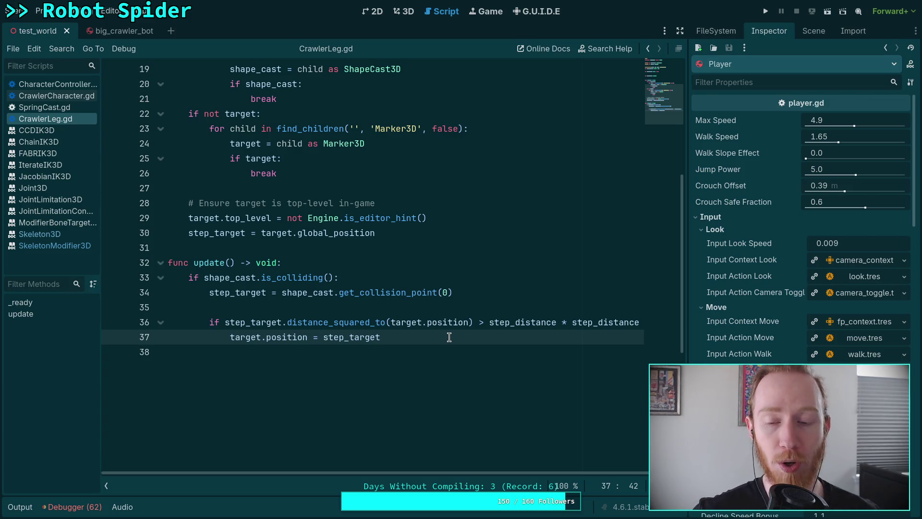
scroll(440, 295, "up", 3)
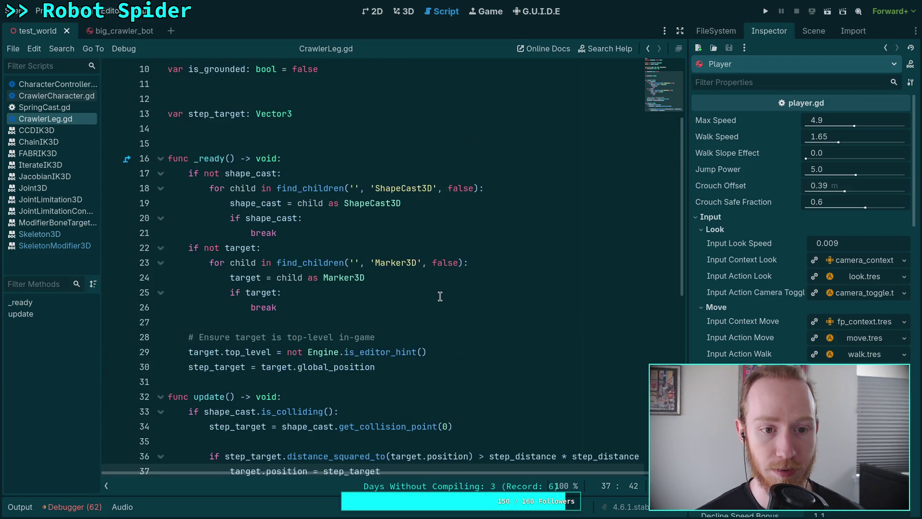
scroll(440, 296, "up", 3)
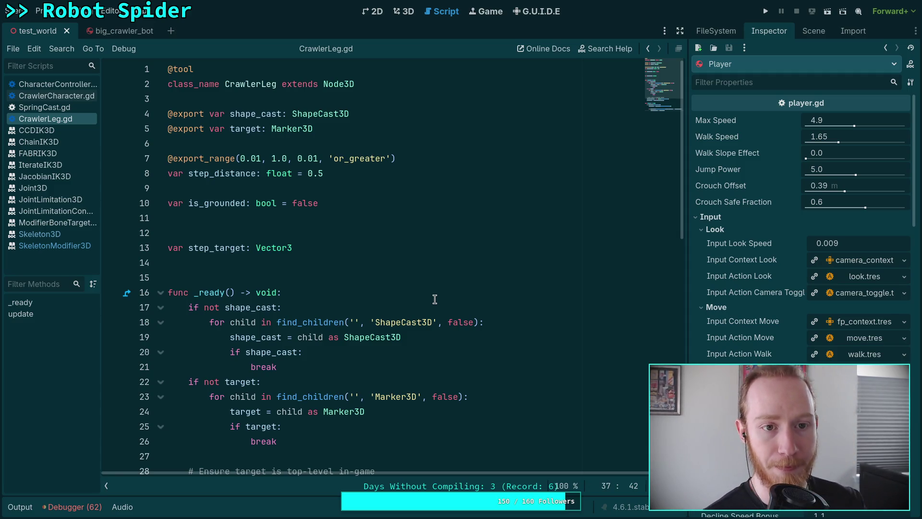
left_click(812, 32)
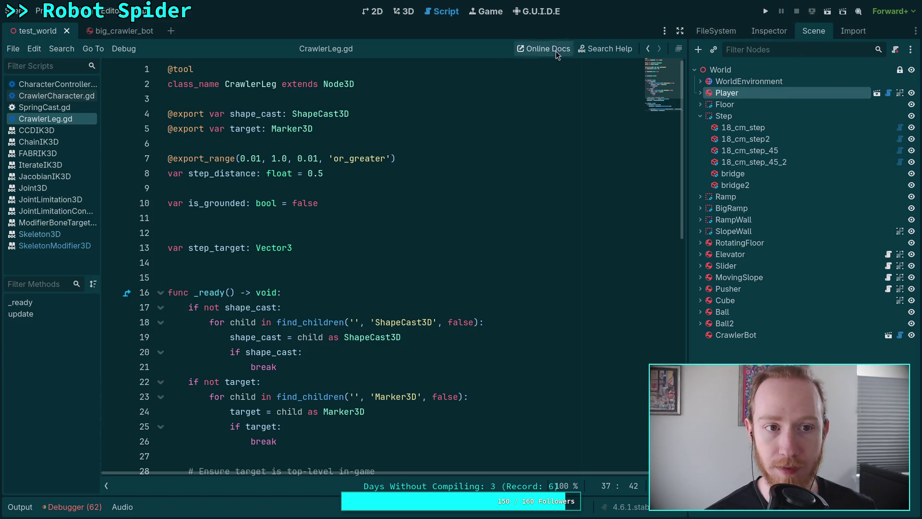
Switch to the big_crawler_bot scene and inspect ML_Leg's cast and target children
left_click(118, 30)
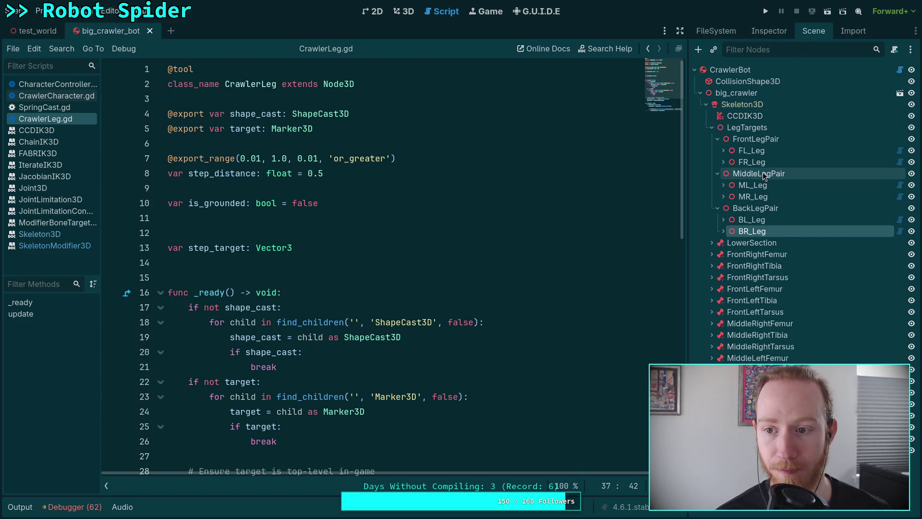
left_click(723, 188)
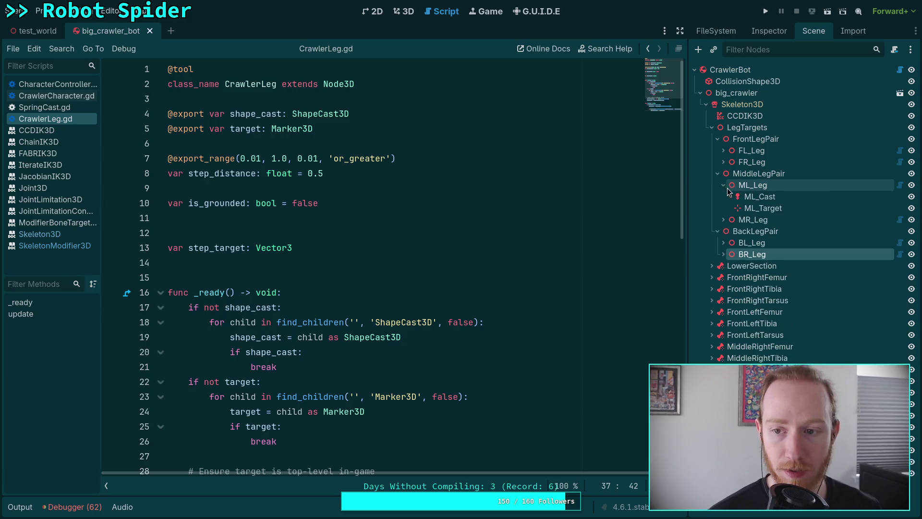
left_click(726, 188)
left_click(723, 188)
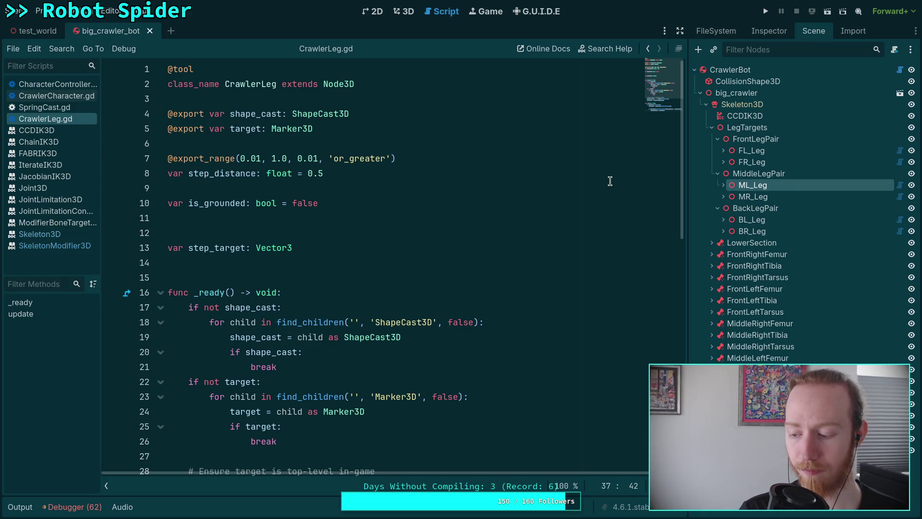
left_click(723, 185)
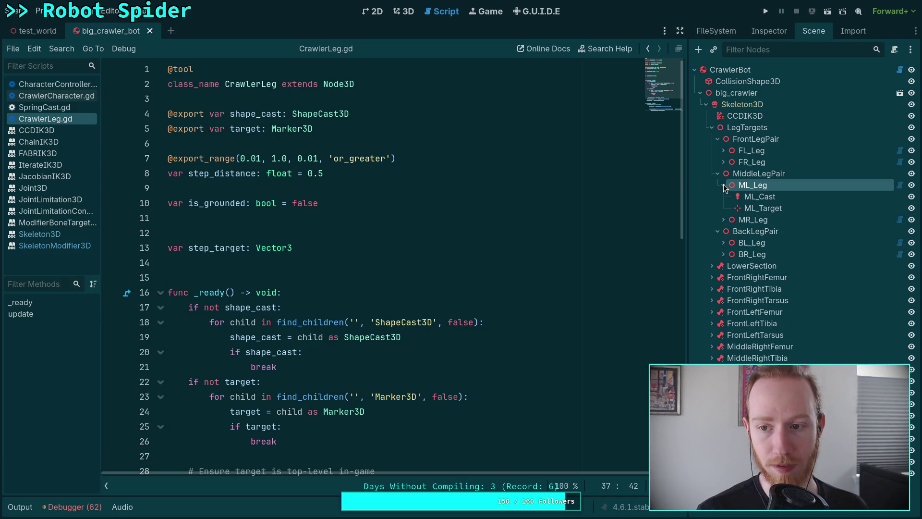
left_click(723, 184)
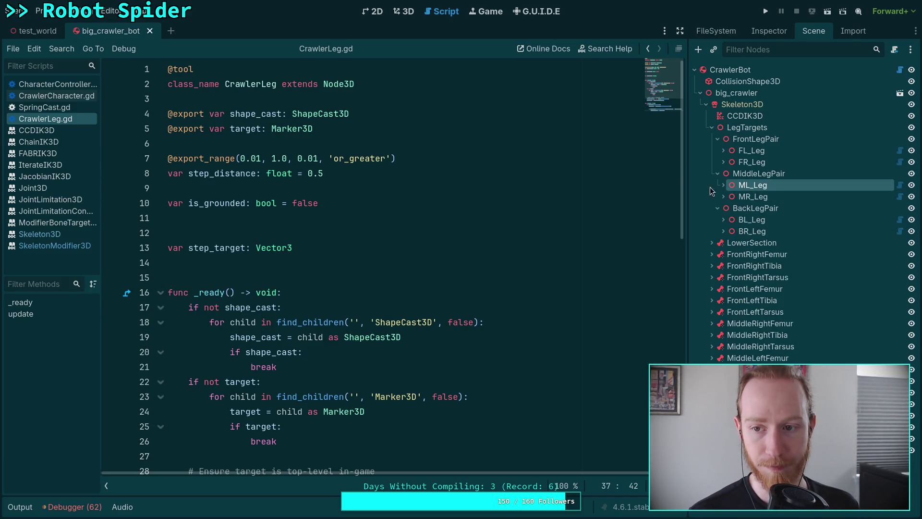
left_click(459, 233)
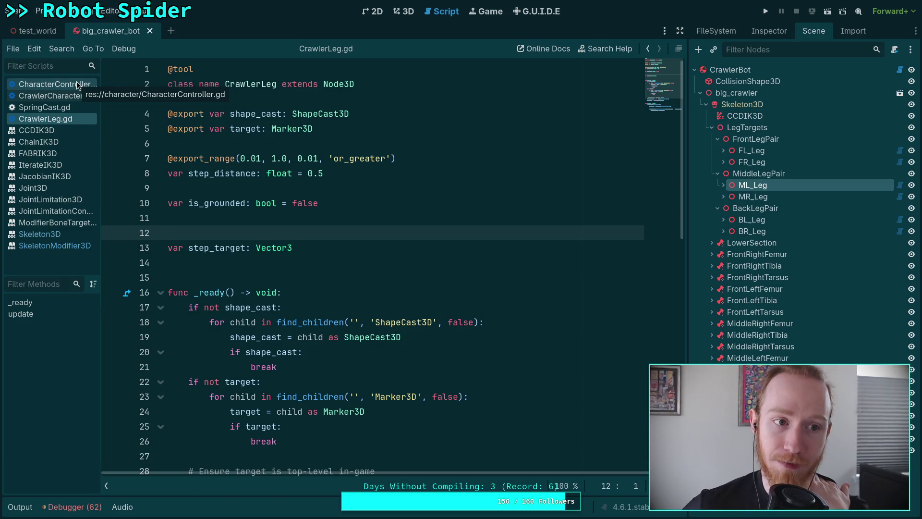
Close the CharacterController and SpringCast scripts from the script list
left_click(77, 85)
right_click(56, 85)
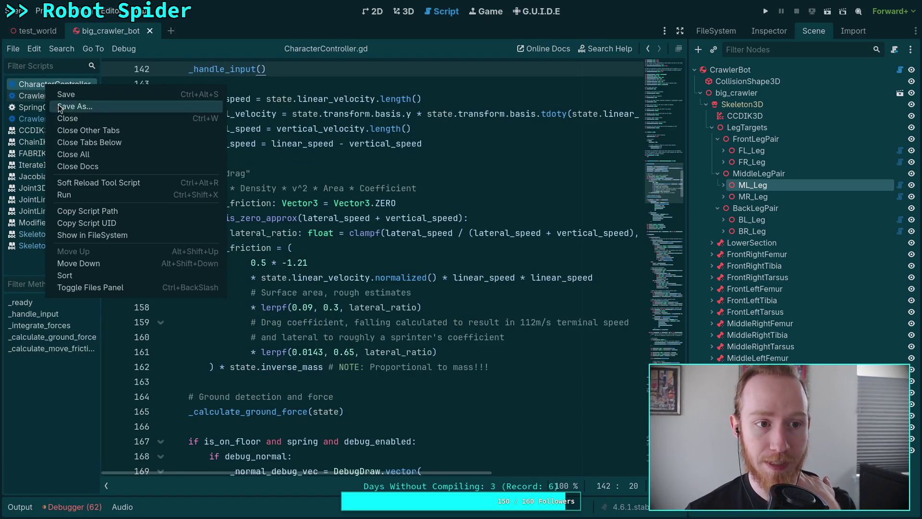
left_click(60, 118)
left_click(62, 85)
left_click(62, 95)
right_click(62, 96)
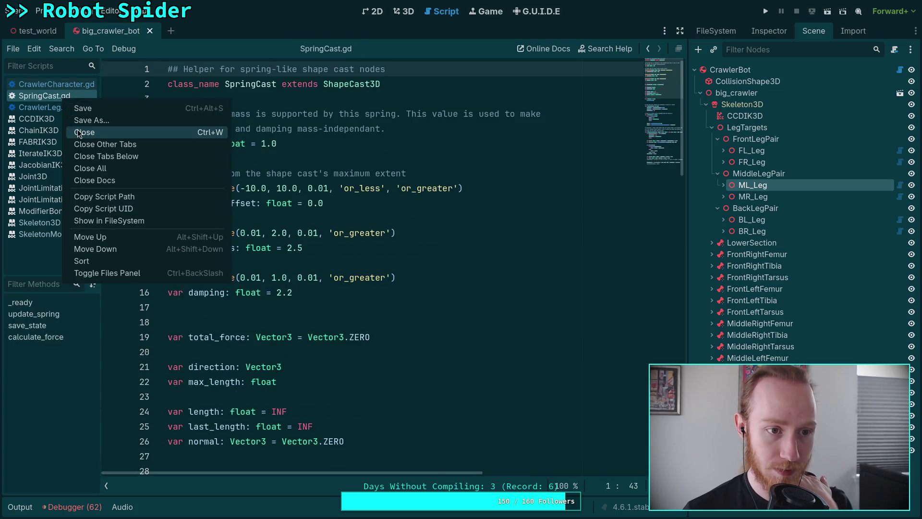
left_click(72, 132)
Review the _update_legs function in CrawlerCharacter.gd, then view the crawler in 3D from above
scroll(393, 243, "down", 4)
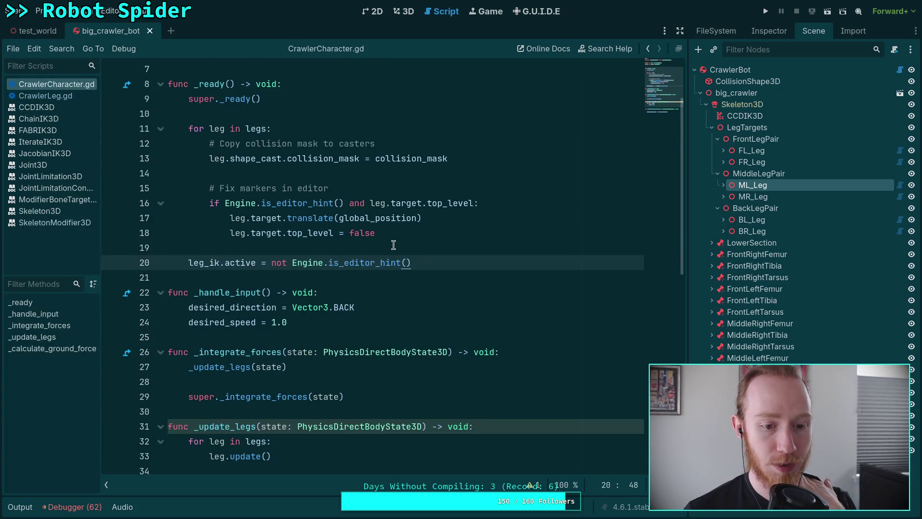
scroll(420, 221, "up", 1)
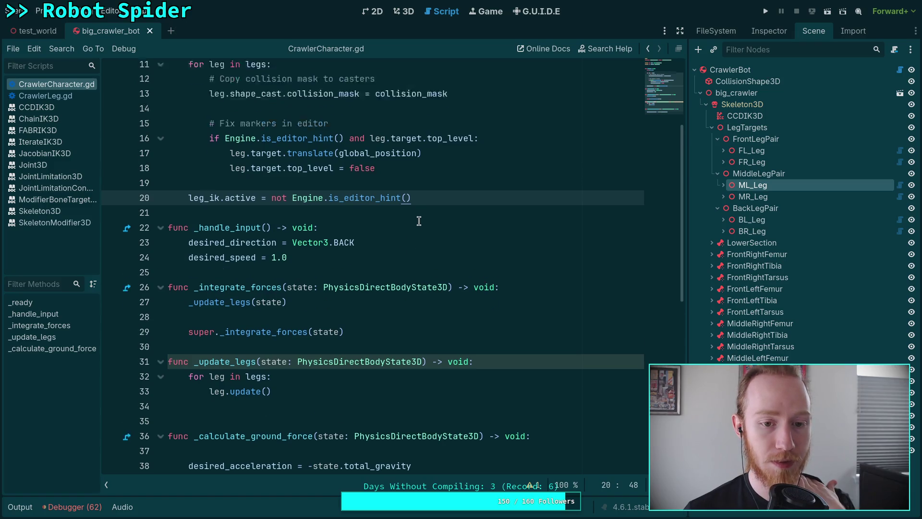
scroll(414, 256, "down", 2)
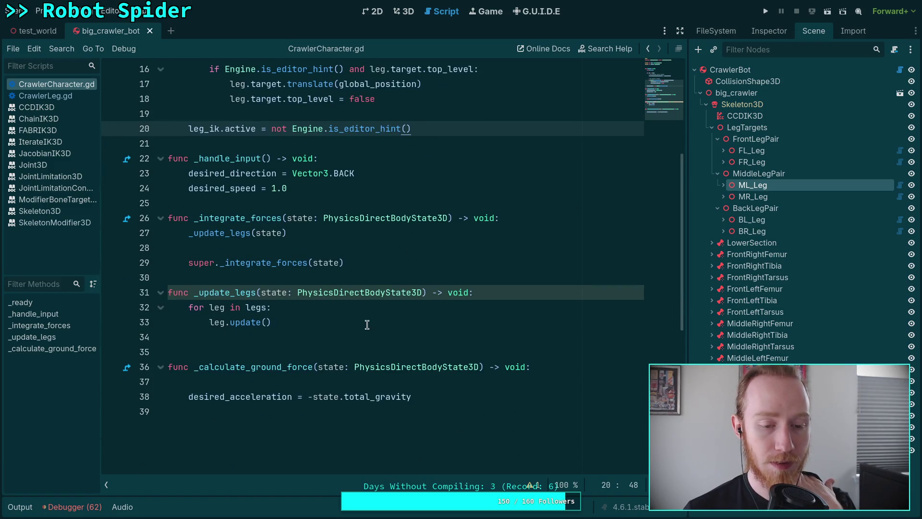
left_click(504, 290)
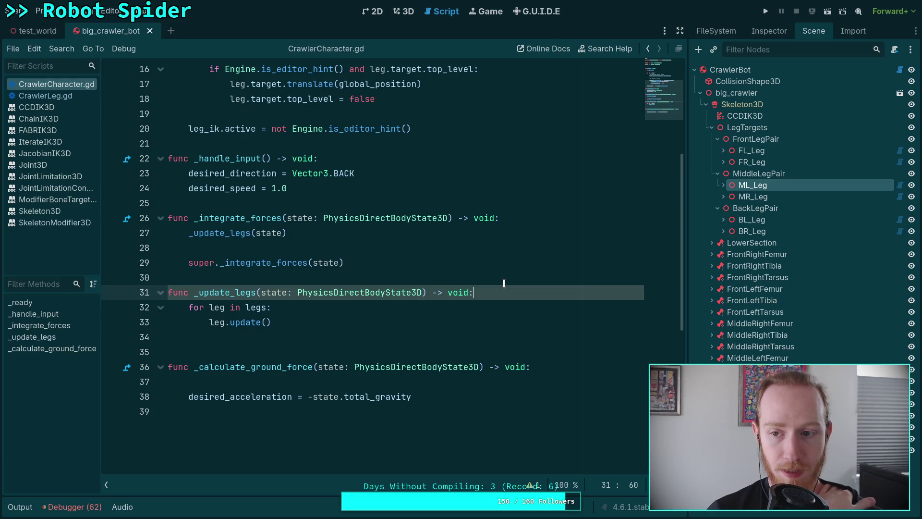
left_click(406, 11)
left_click_drag(470, 255, 691, 66)
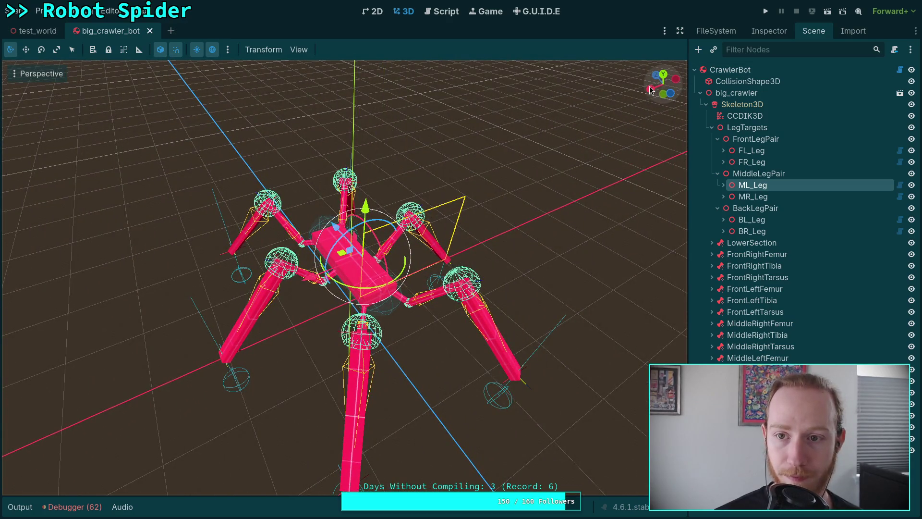
Switch to Top view and trial-rotate ML_Leg and move FL_Leg, undoing each change
left_click(663, 74)
left_click_drag(356, 250, 363, 259)
key("ctrl+z")
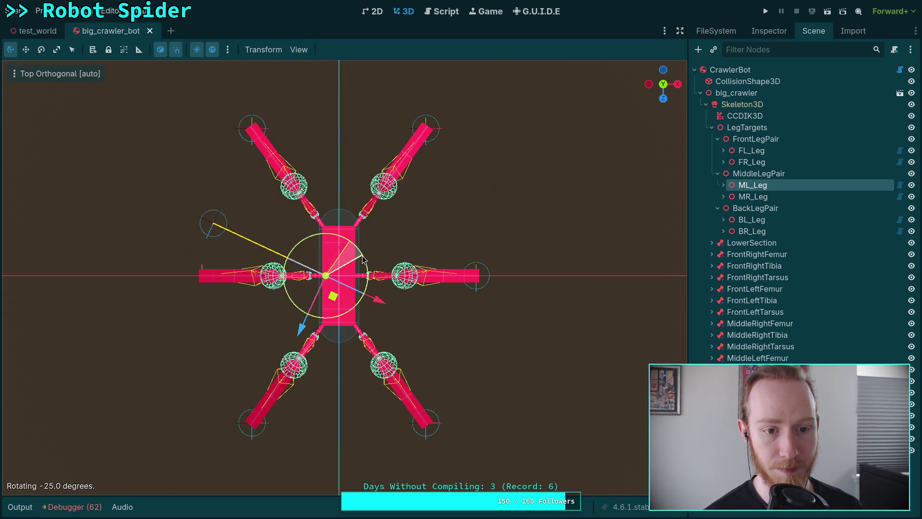
left_click_drag(363, 259, 362, 259)
key("ctrl+z")
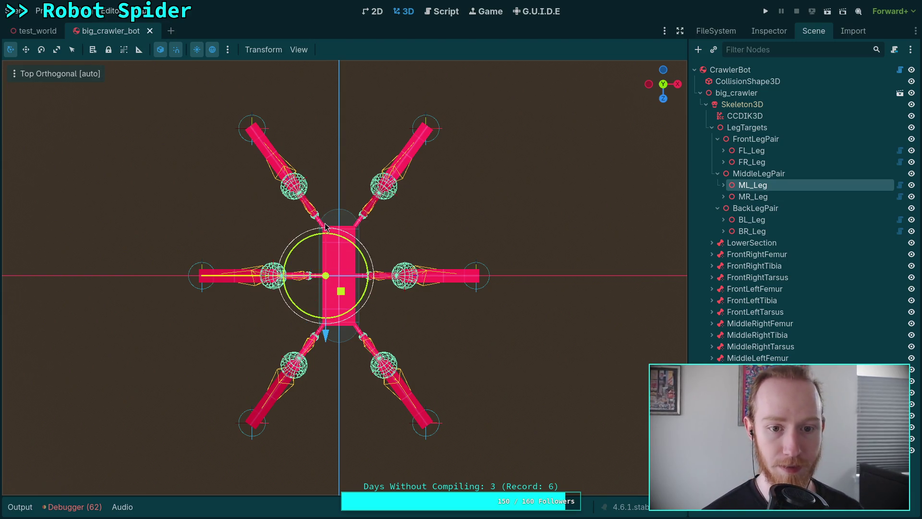
left_click(752, 151)
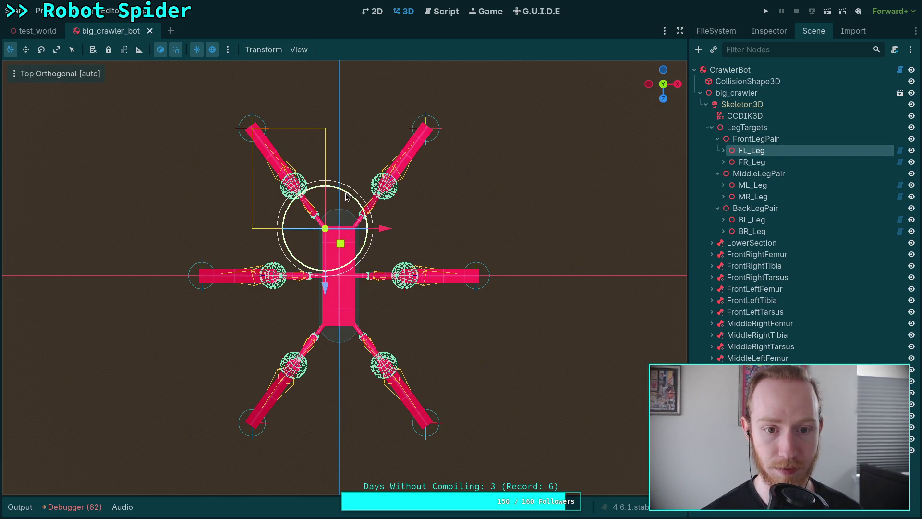
mouse_move(347, 194)
left_mouse_down()
mouse_move(336, 191)
mouse_move(347, 194)
left_mouse_up()
left_click_drag(325, 287, 325, 268)
key("ctrl+z")
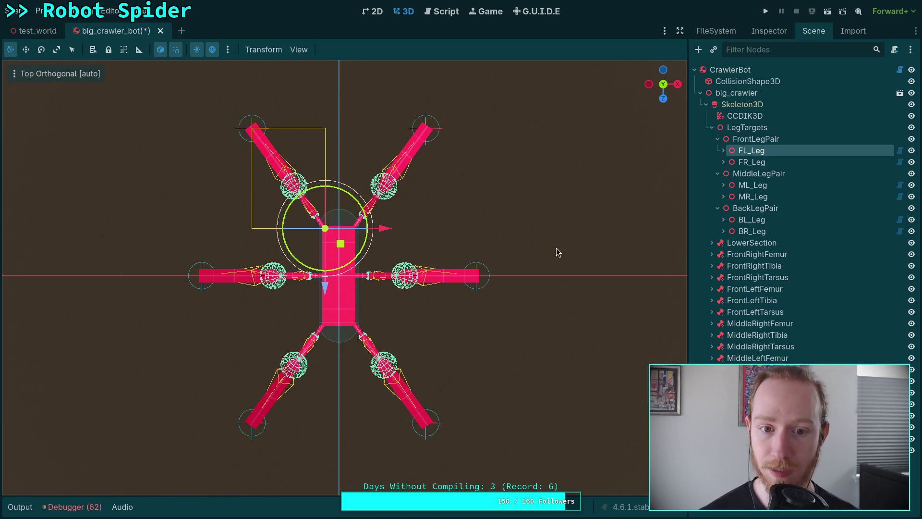
Expand FL_Leg's Transform in the Inspector, undo a trial rotation, and select the lower-left leg mesh
left_click(770, 30)
left_click(733, 187)
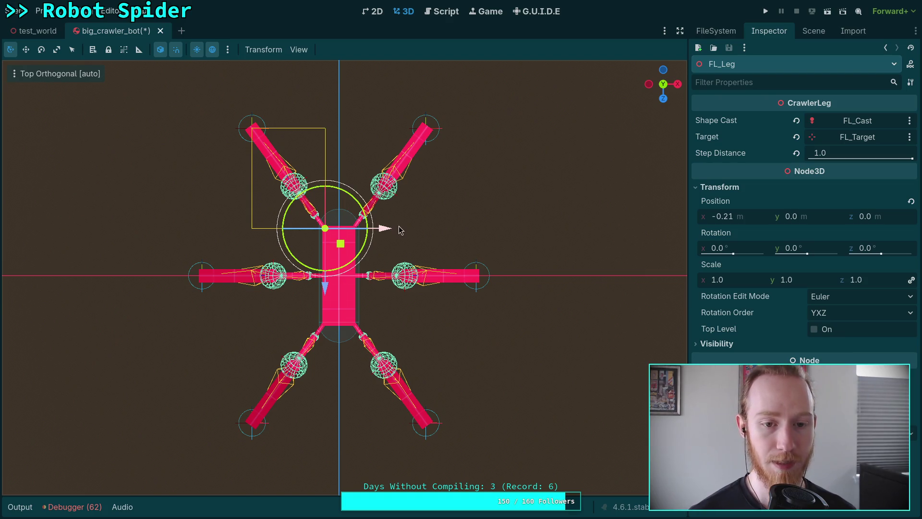
left_click_drag(344, 197, 352, 201)
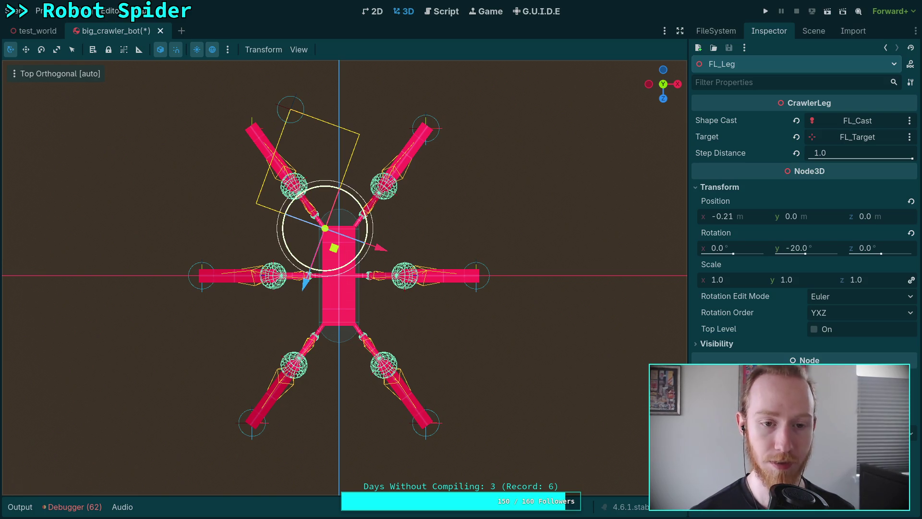
key("ctrl+z")
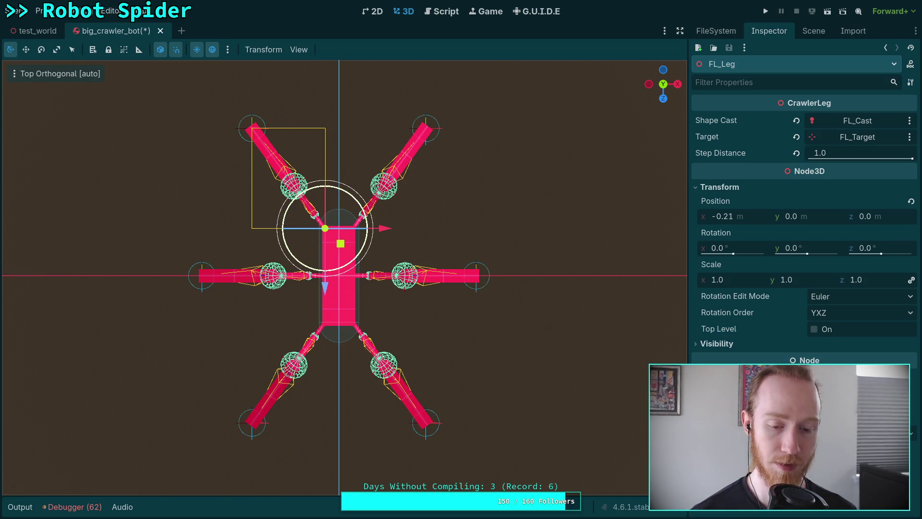
left_click(313, 351)
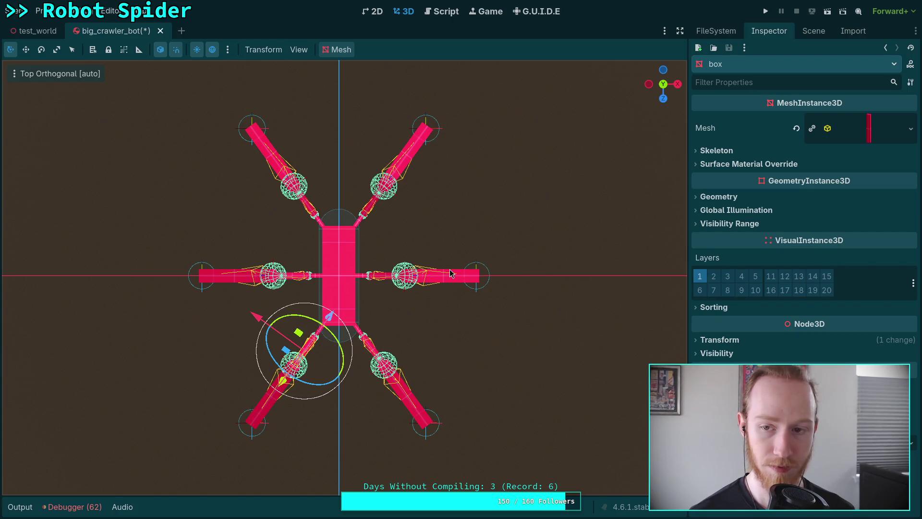
Select the bones from LowerSection down in the CrawlerBot tree and lock them in place
left_click(813, 30)
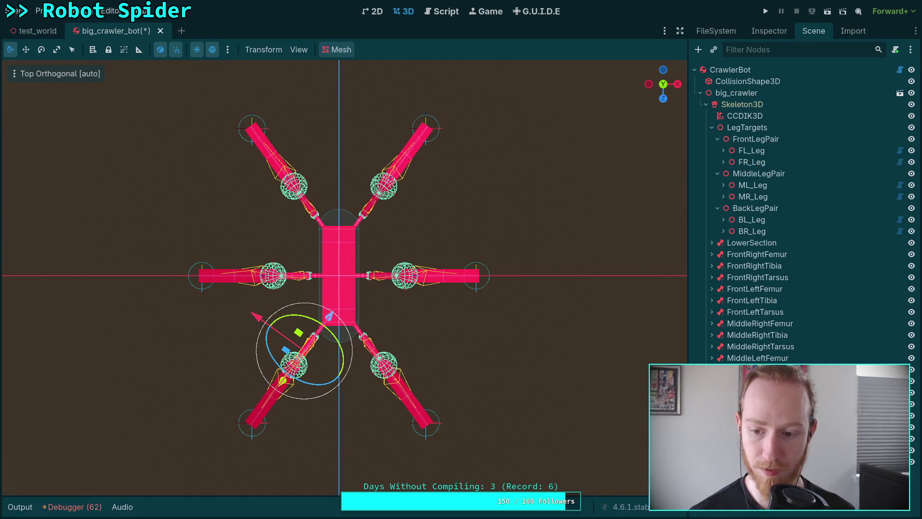
left_click(754, 244)
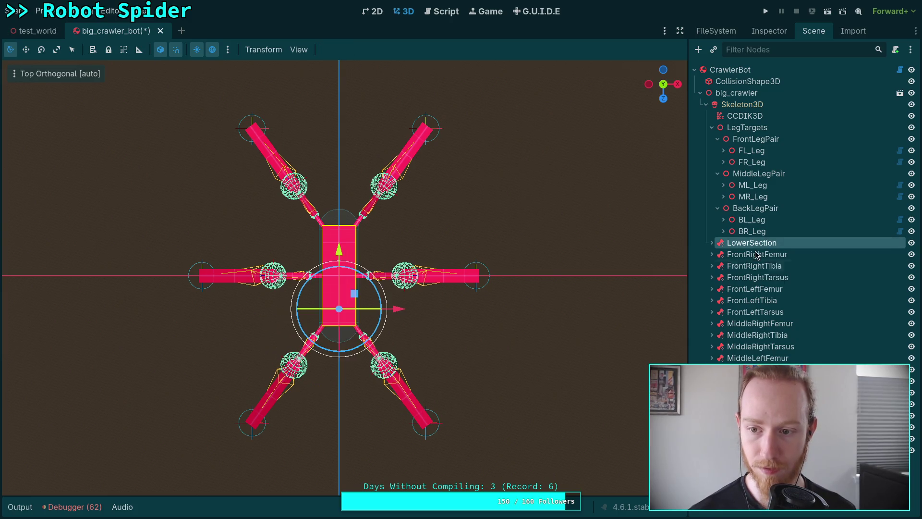
left_click(759, 450, "shift")
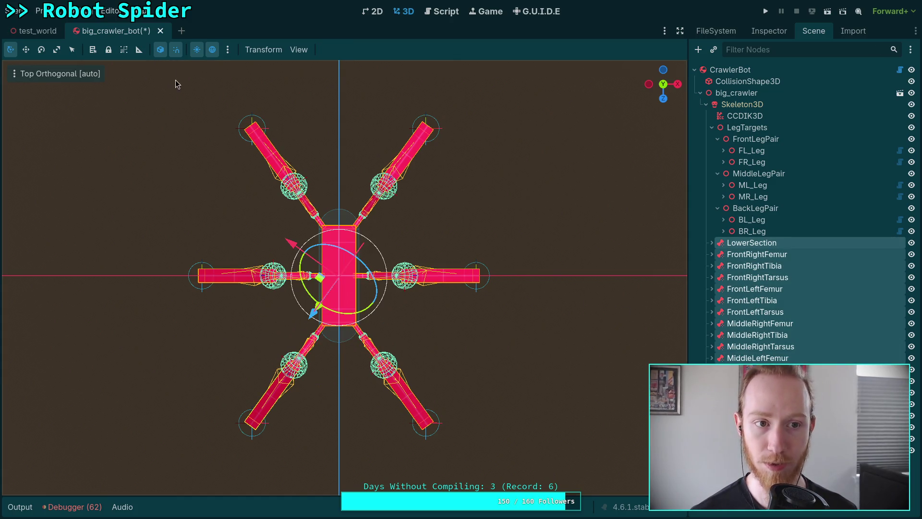
left_click(109, 49)
left_click(233, 284)
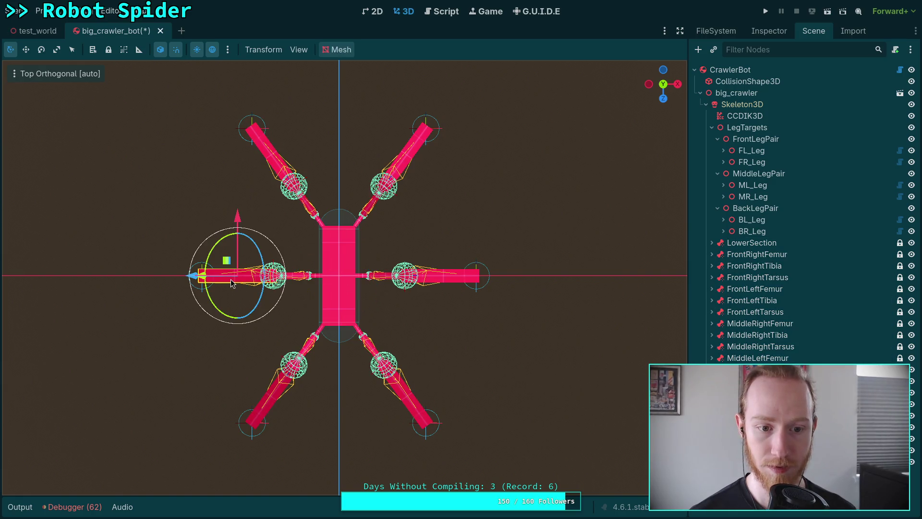
Expand nine bones to reveal the box meshes beneath them
left_click(712, 334)
left_click(711, 323)
left_click(712, 311)
left_click(712, 300)
left_click(712, 289)
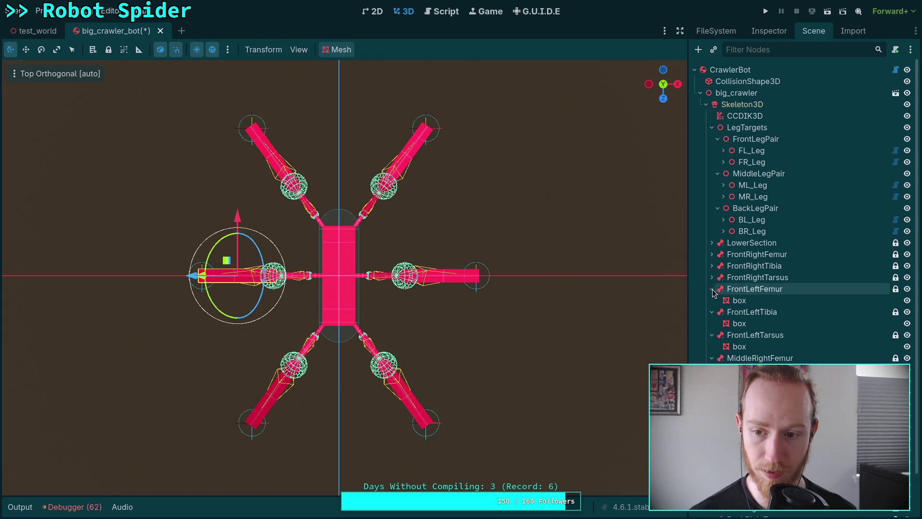
left_click(711, 277)
left_click(712, 266)
left_click(711, 254)
left_click(711, 243)
Select the box meshes from LowerSection down to the back-left tarsus and lock them
scroll(736, 316, "down", 5)
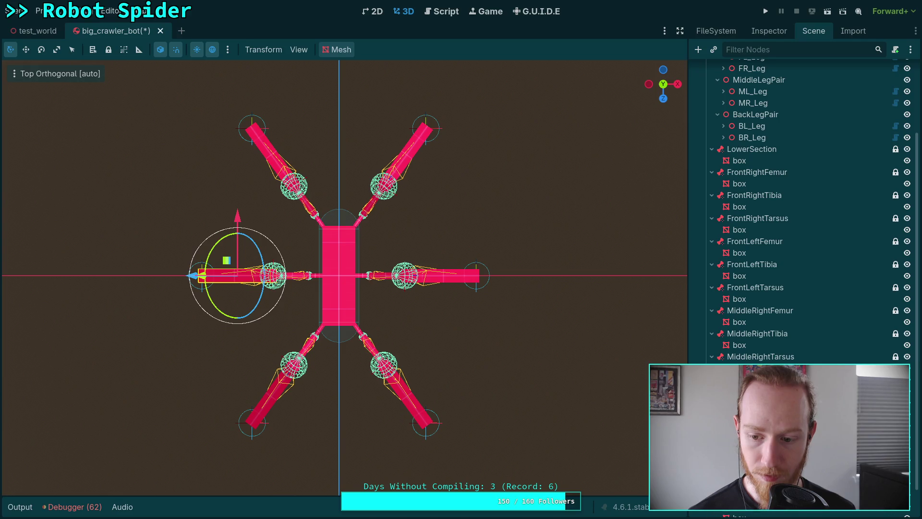
scroll(749, 288, "down", 3)
left_click(739, 511)
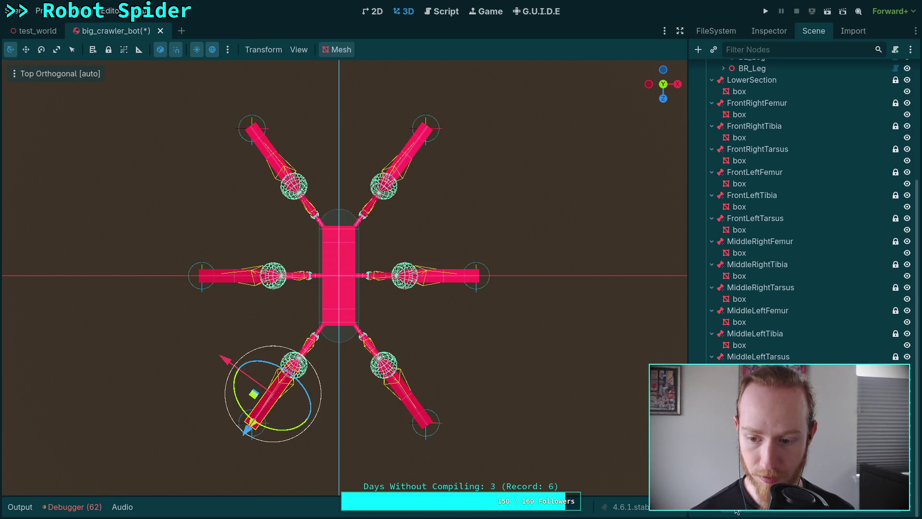
scroll(749, 317, "up", 8)
left_click(747, 249, "shift")
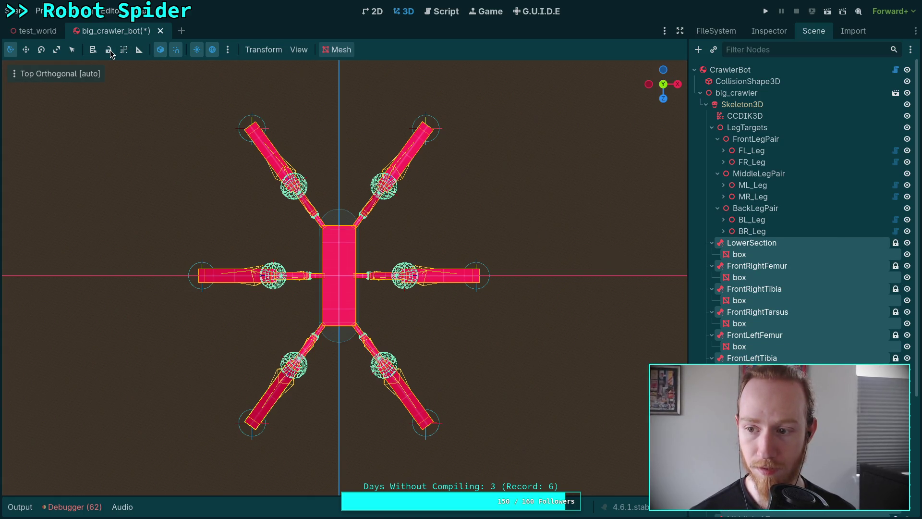
left_click(732, 255)
scroll(732, 255, "down", 3)
left_click(739, 512, "shift")
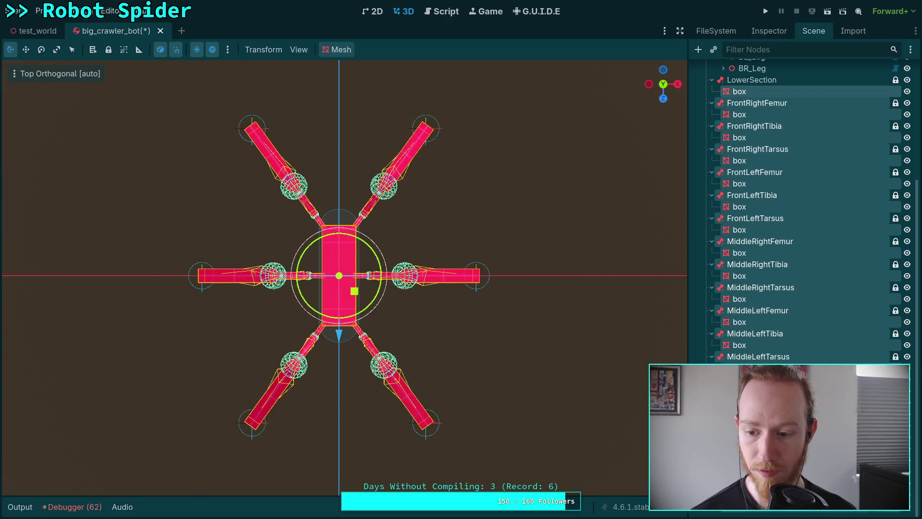
left_click(108, 49)
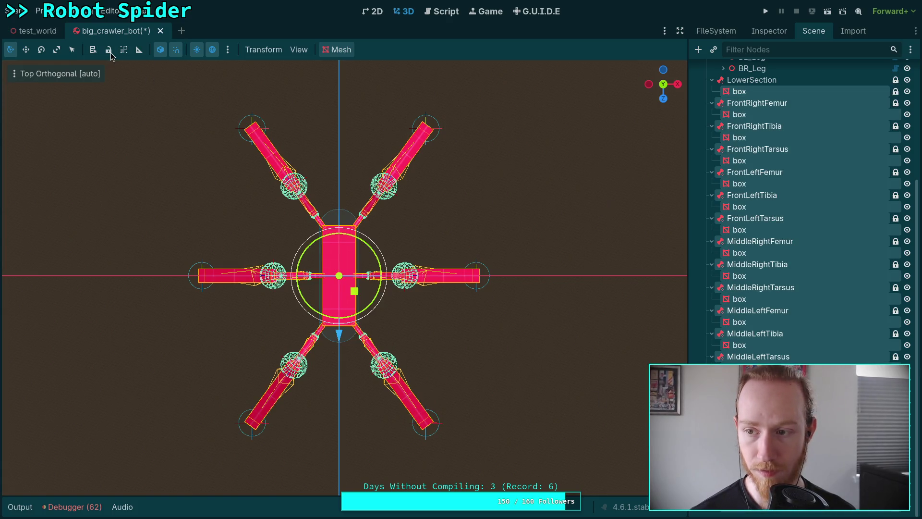
Lock the front-right and front-left legs' box meshes with Ctrl+L
left_click(752, 119)
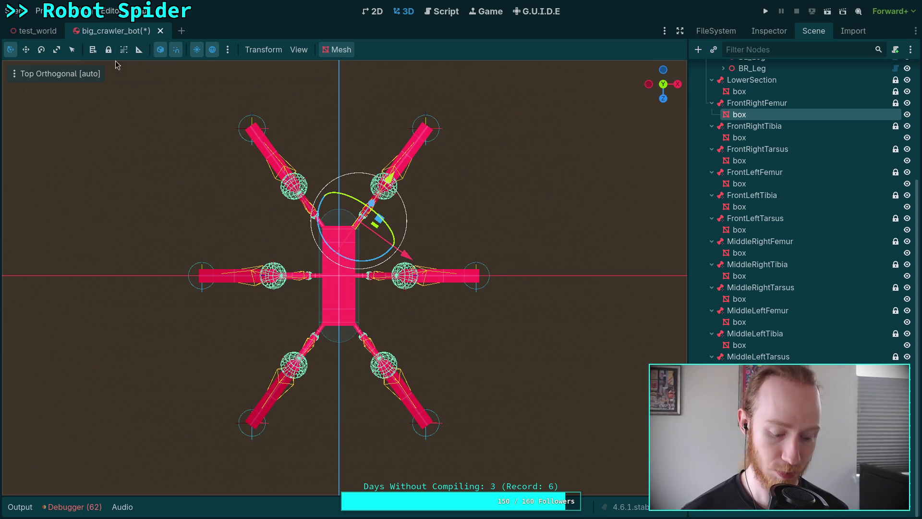
key("ctrl+l")
left_click(774, 139)
key("ctrl+l")
left_click(758, 161)
key("ctrl+l")
left_click(751, 185)
key("ctrl+l")
left_click(751, 208)
key("ctrl+l")
left_click(751, 230)
key("ctrl+l")
Select the middle-right and middle-left legs' box meshes
left_click(751, 262)
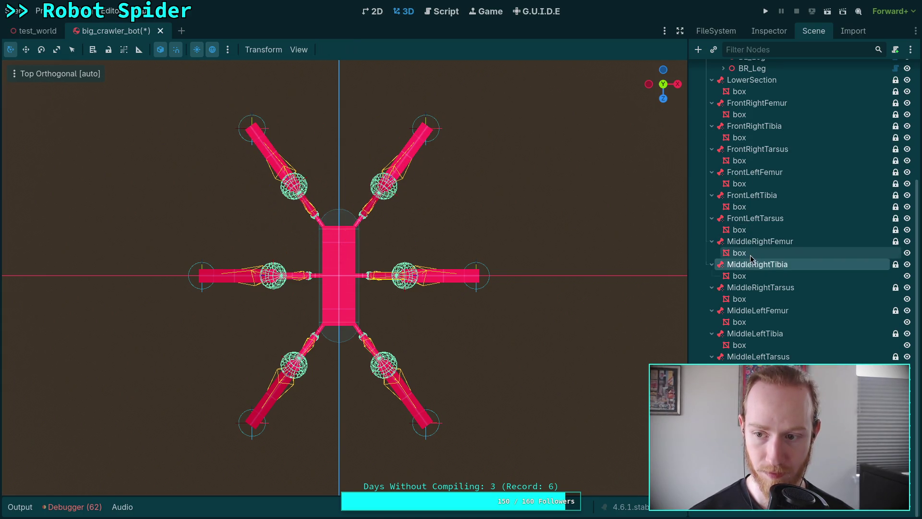
left_click(749, 253)
left_click(749, 276, "ctrl")
left_click(749, 298, "ctrl")
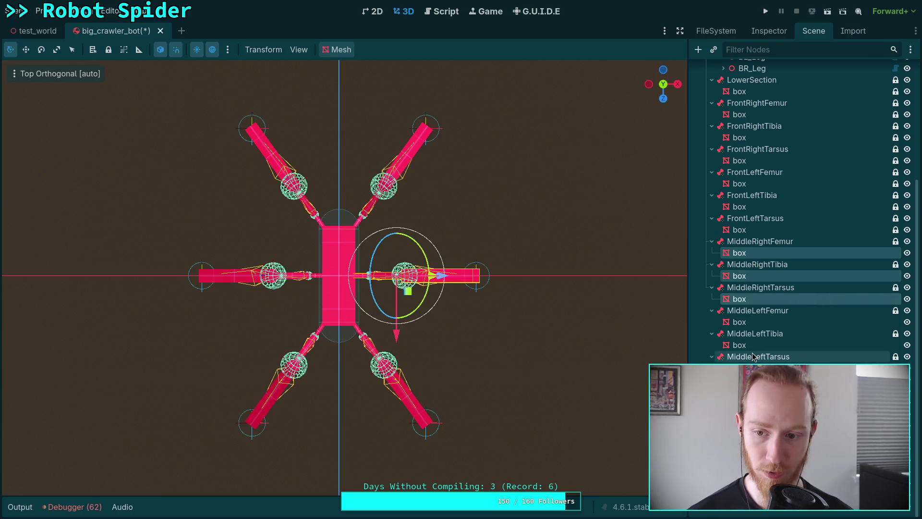
left_click(742, 322, "ctrl")
left_click(741, 345, "ctrl")
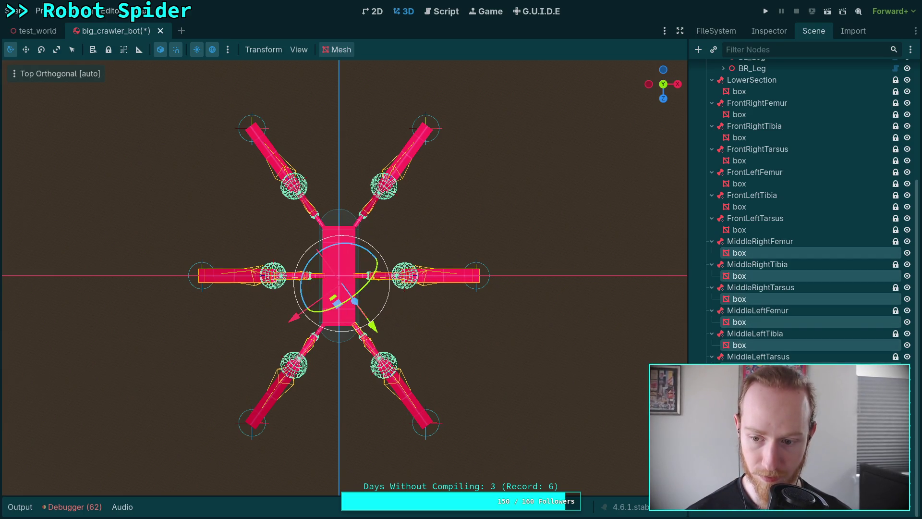
left_click(741, 368, "ctrl")
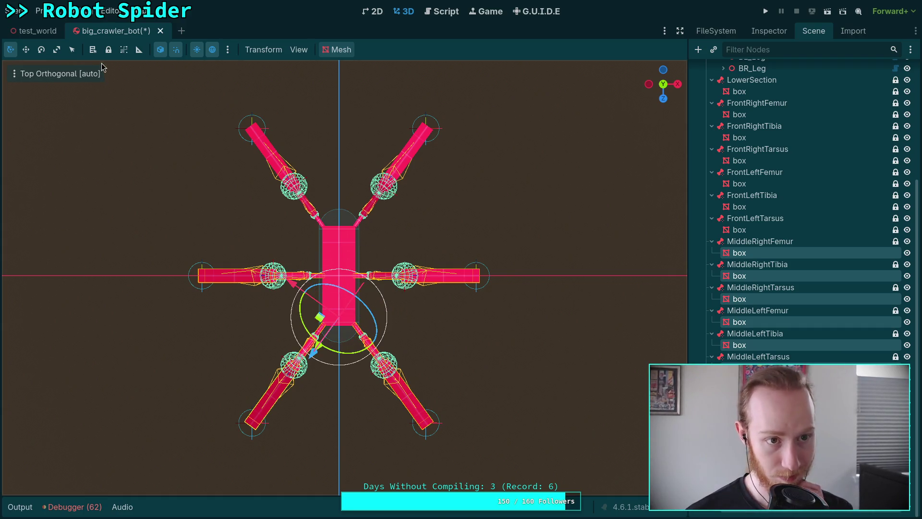
Collapse all the bones, down to MiddleLeftTarsus, to hide their box meshes
scroll(731, 206, "up", 5)
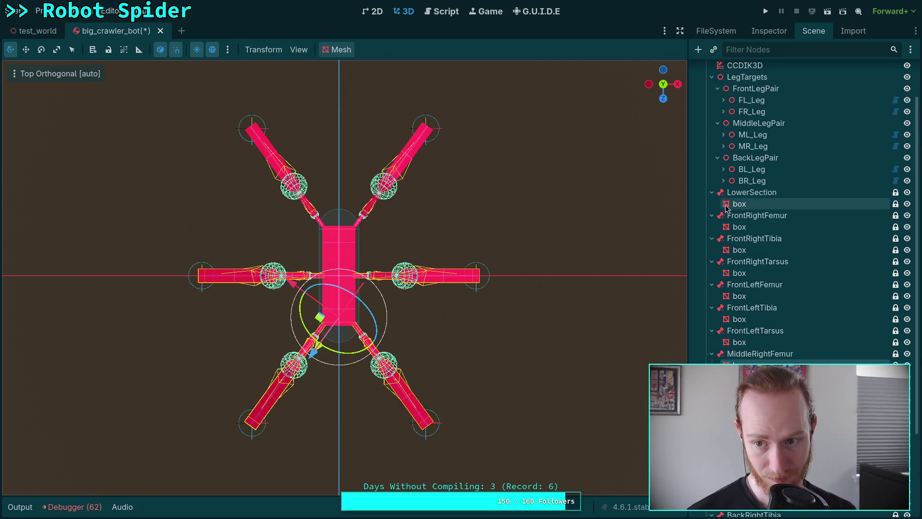
left_click(712, 192)
left_click(711, 204)
left_click(712, 215)
left_click(711, 227)
left_click(712, 238)
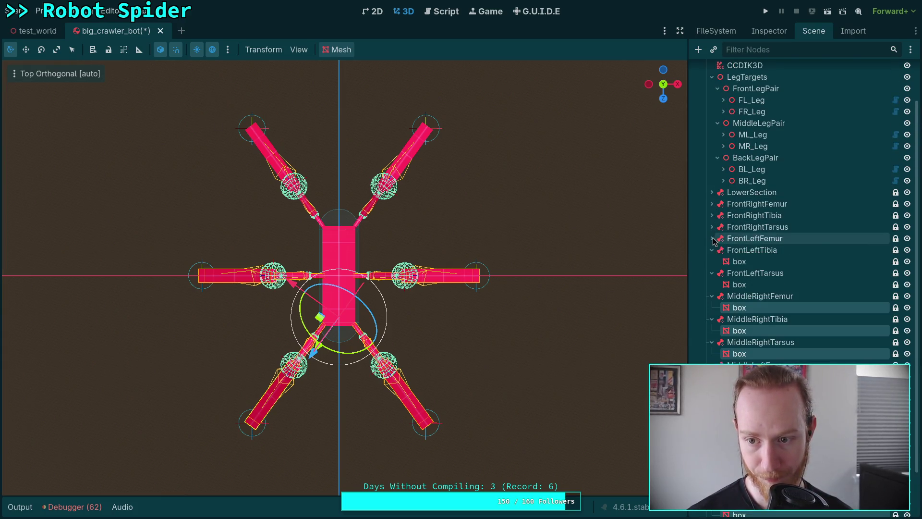
left_click(712, 249)
left_click(711, 261)
left_click(711, 272)
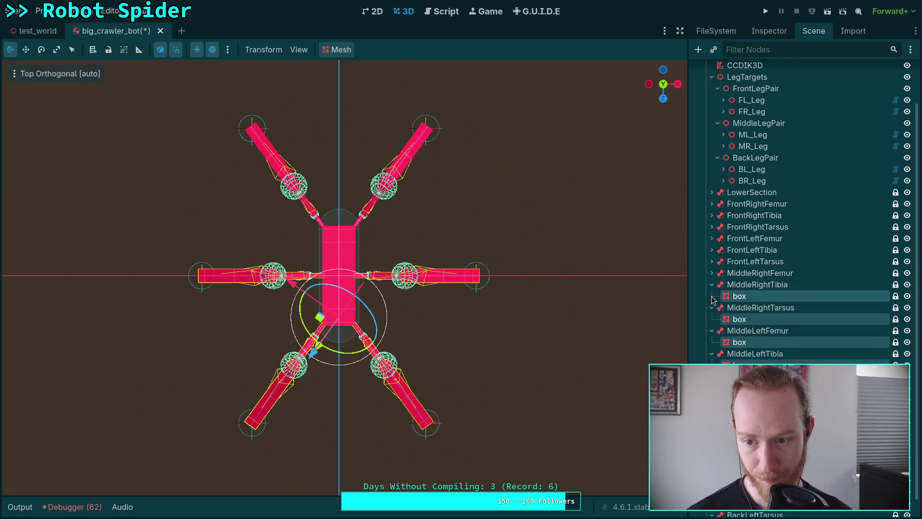
left_click(712, 284)
left_click(711, 295)
left_click(712, 307)
left_click(711, 319)
left_click(712, 356)
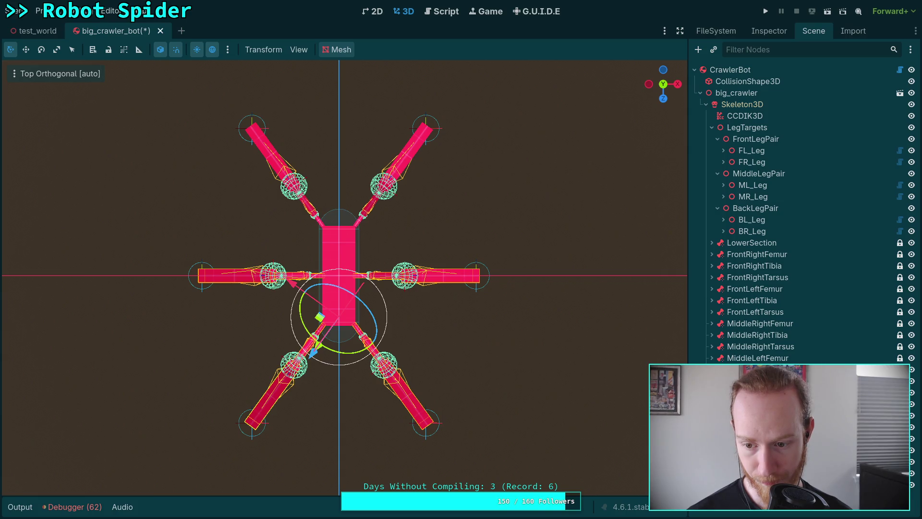
Clear the selection and save the big_crawler_bot scene
left_click(752, 219)
left_click(573, 307)
key("ctrl+s")
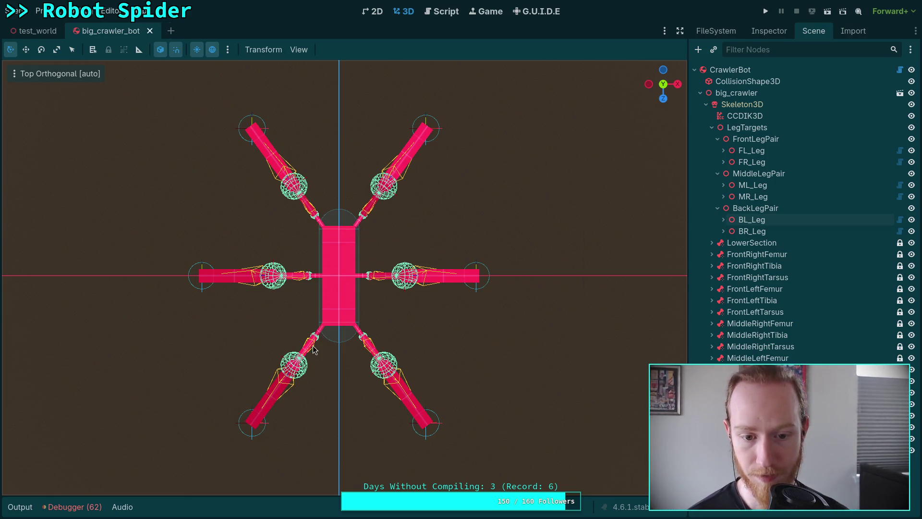
Test-nudge BackLegPair 0.1 along -Z, undo it, then bring up CrawlerCharacter.gd
left_click(322, 330)
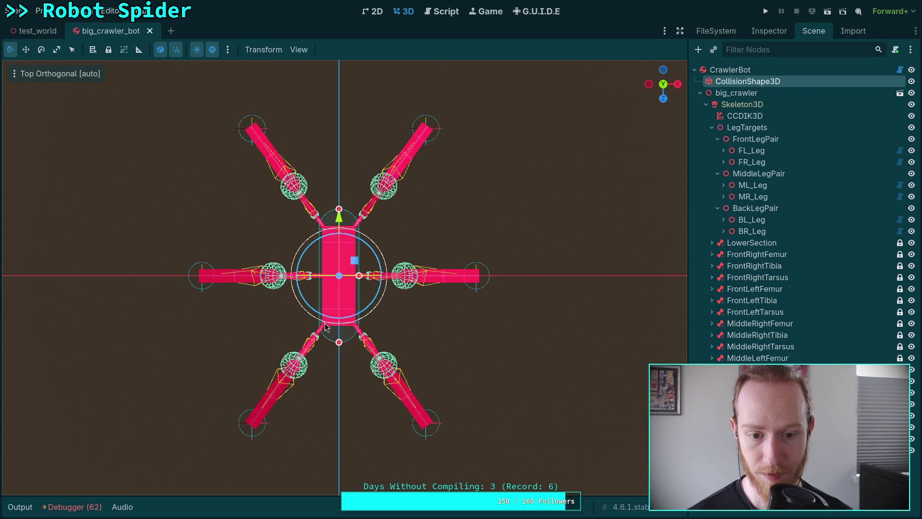
left_click(739, 212)
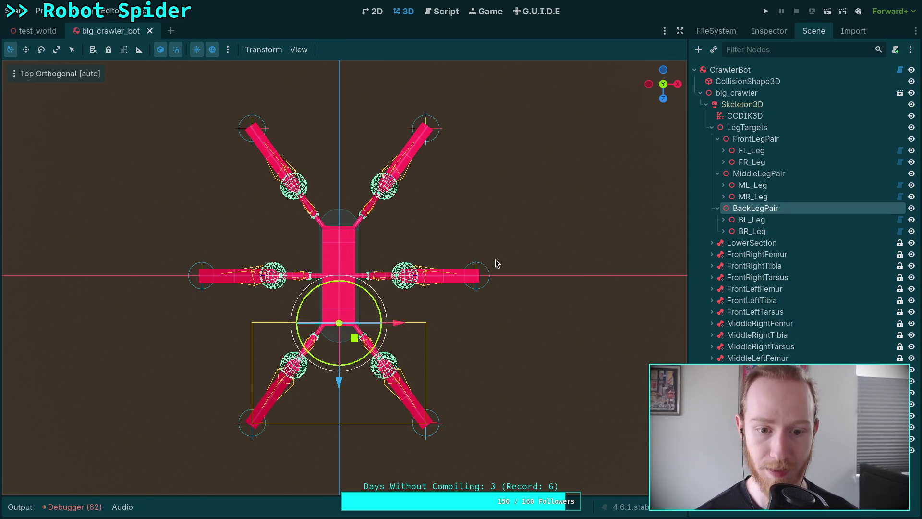
left_click(751, 219)
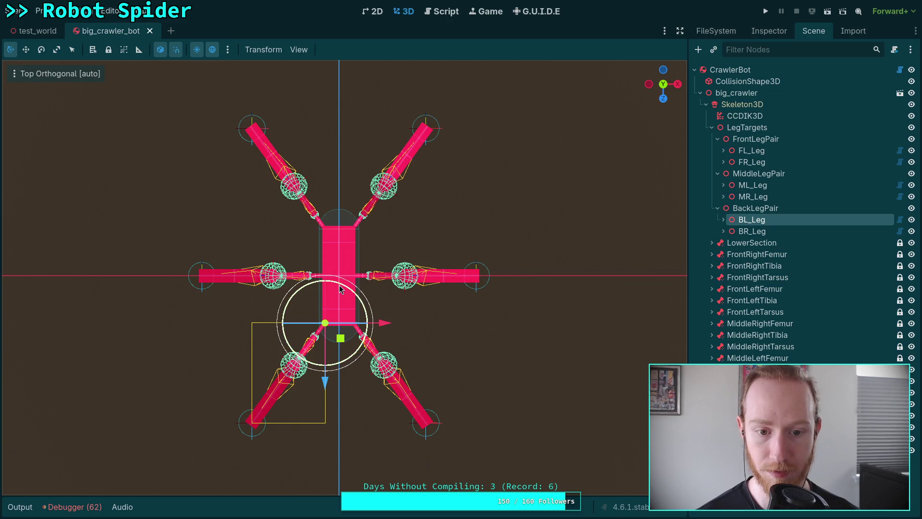
left_click(755, 212)
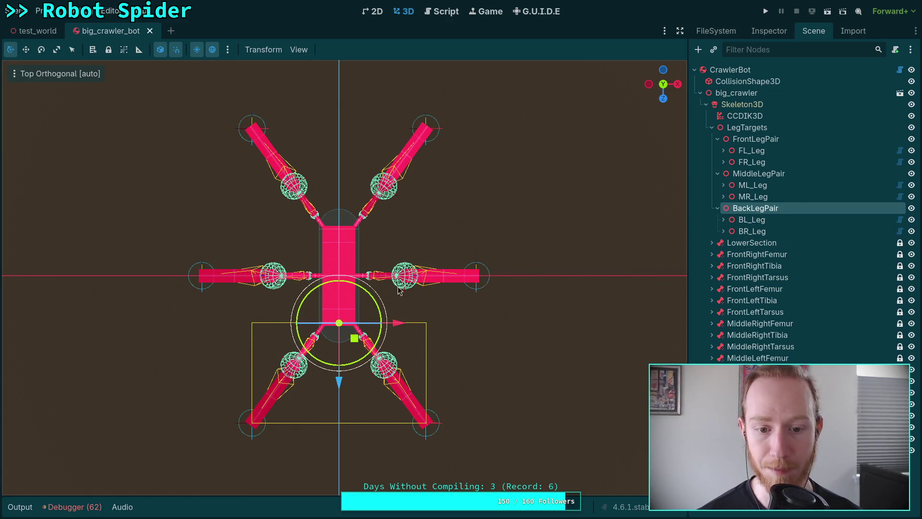
left_click_drag(340, 385, 337, 377)
key("ctrl+z")
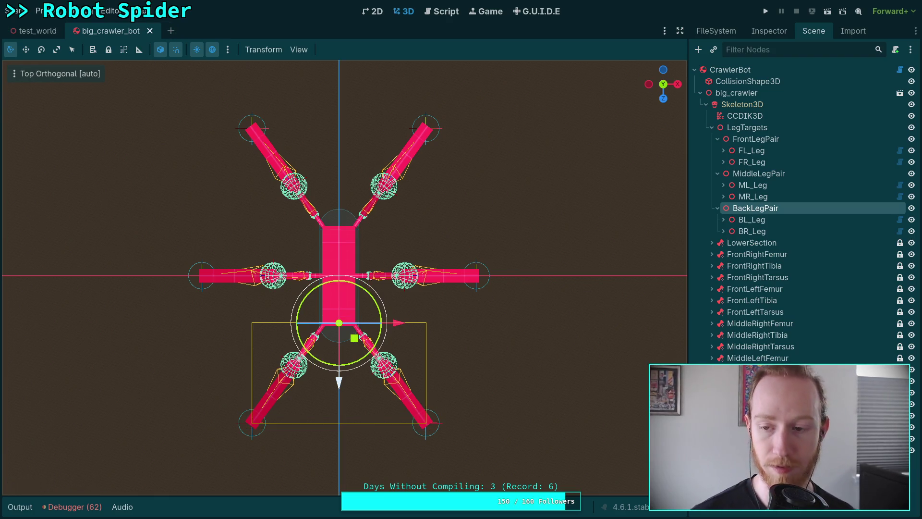
left_click(791, 221)
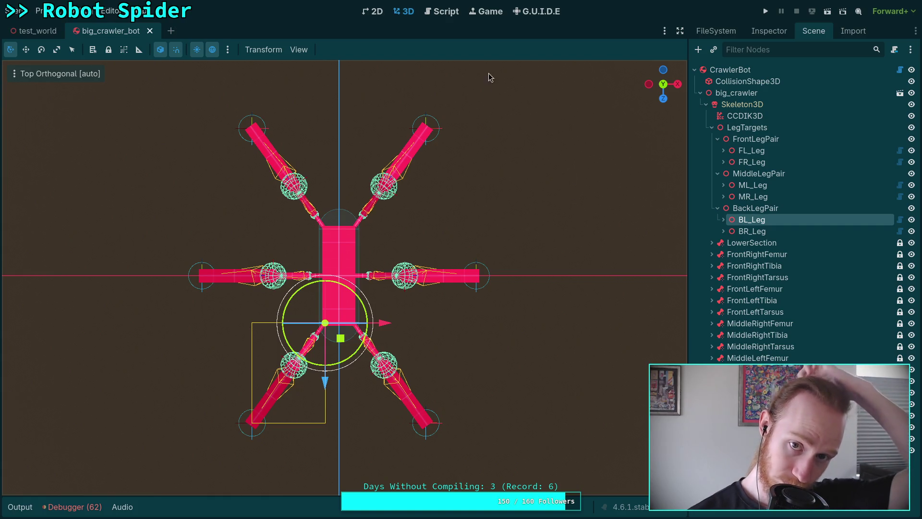
left_click(440, 12)
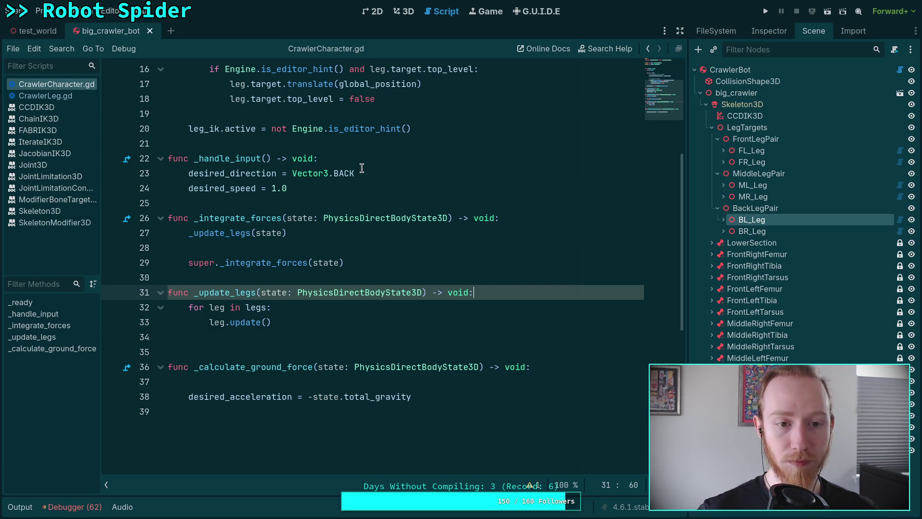
scroll(336, 229, "up", 5)
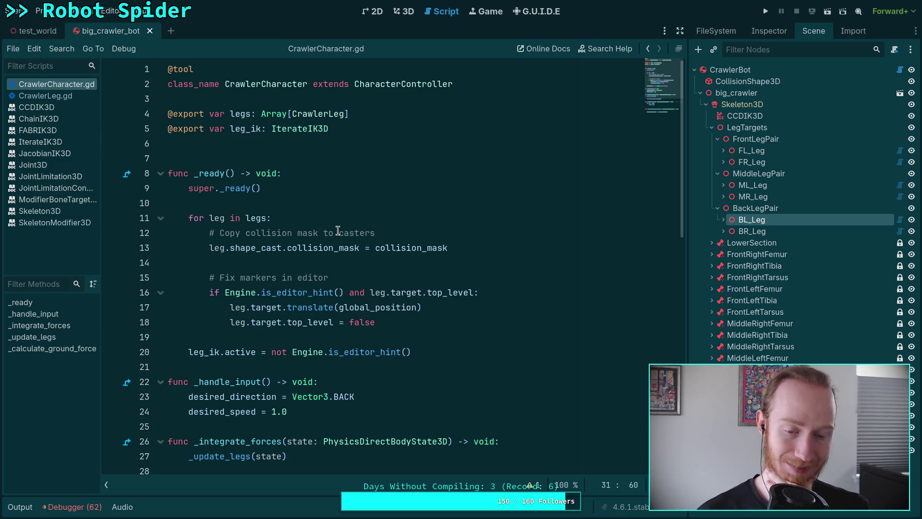
left_click(343, 211)
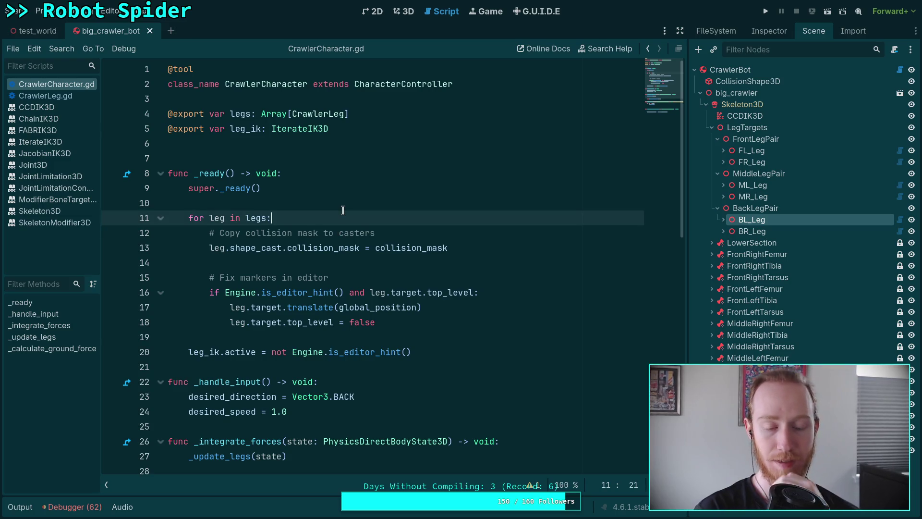
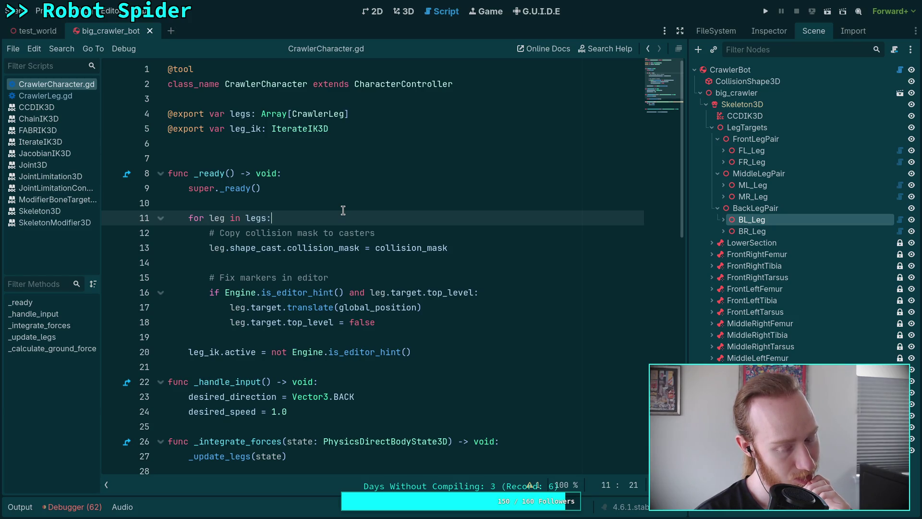
Place the cursor on empty line 19 of CrawlerCharacter.gd and scroll through the script
left_click(396, 335)
scroll(396, 335, "down", 4)
scroll(395, 325, "up", 1)
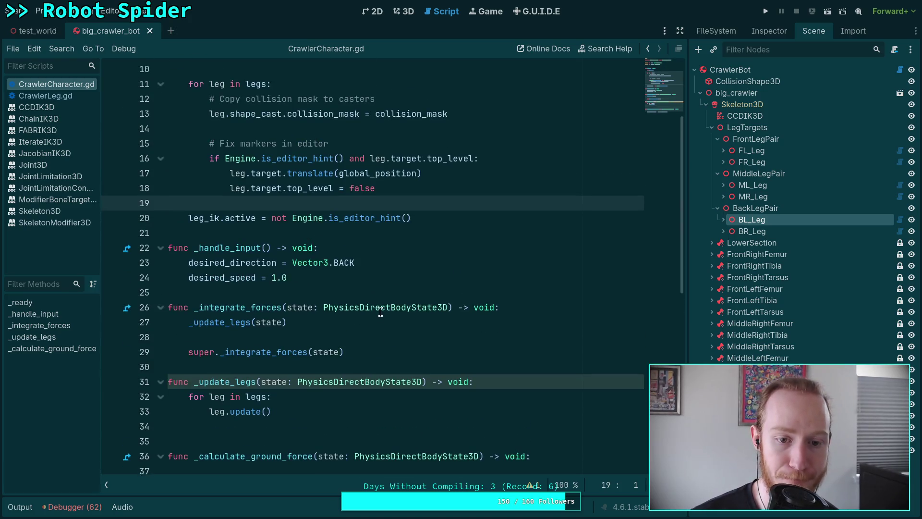
scroll(342, 257, "up", 3)
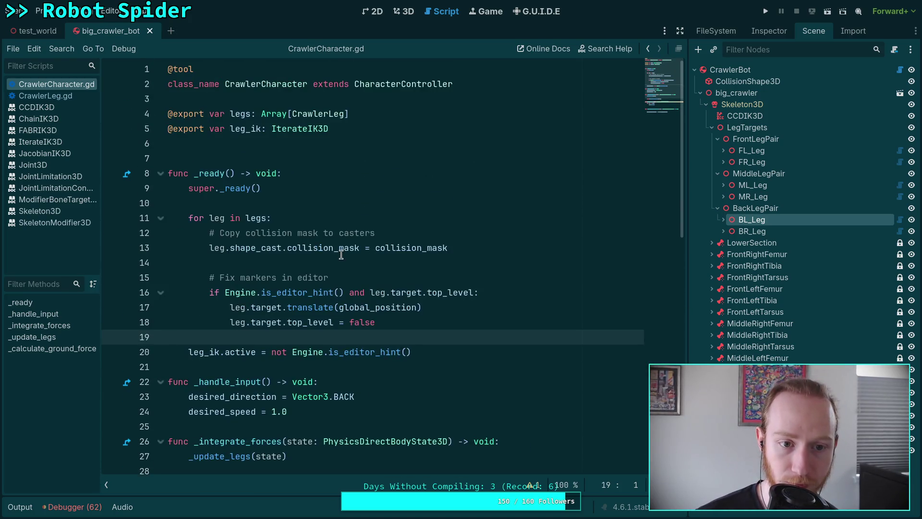
Show BL_Leg in the Inspector with its Transform position, rotation and scale expanded
left_click(770, 31)
left_click(744, 187)
left_click(747, 185)
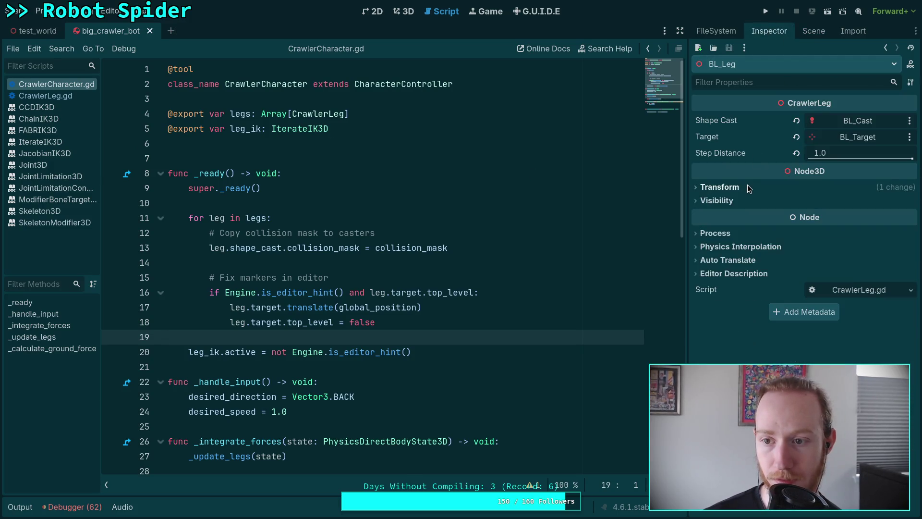
left_click(811, 31)
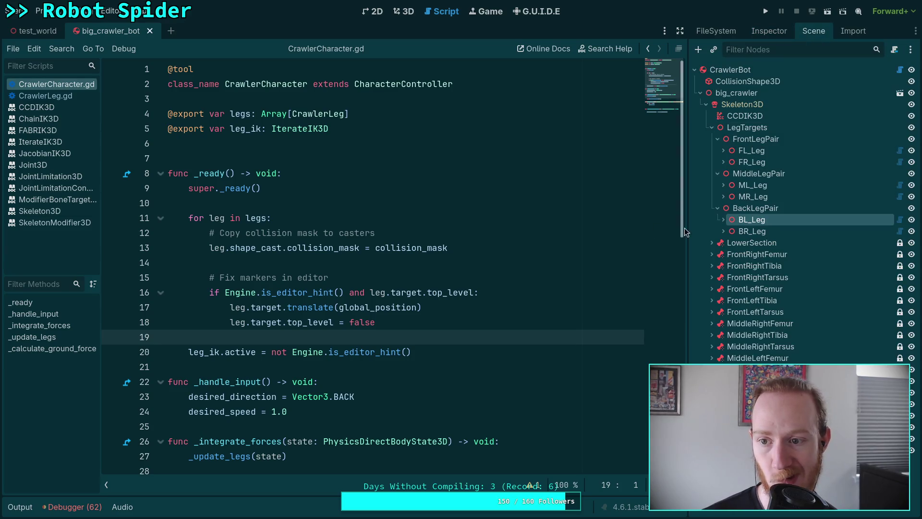
left_click(357, 263)
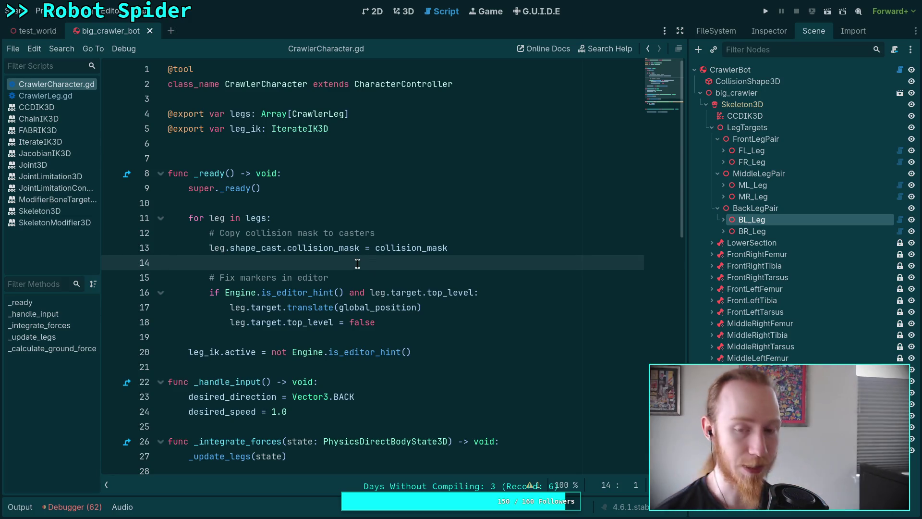
left_click(768, 30)
left_click(718, 187)
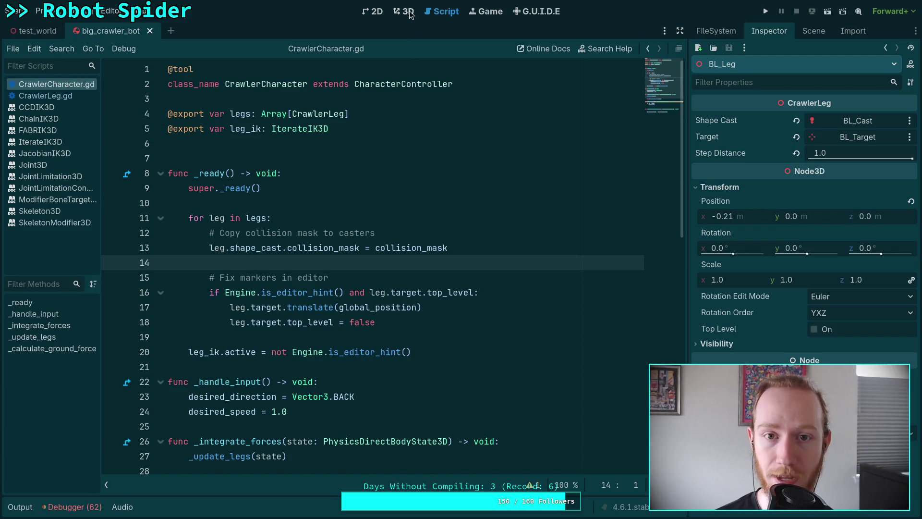
left_click(403, 11)
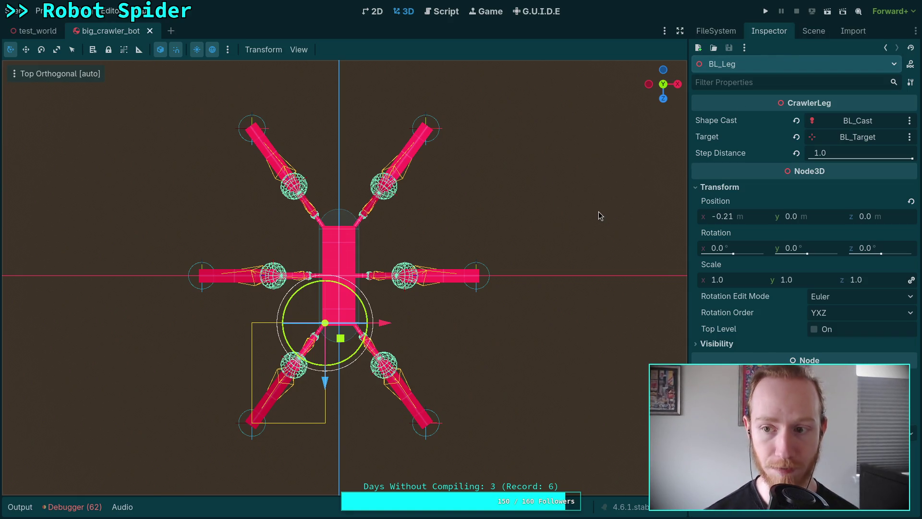
mouse_move(336, 281)
left_mouse_down()
mouse_move(356, 316)
mouse_move(350, 345)
left_mouse_up()
key("t")
left_click_drag(325, 380, 325, 367)
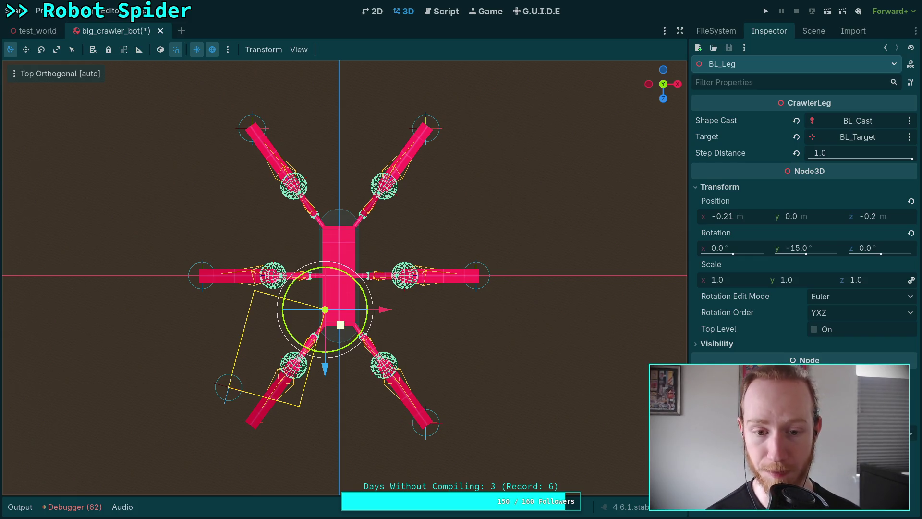
key("ctrl+z")
key("ctrl+z")
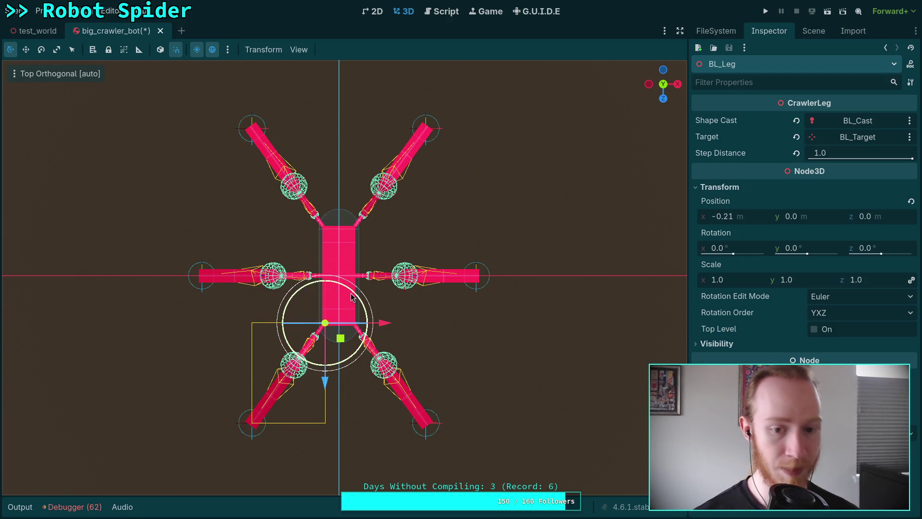
mouse_move(354, 296)
left_mouse_down()
mouse_move(339, 290)
mouse_move(345, 298)
left_mouse_up()
left_click_drag(324, 377, 324, 361)
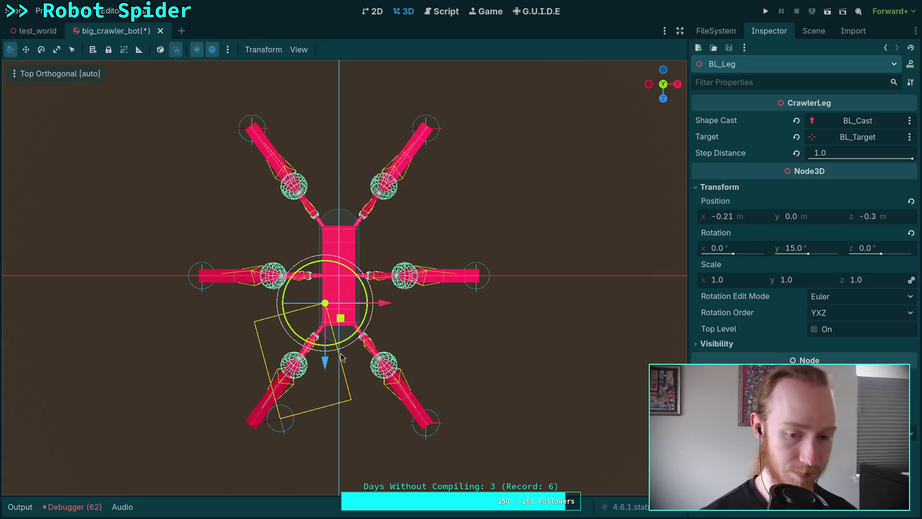
key("ctrl+z")
key("ctrl+z")
left_click(442, 11)
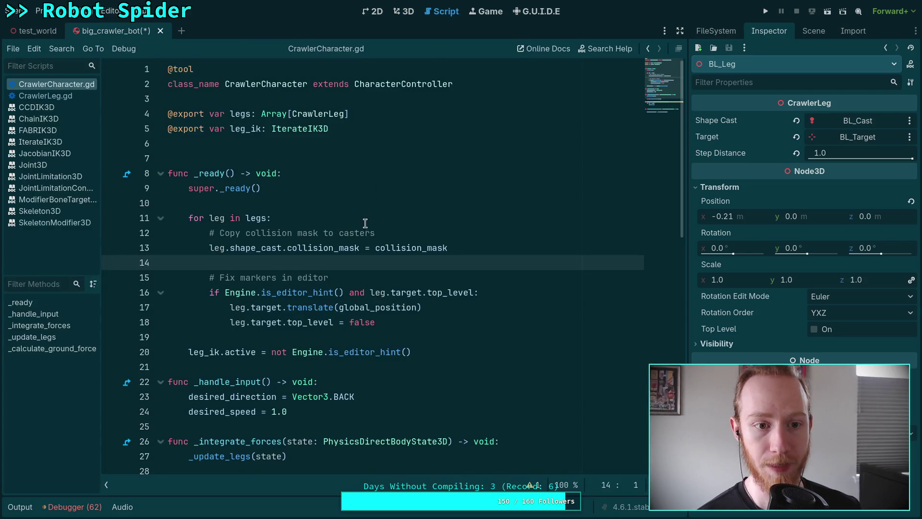
Review CrawlerLeg.gd, then test-drag BL_Leg along Z in 3D and undo it back to z 0
key("ctrl+shift+period")
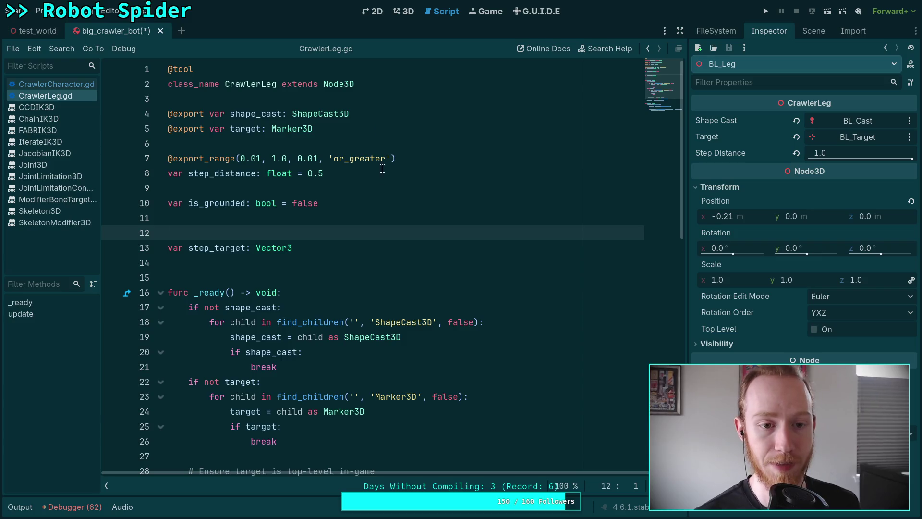
left_click(393, 222)
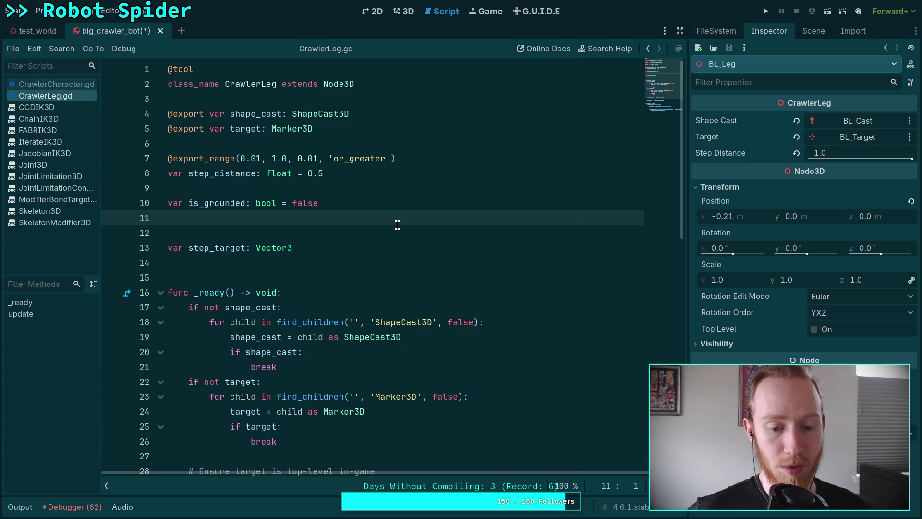
left_click(403, 12)
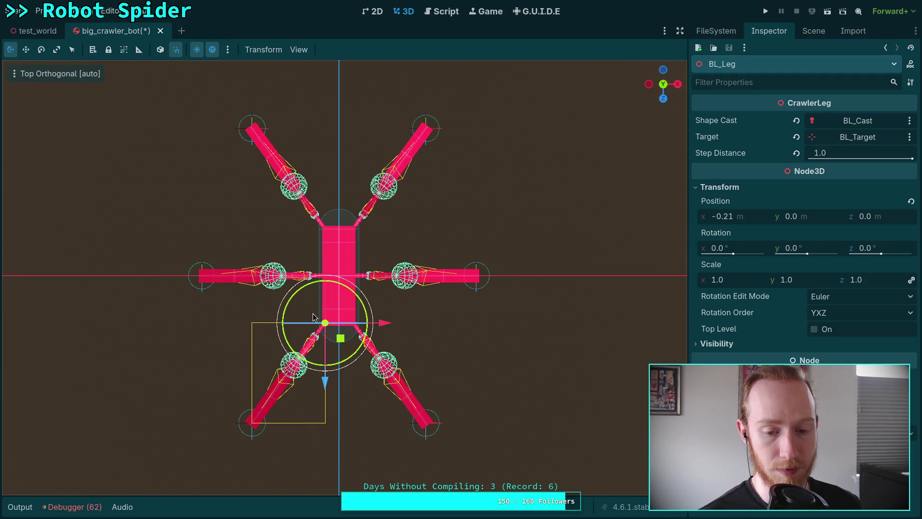
mouse_move(325, 380)
left_mouse_down()
mouse_move(325, 397)
mouse_move(324, 370)
mouse_move(332, 403)
left_mouse_up()
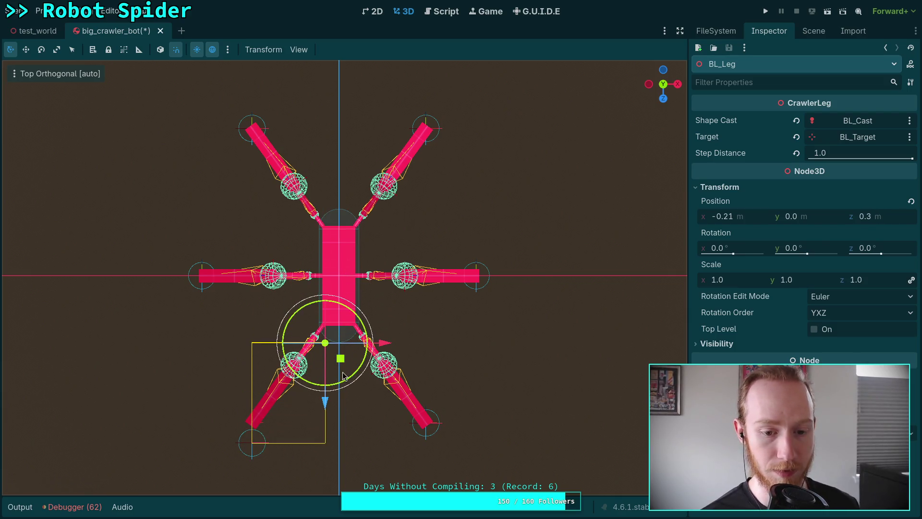
key("ctrl+z")
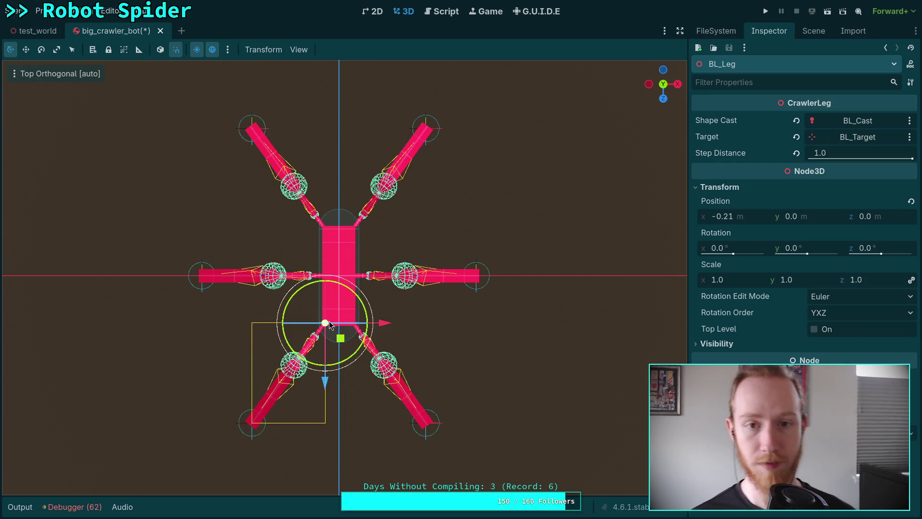
left_click(442, 11)
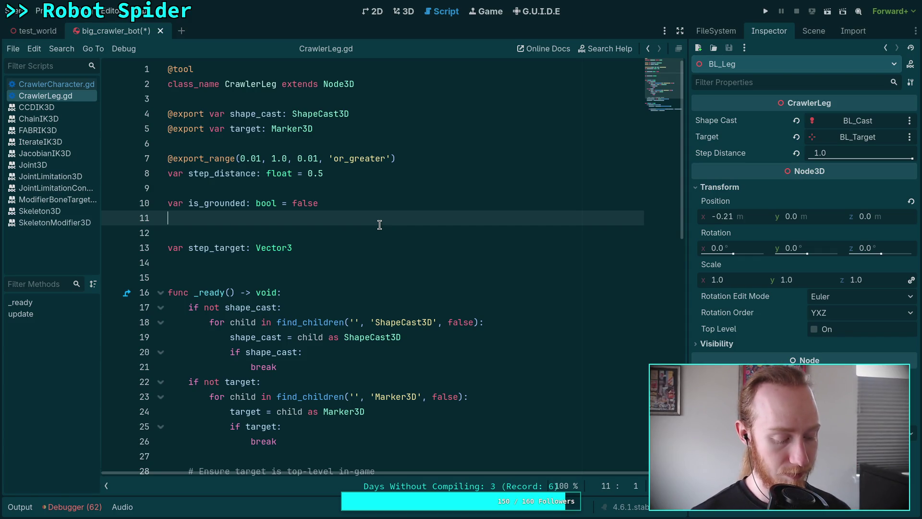
left_click(403, 11)
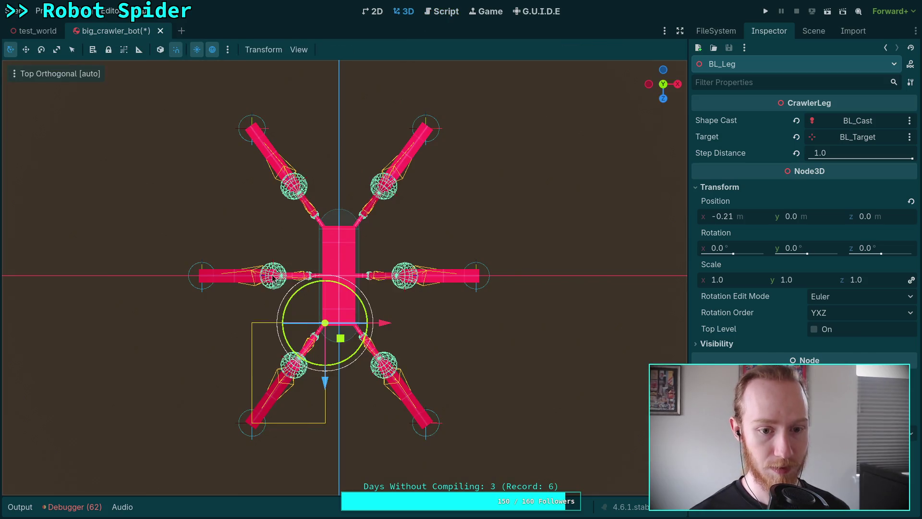
Clear the 3D selection and inspect MiddleLegPair's properties from the Scene tree
left_click(222, 281)
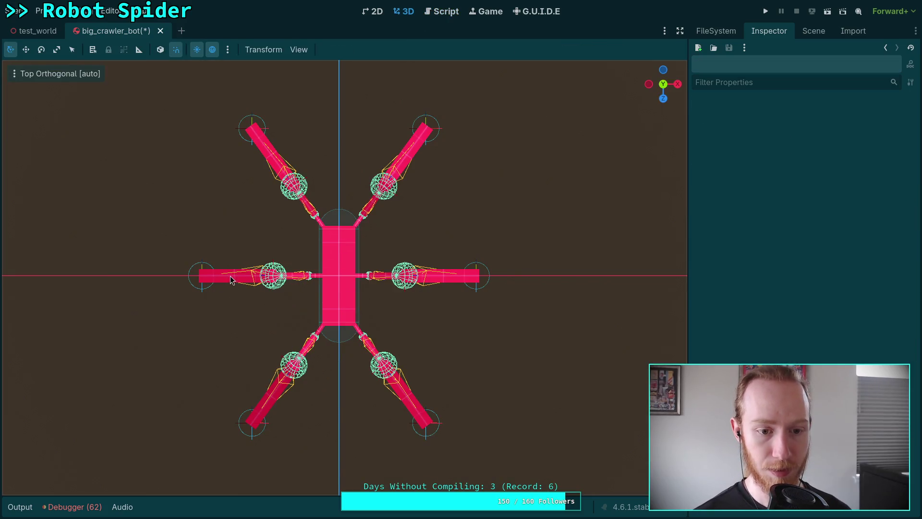
left_click(322, 281)
left_click(324, 281)
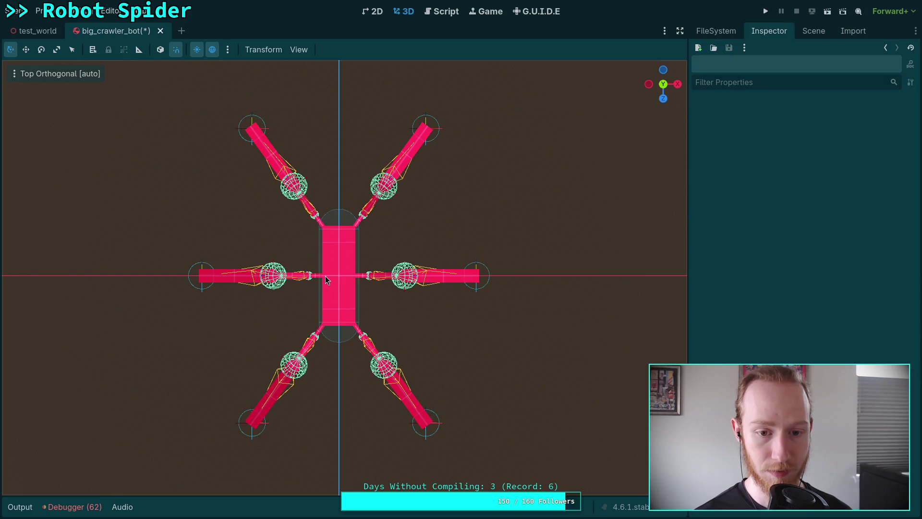
left_click(813, 31)
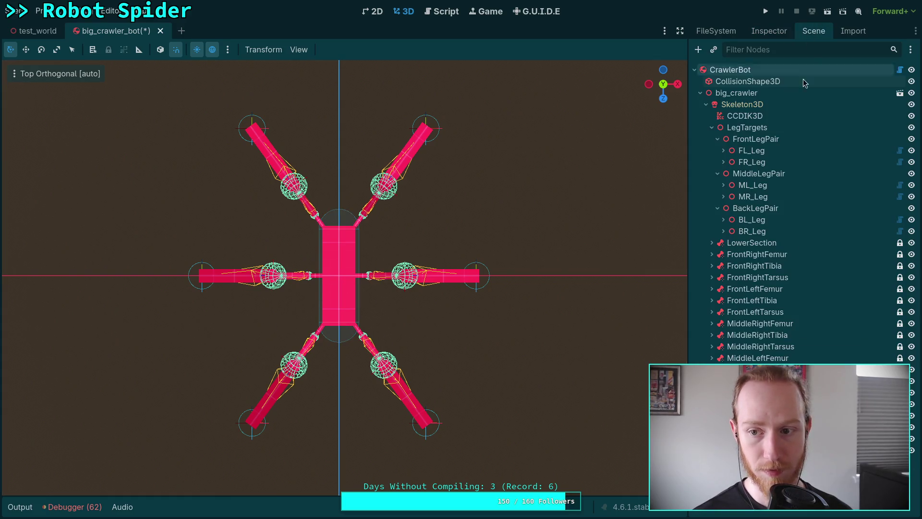
left_click(752, 176)
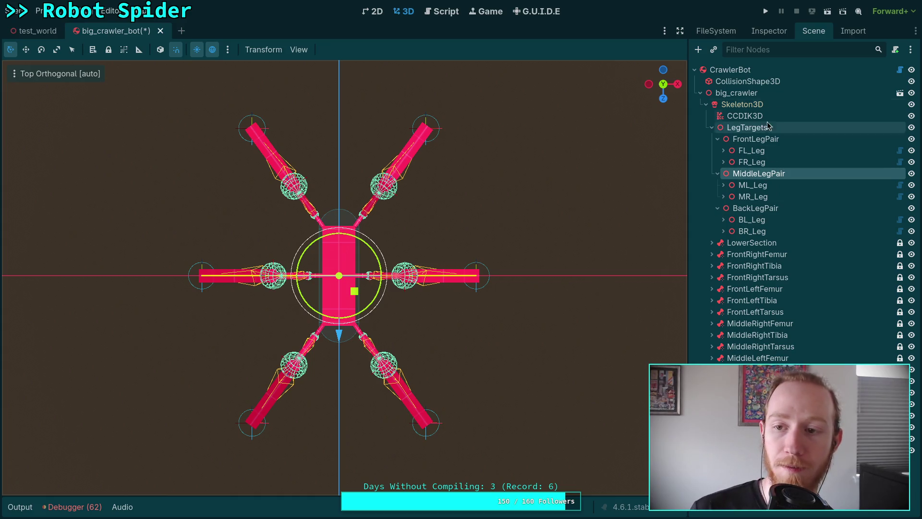
left_click(766, 31)
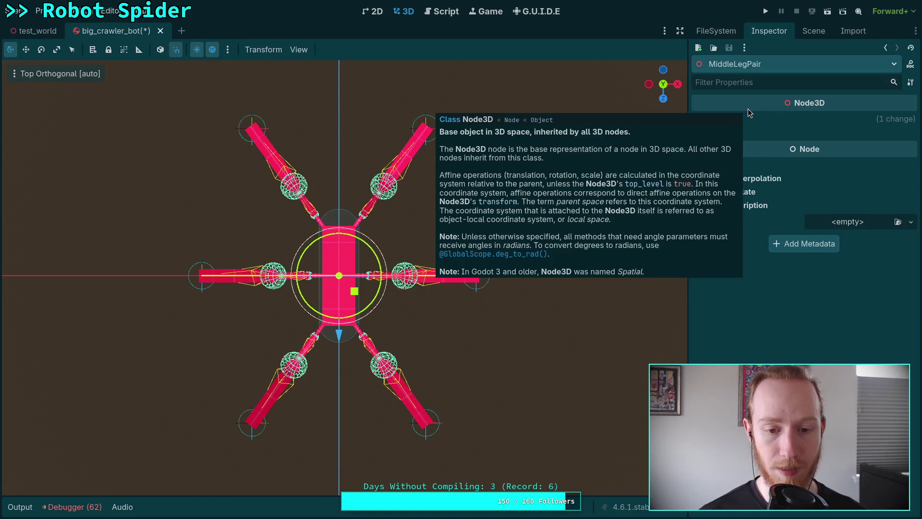
left_click(813, 31)
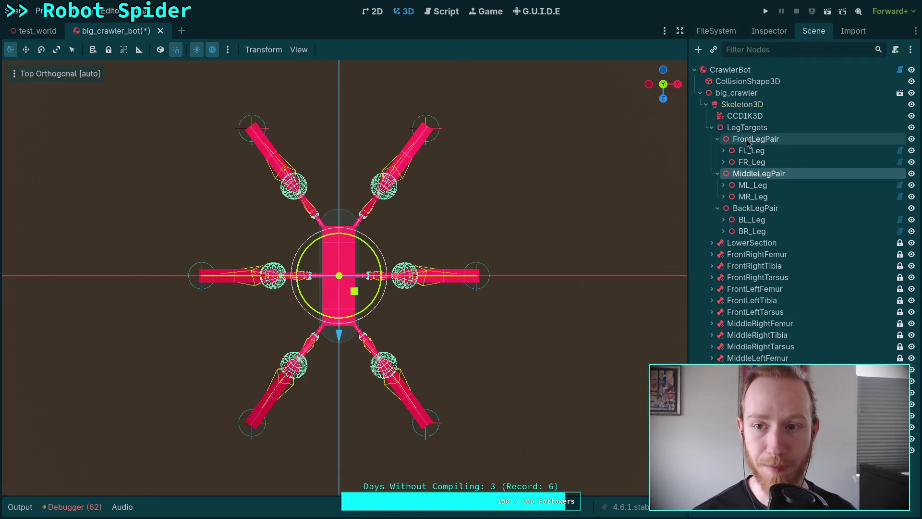
Test-drag BackLegPair and BL_Leg along Z, undoing BackLegPair's move and BL_Leg's last move
left_click(764, 209)
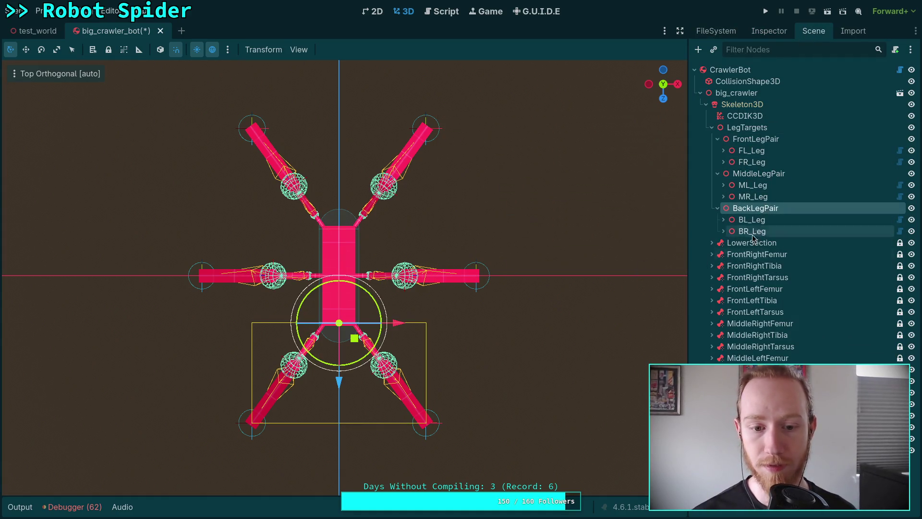
left_click_drag(338, 382, 339, 363)
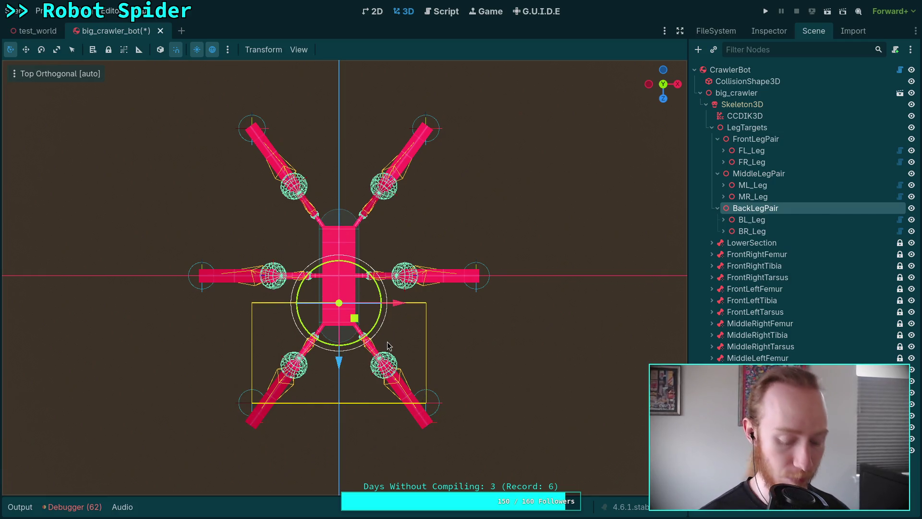
key("ctrl+z")
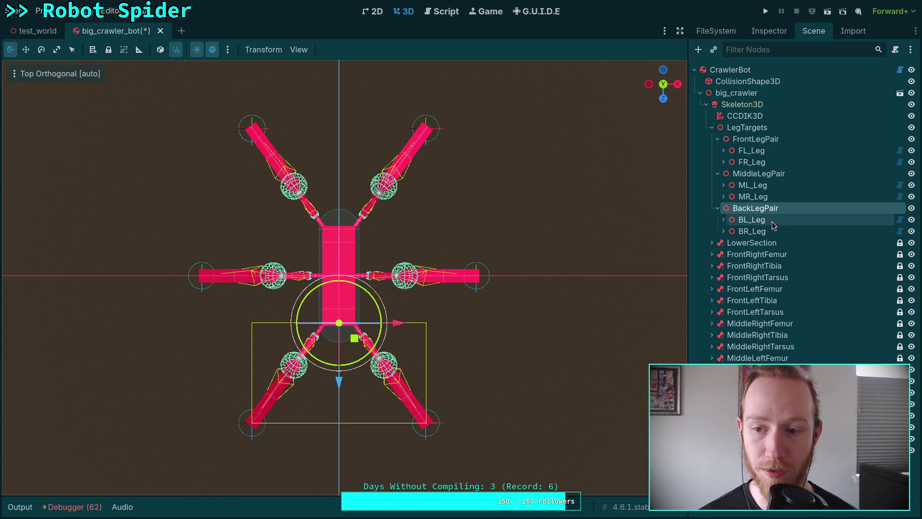
left_click(749, 220)
mouse_move(324, 382)
left_mouse_down()
mouse_move(337, 356)
mouse_move(357, 358)
left_mouse_up()
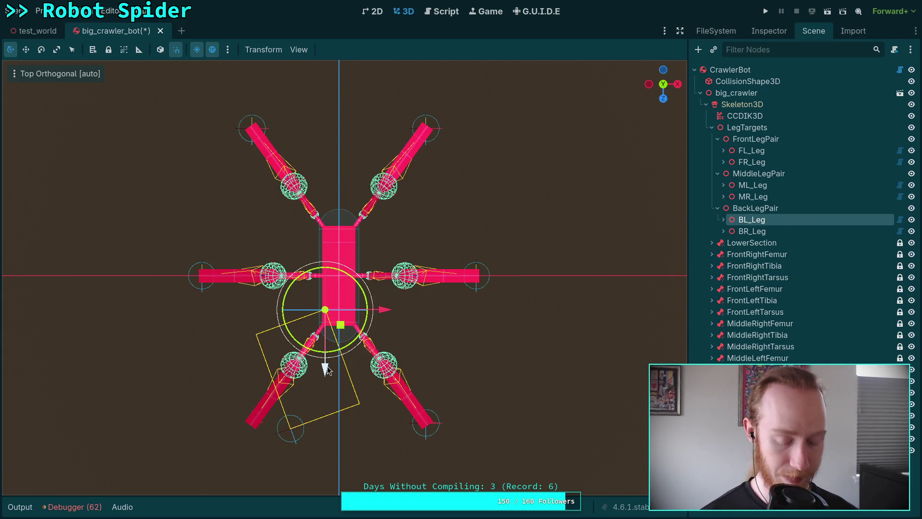
left_click_drag(329, 362, 332, 387)
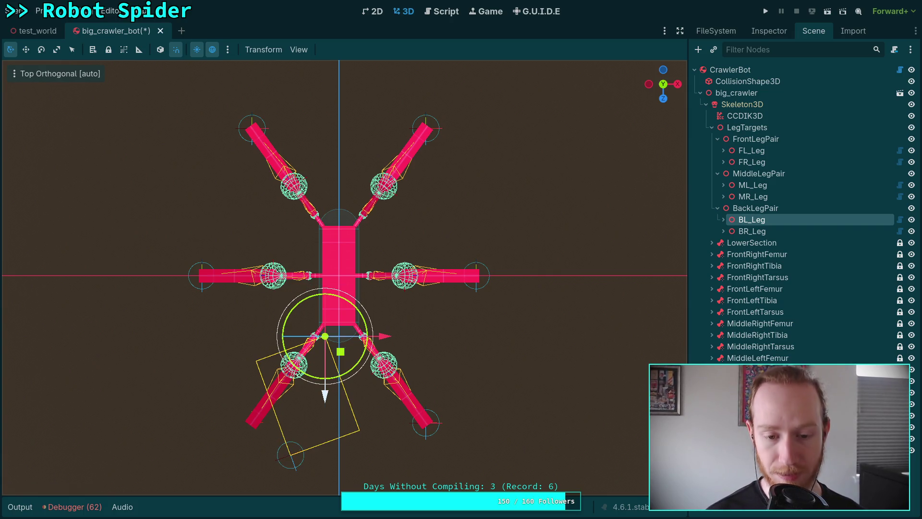
key("ctrl+z")
key("ctrl+z")
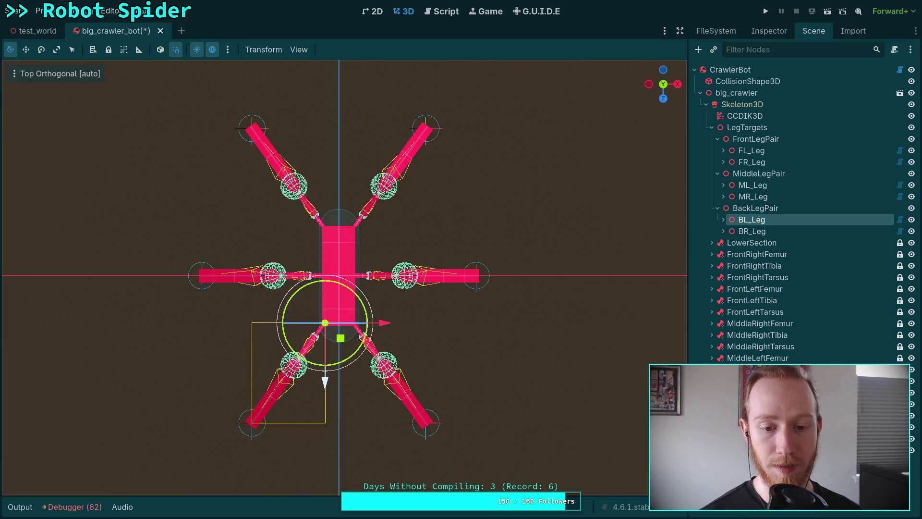
left_click(751, 185)
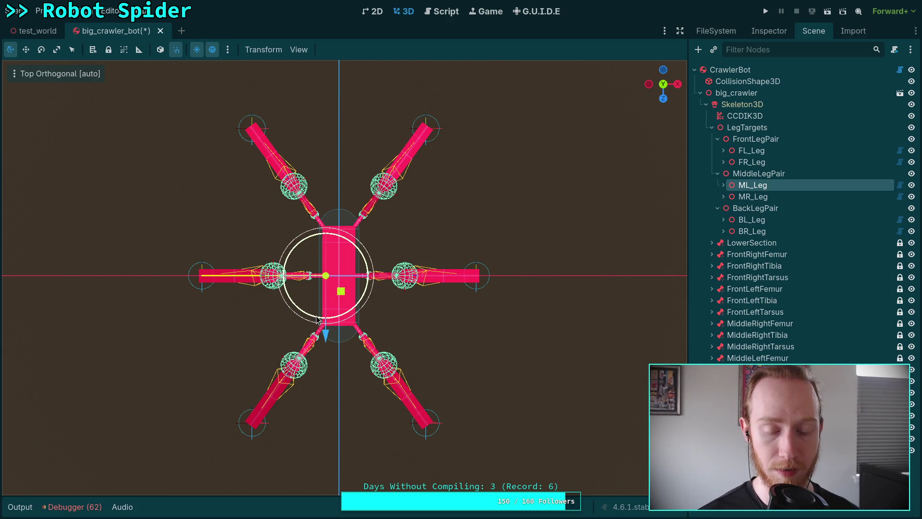
mouse_move(315, 321)
left_mouse_down()
mouse_move(295, 317)
mouse_move(326, 313)
left_mouse_up()
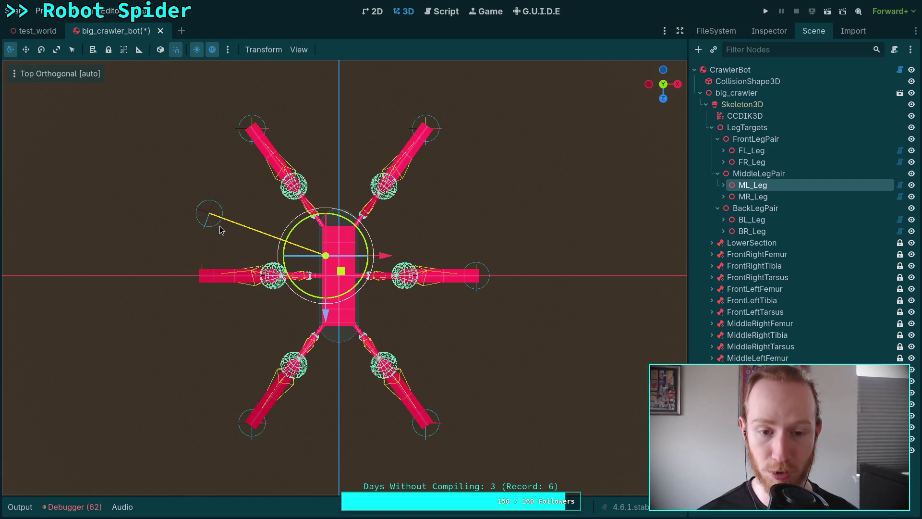
left_click_drag(325, 314, 328, 354)
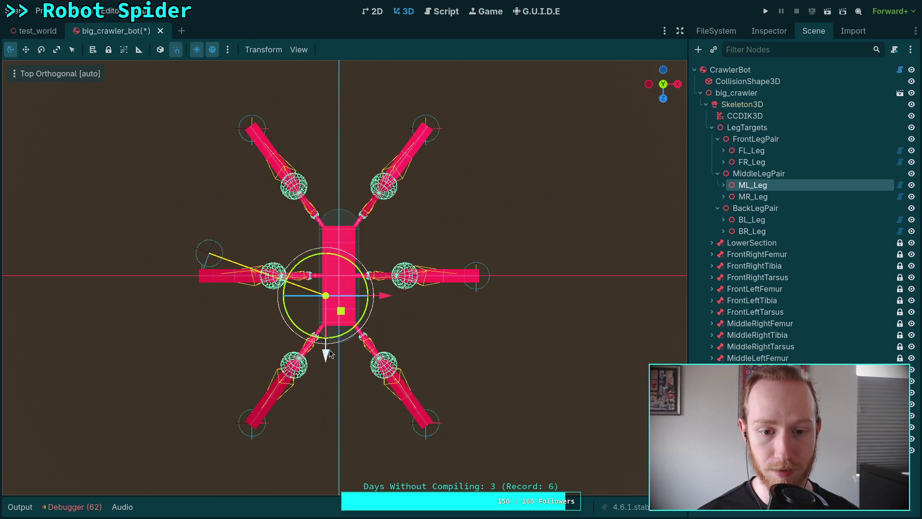
left_click_drag(289, 320, 307, 344)
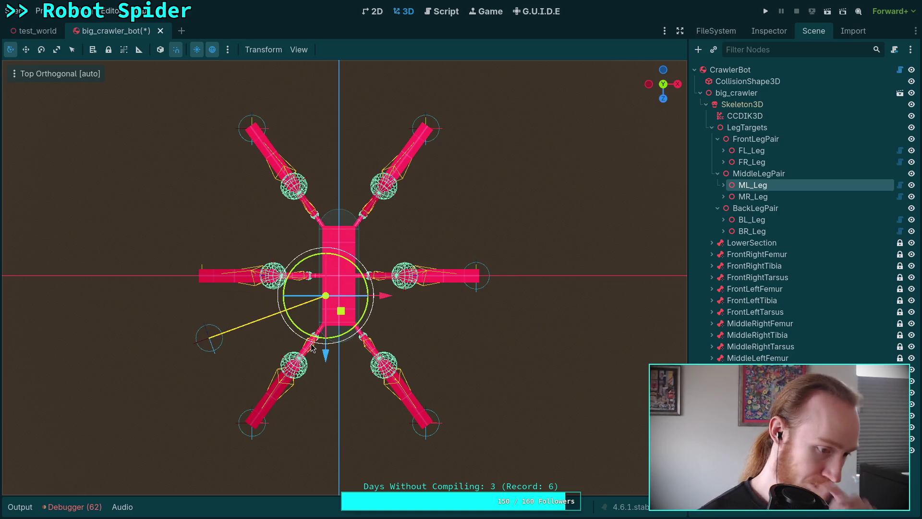
key("ctrl+z")
key("ctrl+z")
key("ctrl+z")
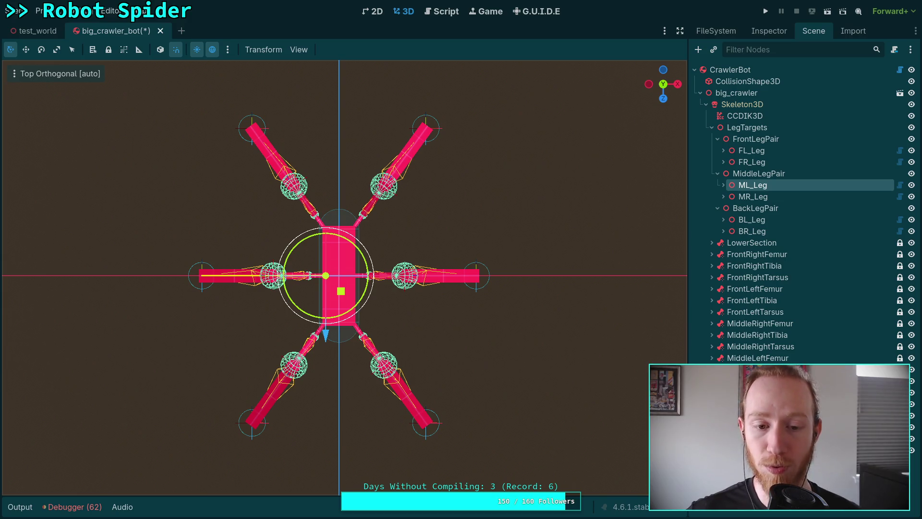
In CrawlerLeg.gd, insert blank lines below the step_distance declaration
left_click(447, 12)
left_click(385, 258)
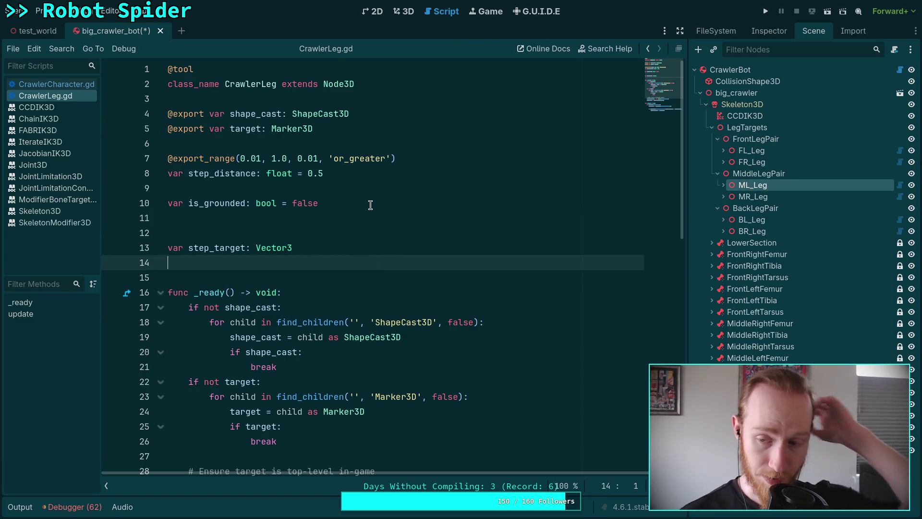
left_click(398, 214)
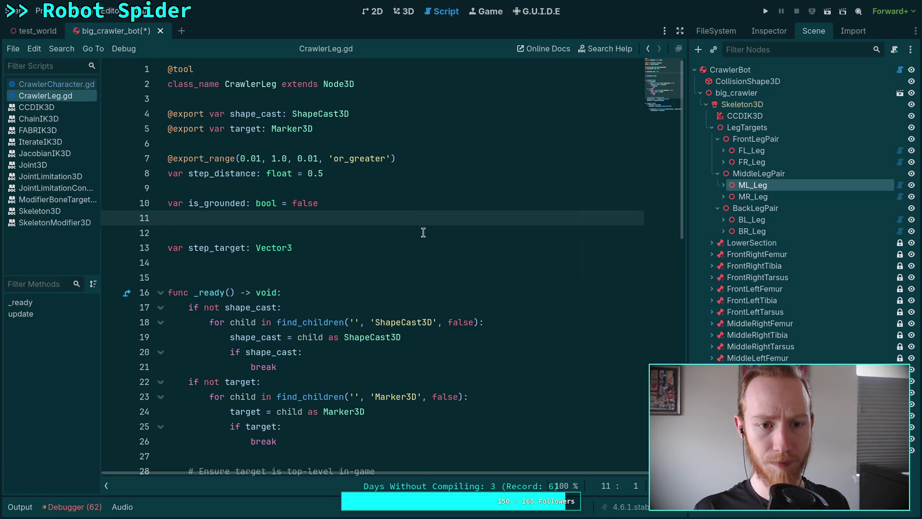
left_click(428, 130)
left_click(438, 181)
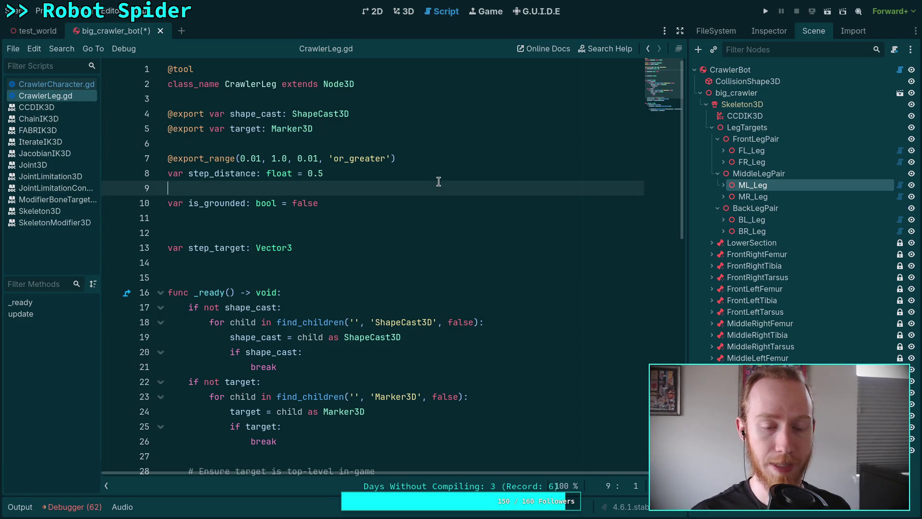
key("Return")
key("Return")
key("Up")
key("Up")
key("Up")
key("Down")
key("Down")
key("Down")
key("Down")
key("Down")
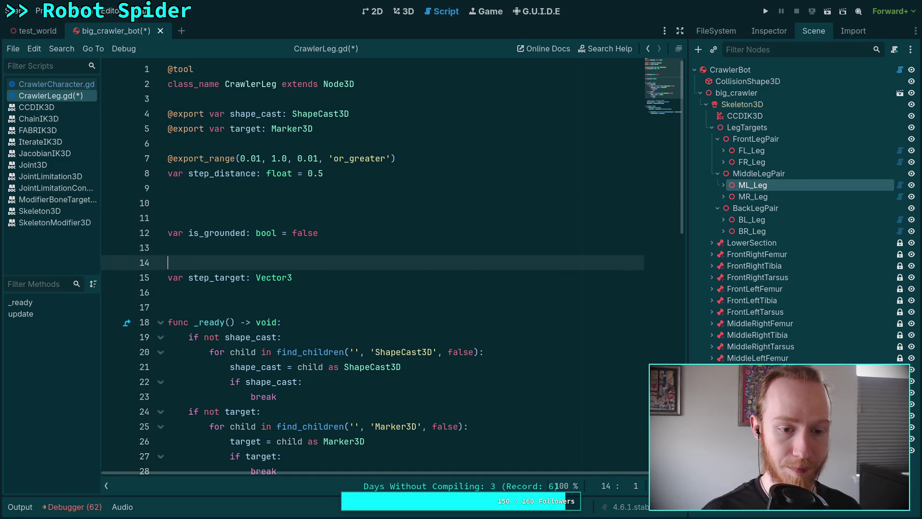
key("alt+Up")
key("alt+Up")
key("Up")
key("Up")
key("Up")
key("Down")
type("#")
key("BackSpace")
type("@export")
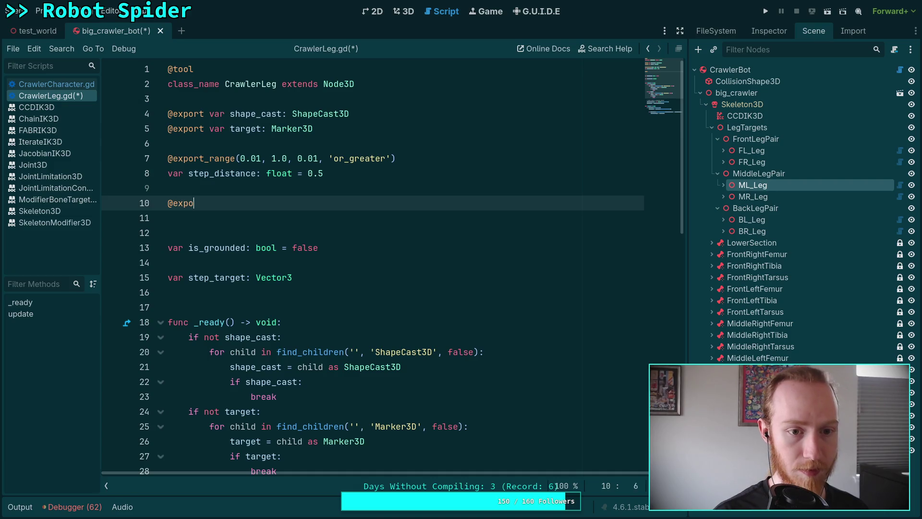
type("_ra")
key("Return")
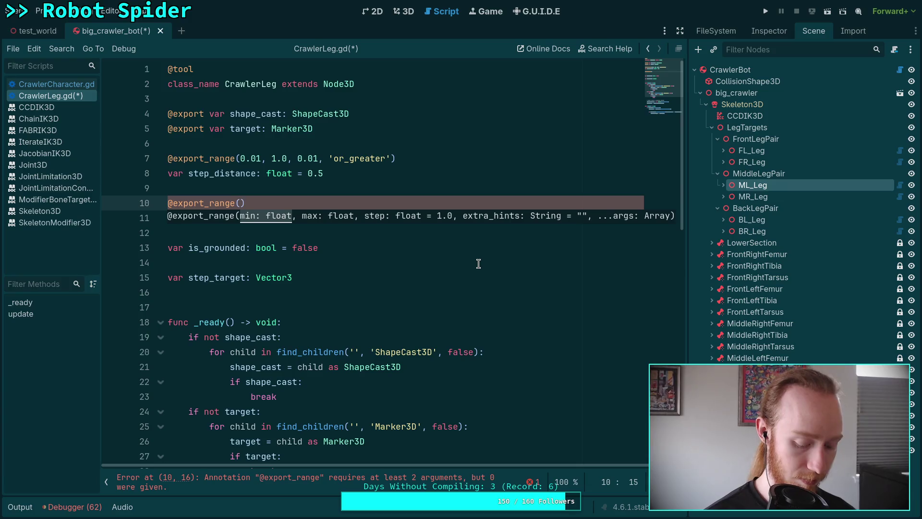
type("0.01")
key("BackSpace")
type(", 1.0, 0.01'")
key("BackSpace")
type(", 'or")
key("Return")
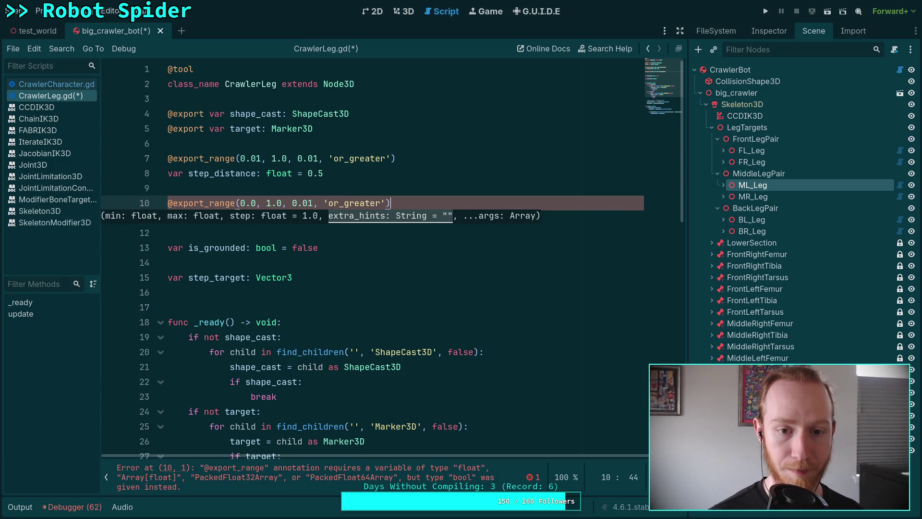
key("Return")
Start the declaration 'var move_offset: float =' beneath the annotation
type("var")
key("BackSpace")
key("BackSpace")
key("BackSpace")
type("var st")
key("BackSpace")
key("BackSpace")
type("move")
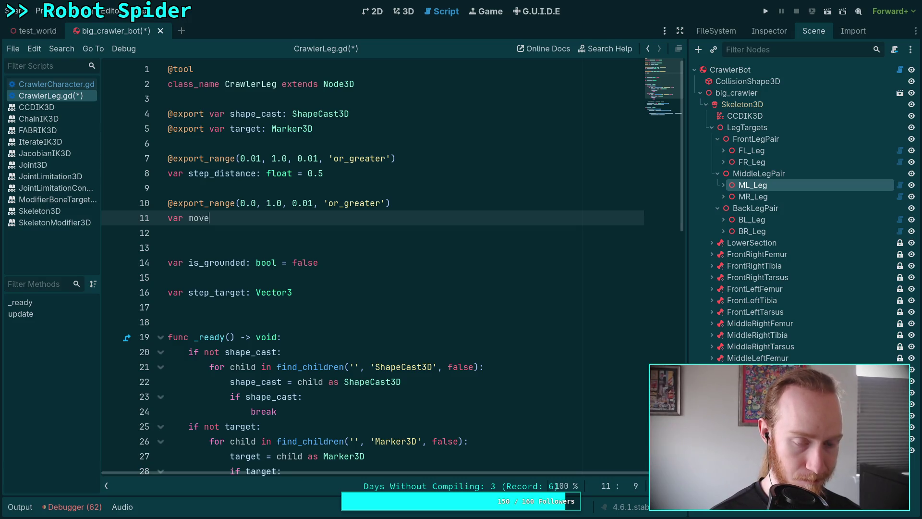
key("BackSpace")
key("BackSpace")
key("BackSpace")
key("BackSpace")
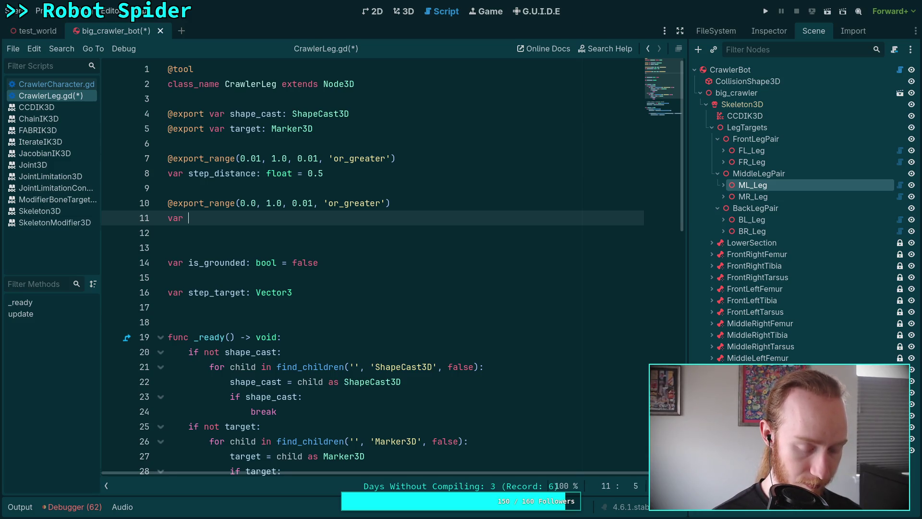
type("move")
key("BackSpace")
key("BackSpace")
key("BackSpace")
key("BackSpace")
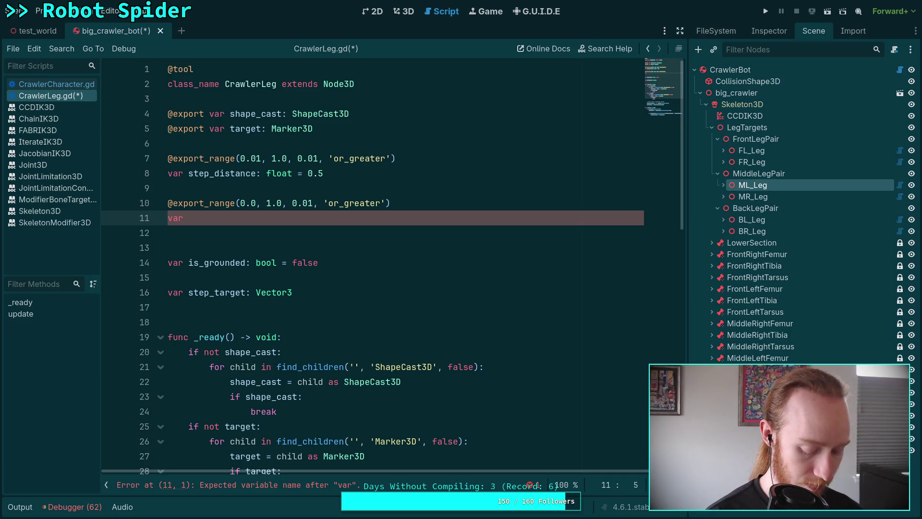
type("move_o")
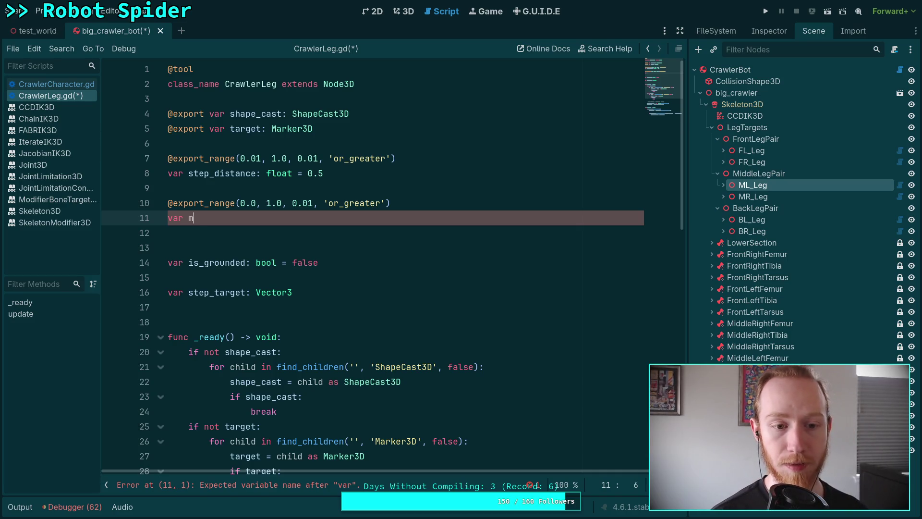
type("ffset: float")
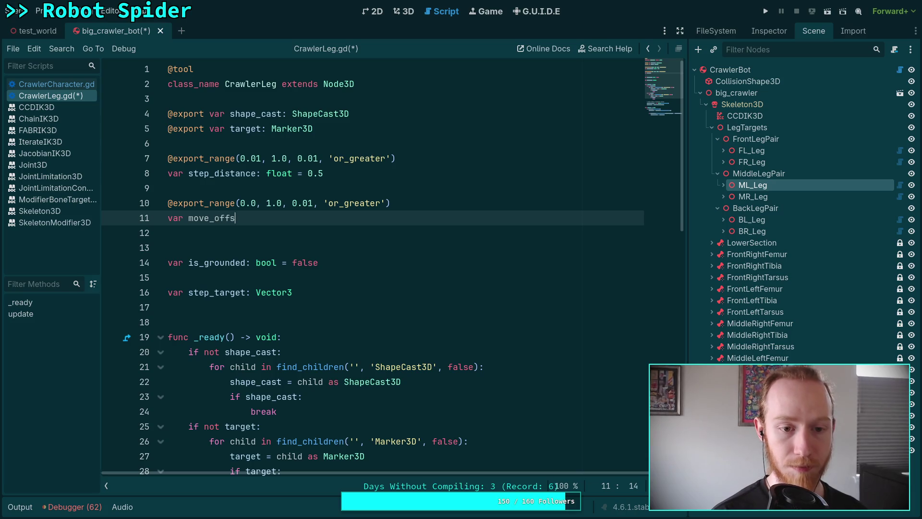
type(" =")
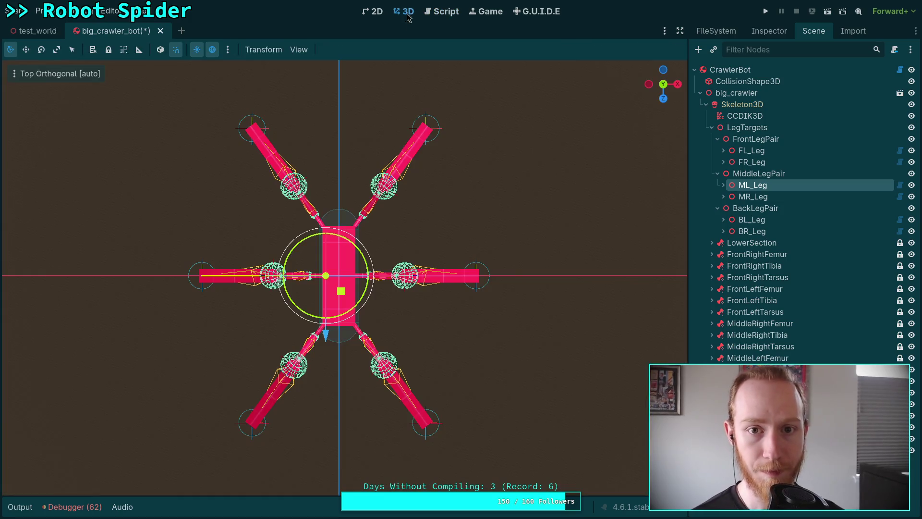
Nudge the middle leg target along Z in the 3D view, then undo it
left_click(404, 11)
left_click_drag(323, 333, 326, 347)
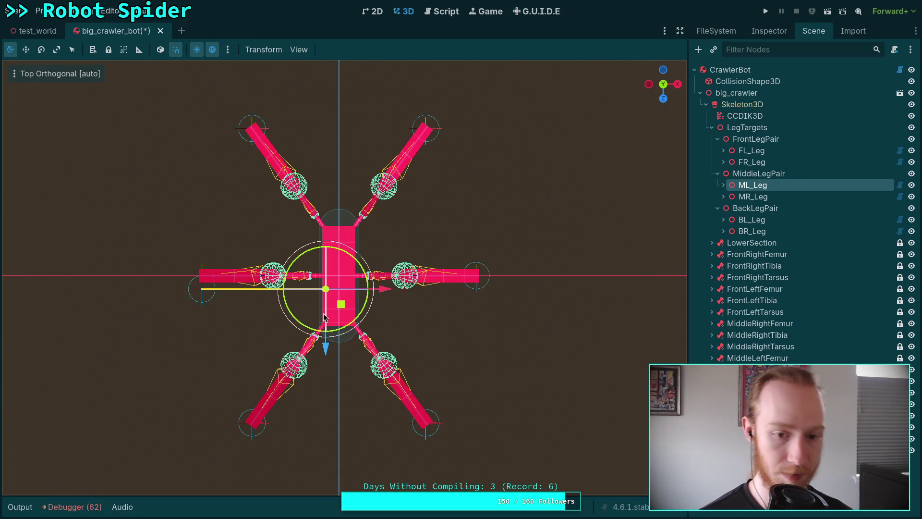
key("ctrl+z")
Set move_offset's default to 0.2 and add a new line above step_distance
left_click(442, 15)
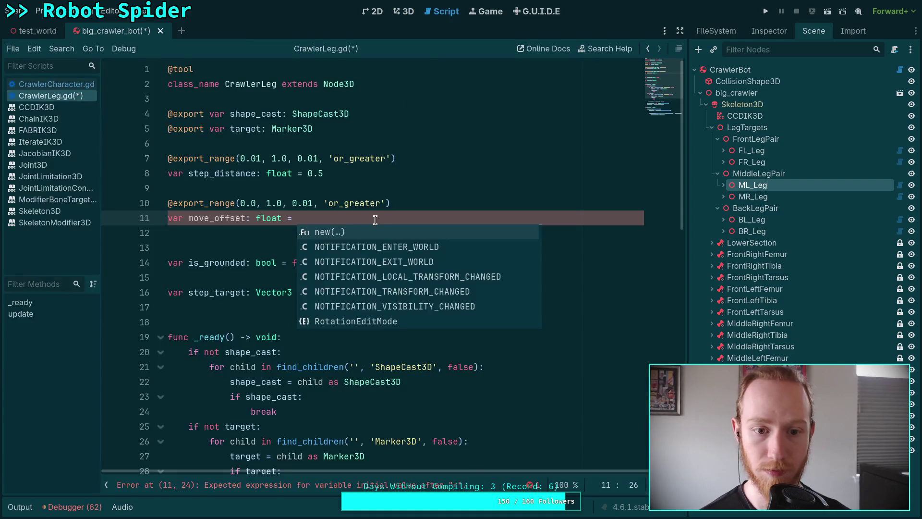
type("0.2")
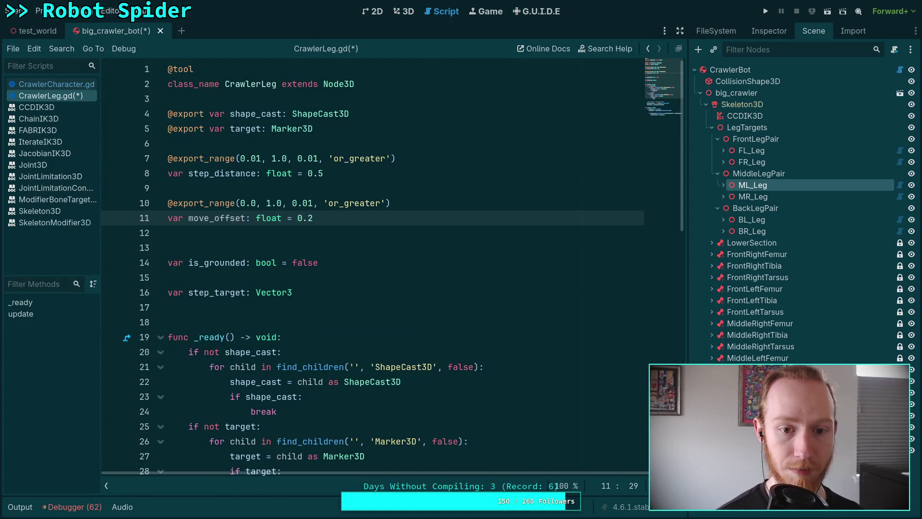
key("Up")
key("Up")
key("Up")
key("Return")
Write '## How far between resting and step position to start moving the leg' above step_distance
type("## How ")
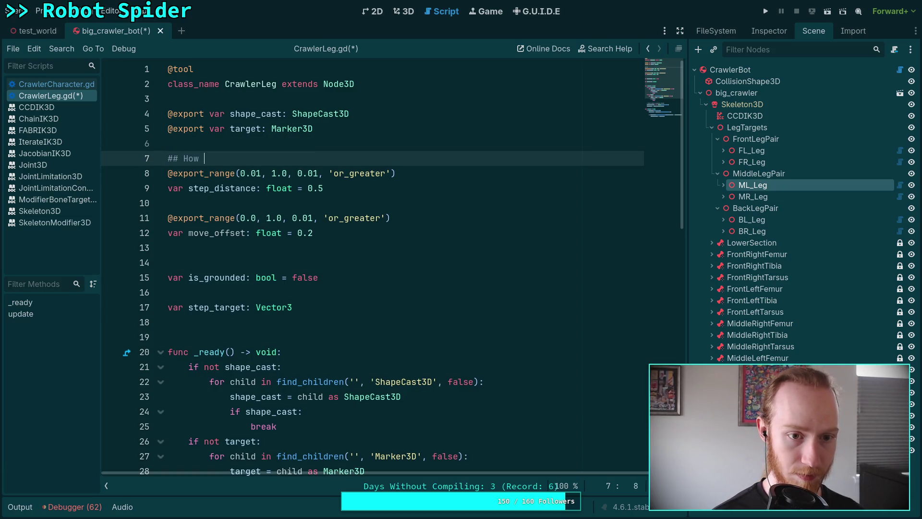
type("far betwee")
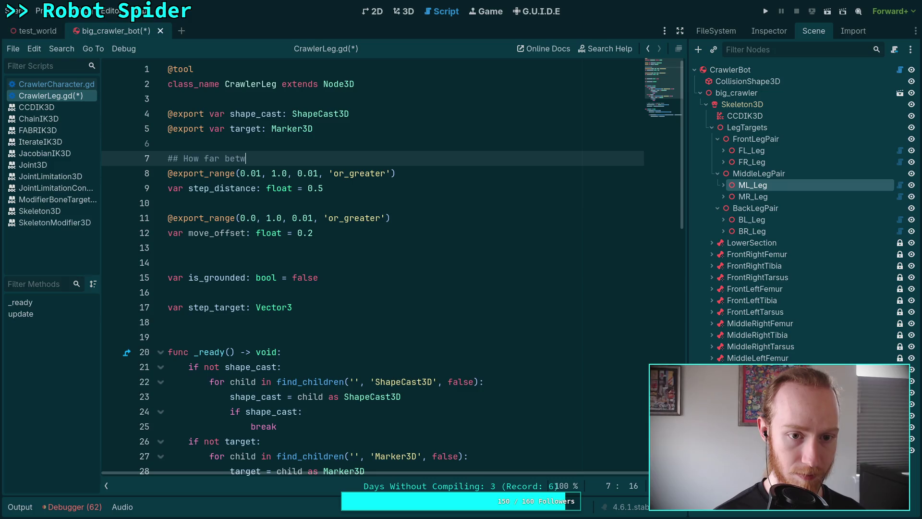
type("n leg")
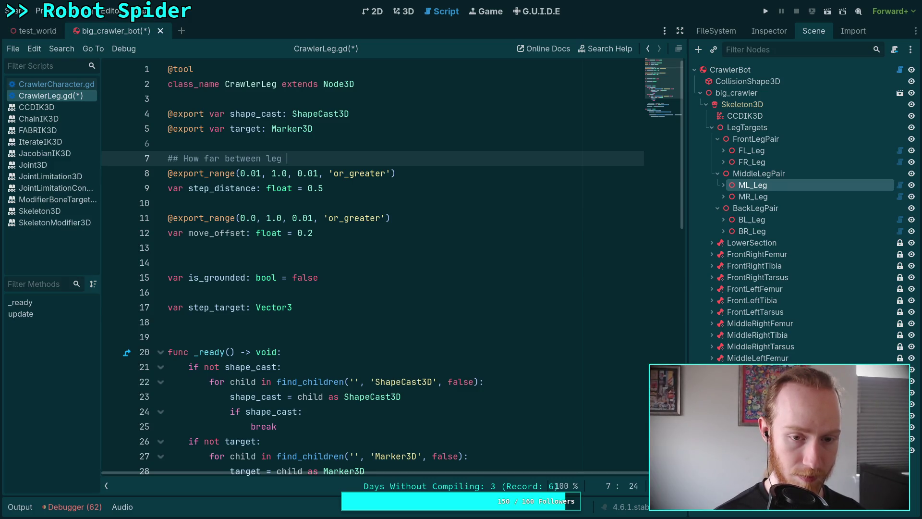
key("BackSpace")
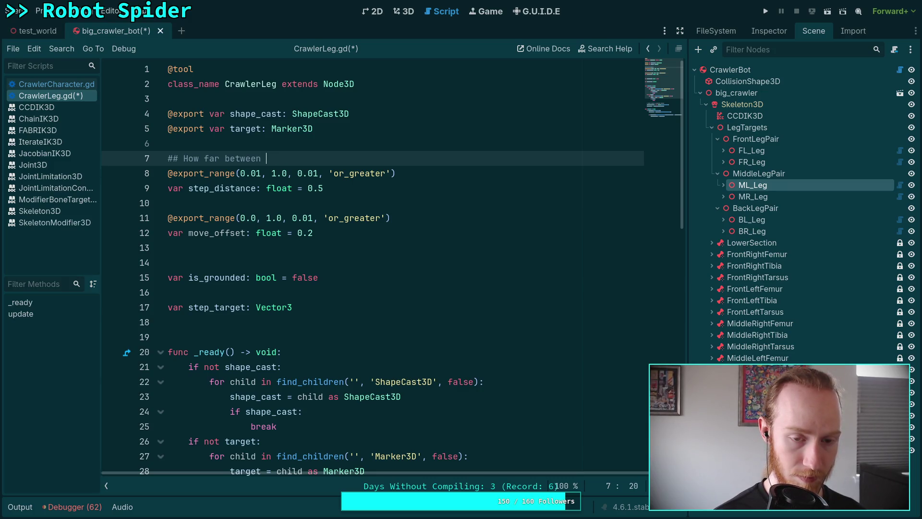
type("g and nex")
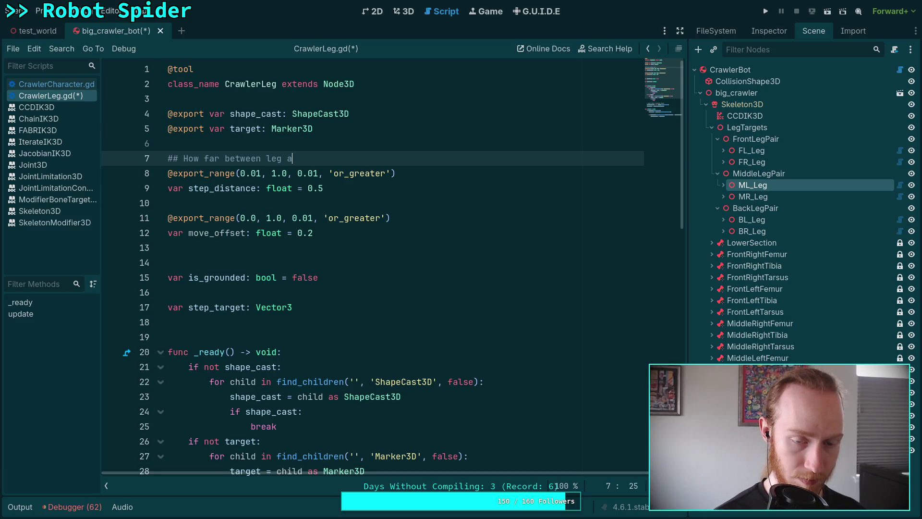
type("t step")
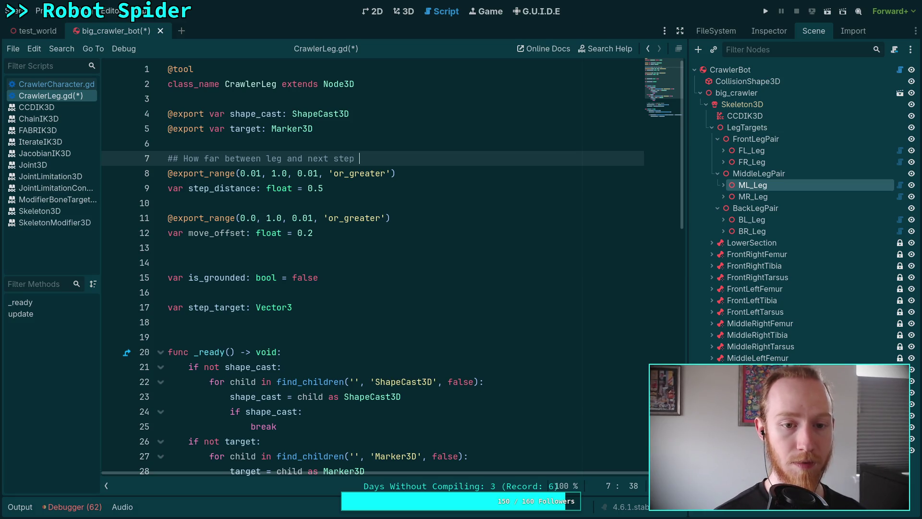
key("BackSpace")
key("BackSpace")
key("BackSpace")
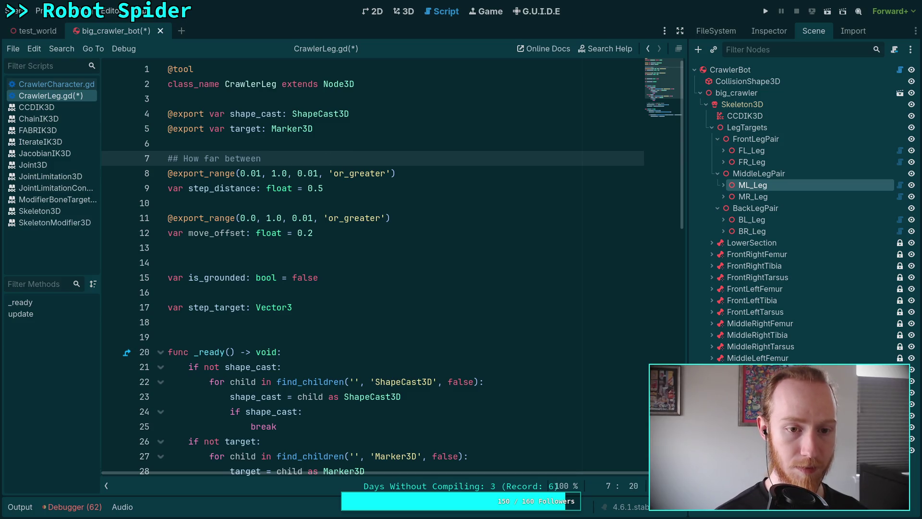
type("resting ")
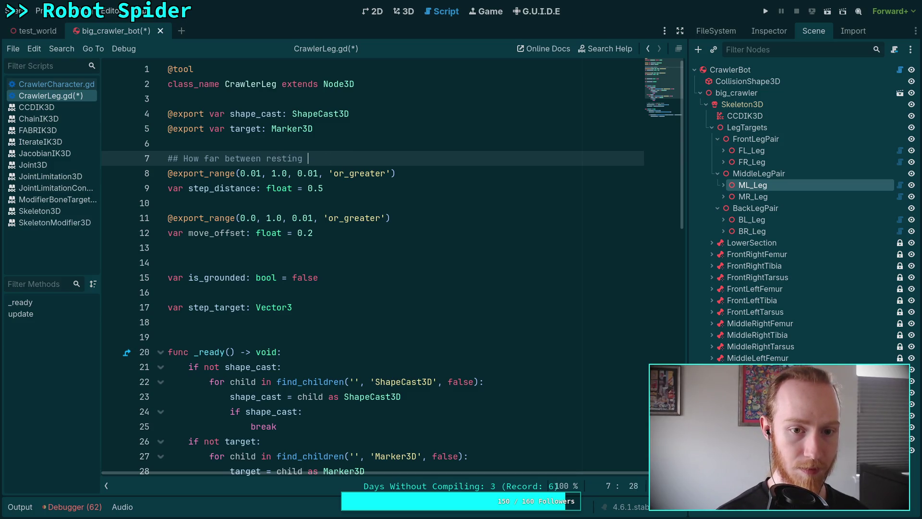
type("and step ")
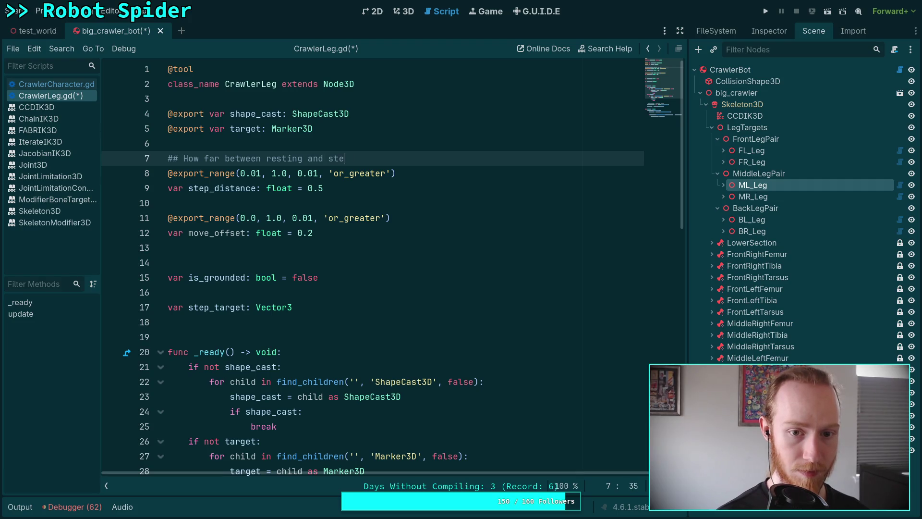
type("position to sta")
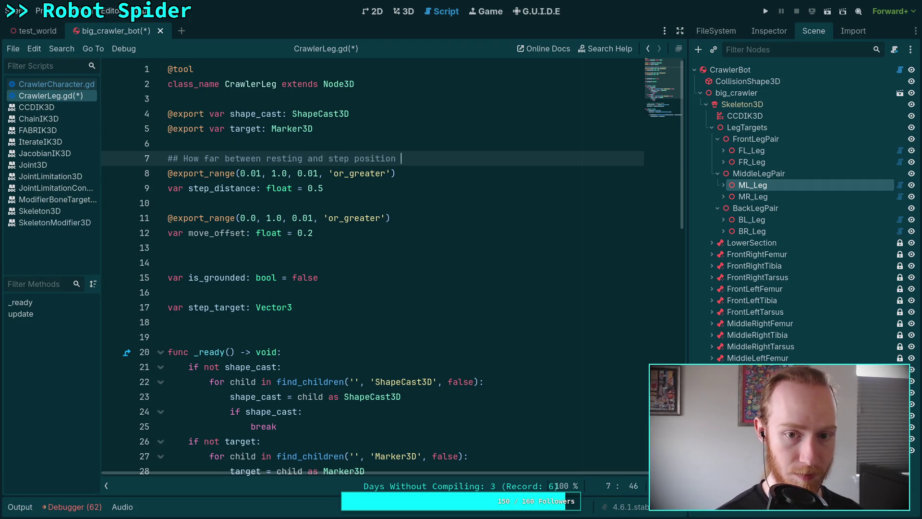
type("rt ")
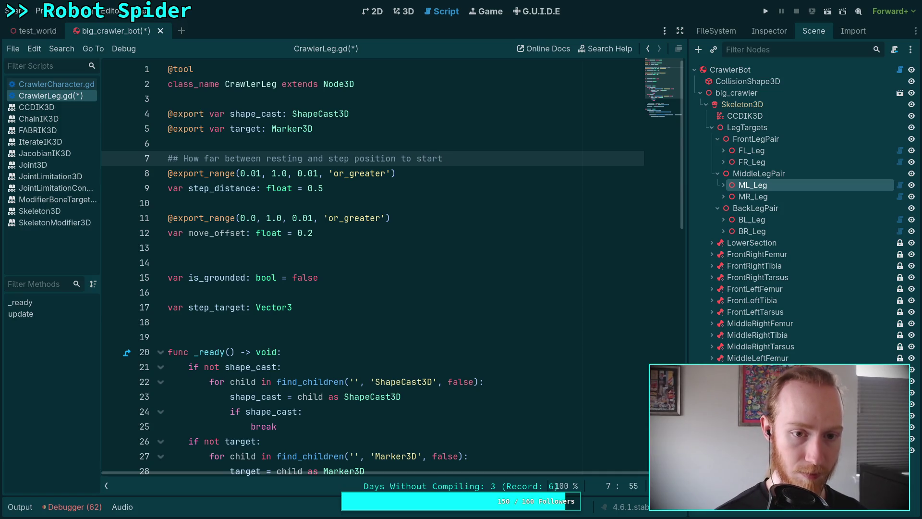
type("moving the leg")
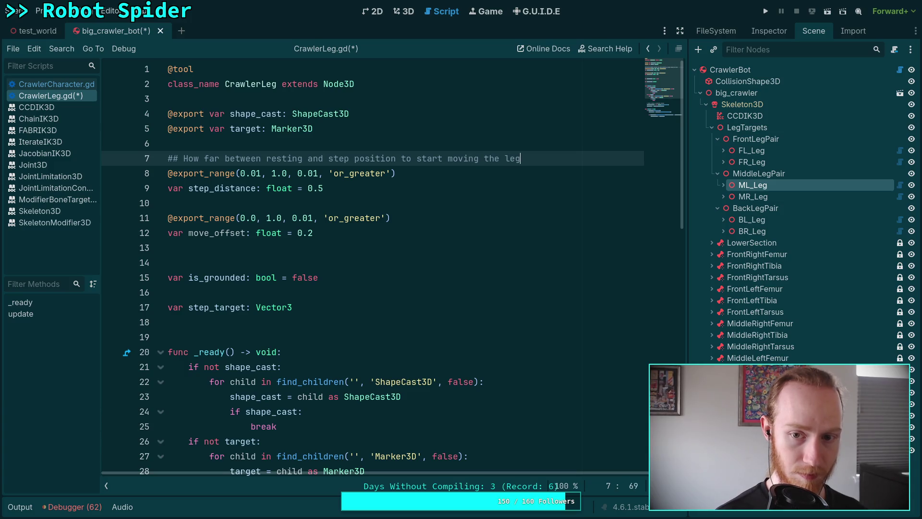
key("Down")
key("Down")
key("Down")
Add '## When in motion, how far in the direction of travel to shift the step' above move_offset
key("Return")
type("##")
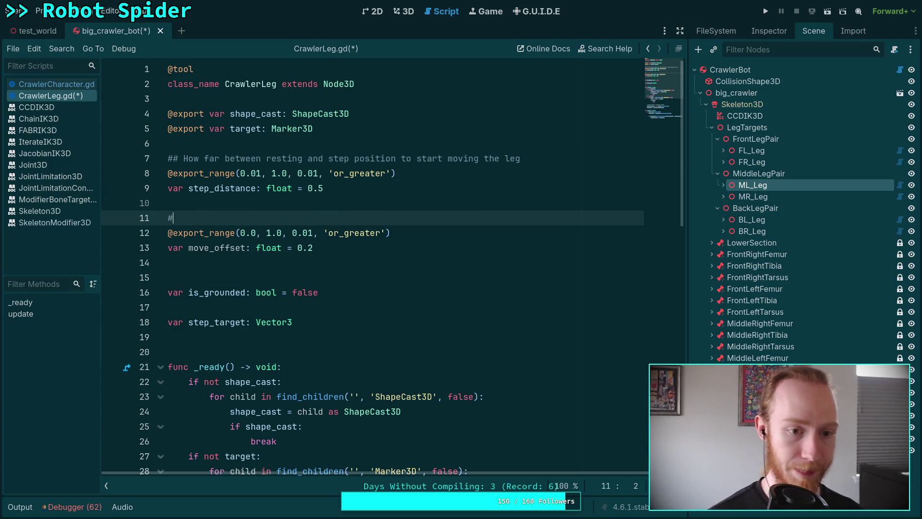
type(" When in mo")
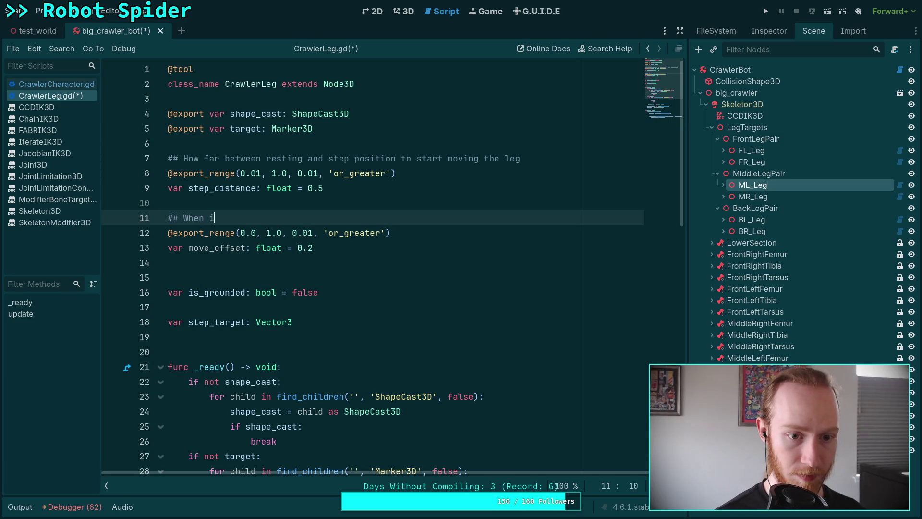
type("tion, how far to")
key("BackSpace")
key("BackSpace")
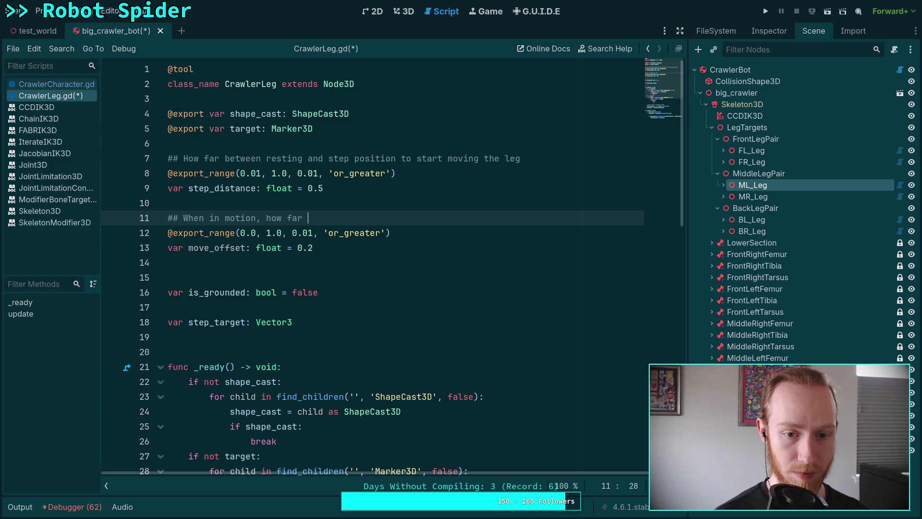
type("in the")
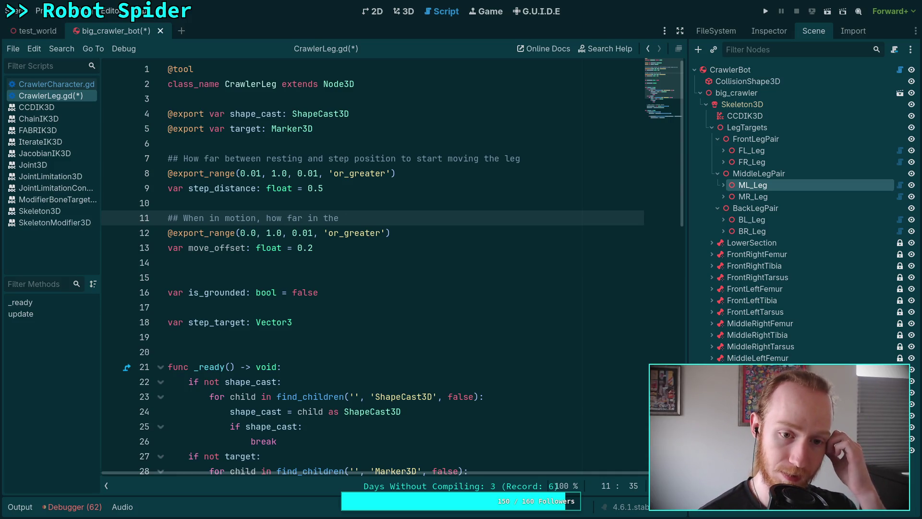
type("direction of motion")
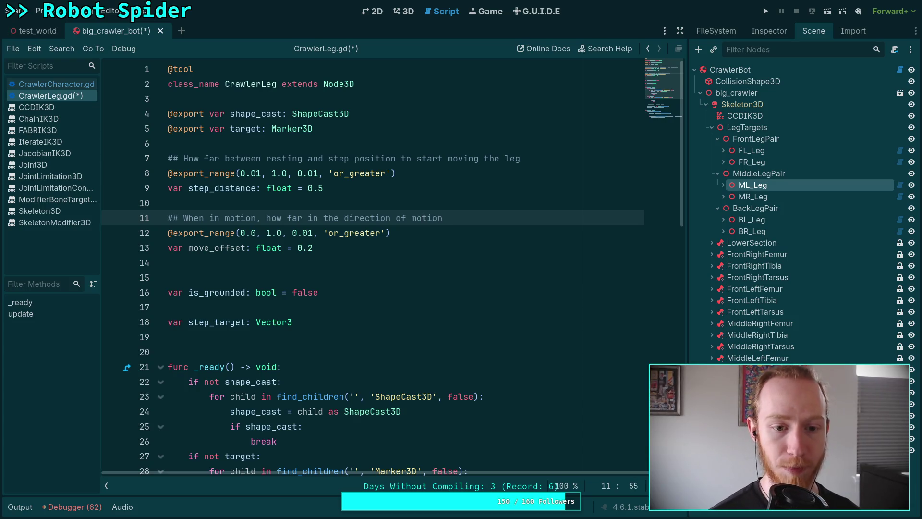
key("BackSpace")
key("BackSpace")
key("BackSpace")
type("trav")
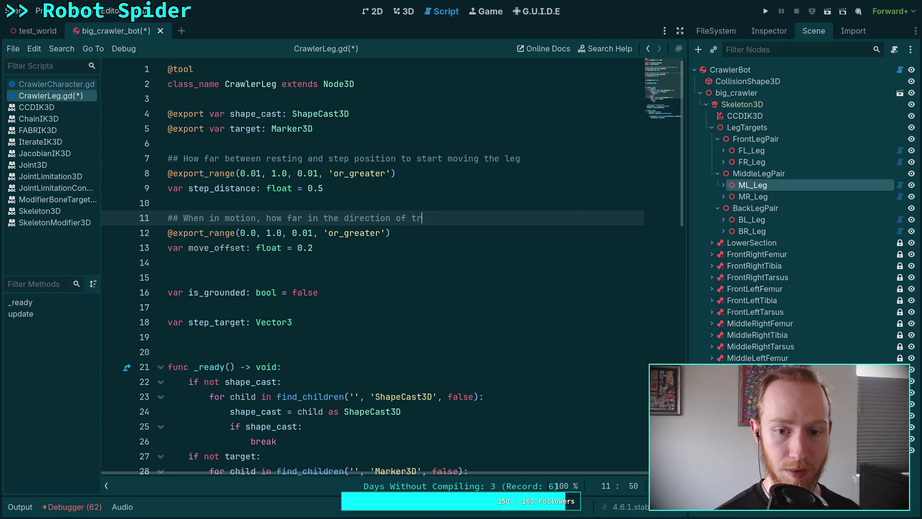
type("el to shif t")
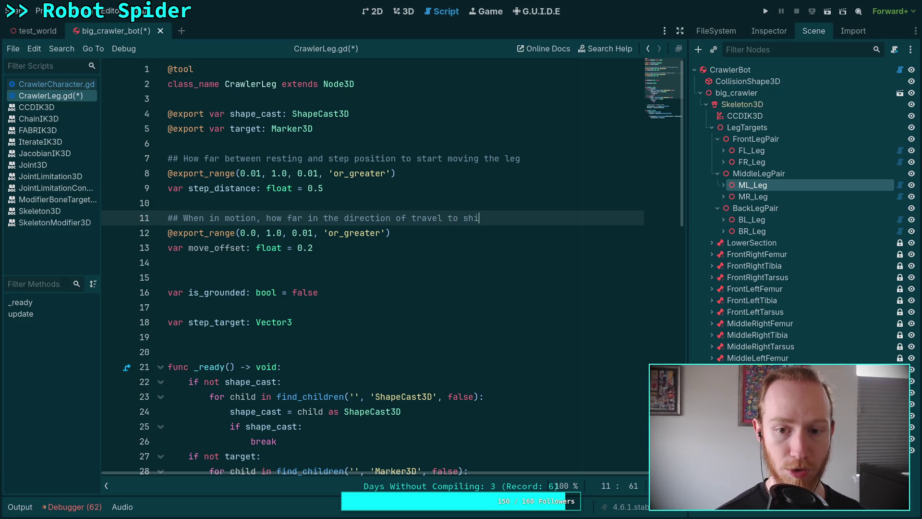
key("BackSpace")
key("BackSpace")
type("t the step")
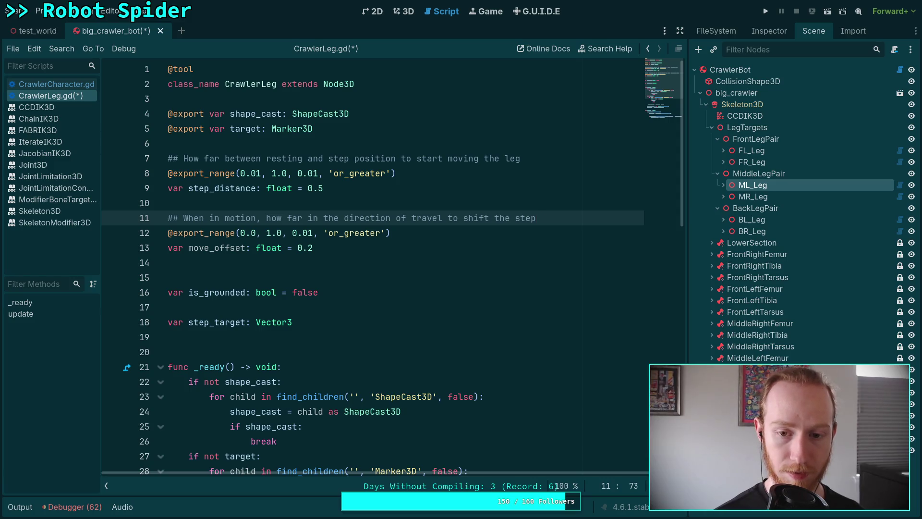
key("BackSpace")
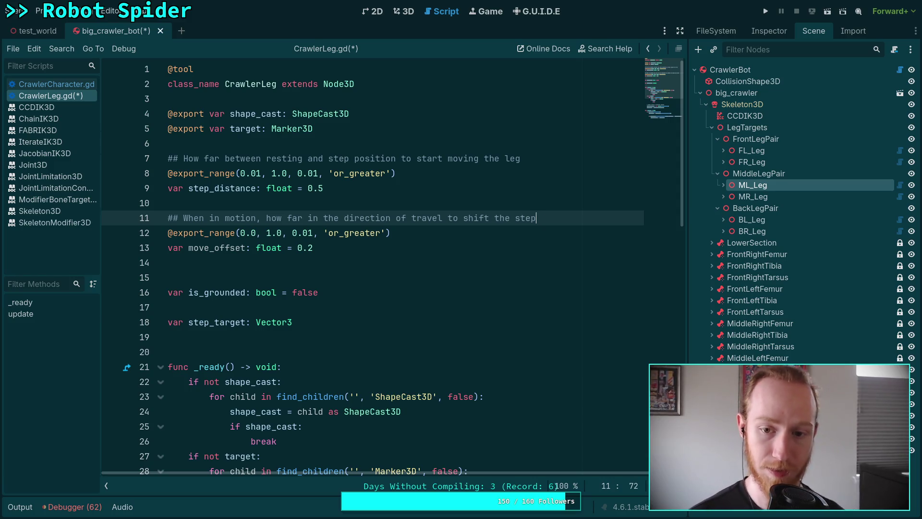
key("Down")
key("Down")
key("Down")
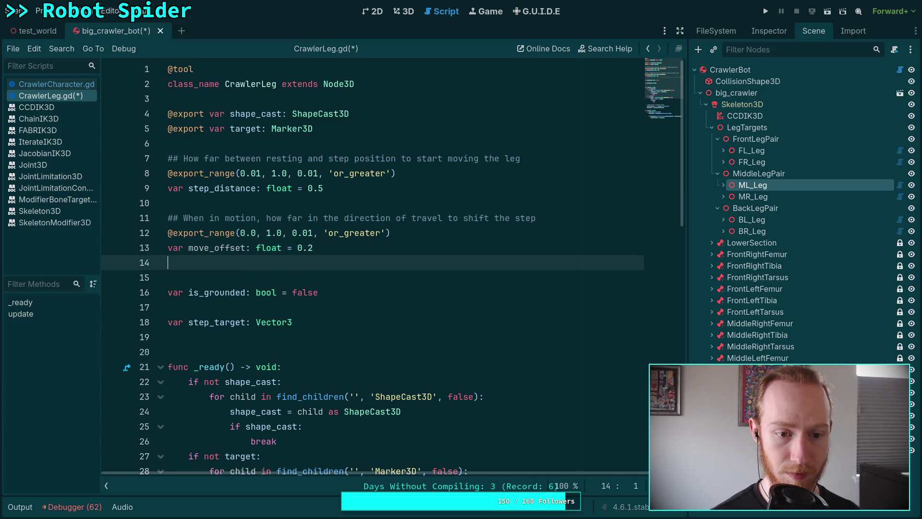
key("Return")
key("Return")
key("Up")
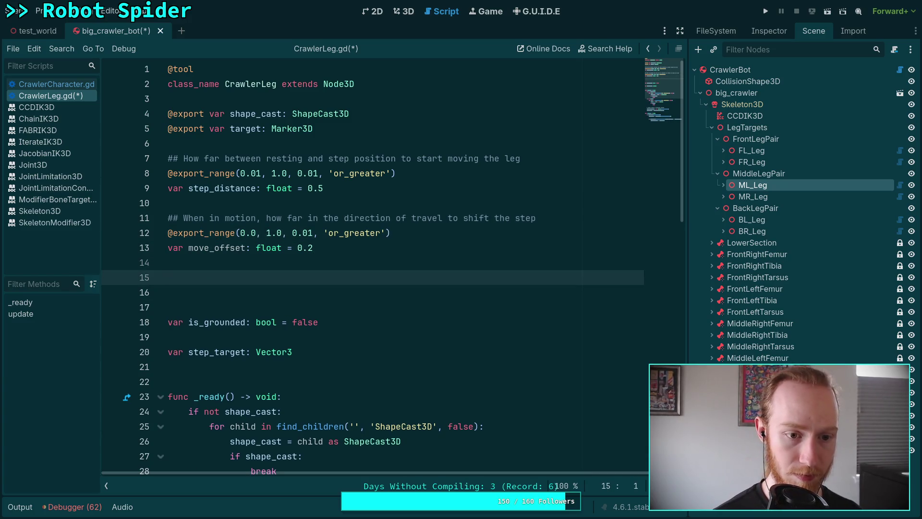
type("@export")
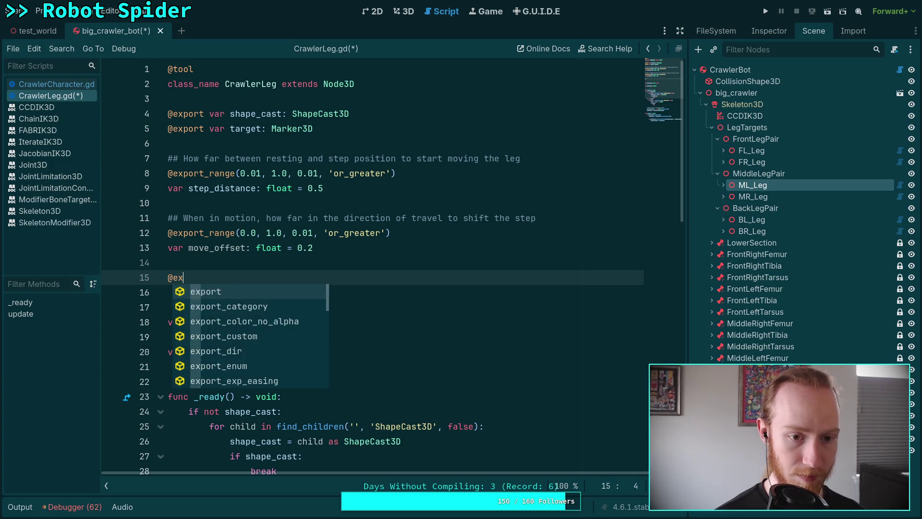
type("_ra")
key("Return")
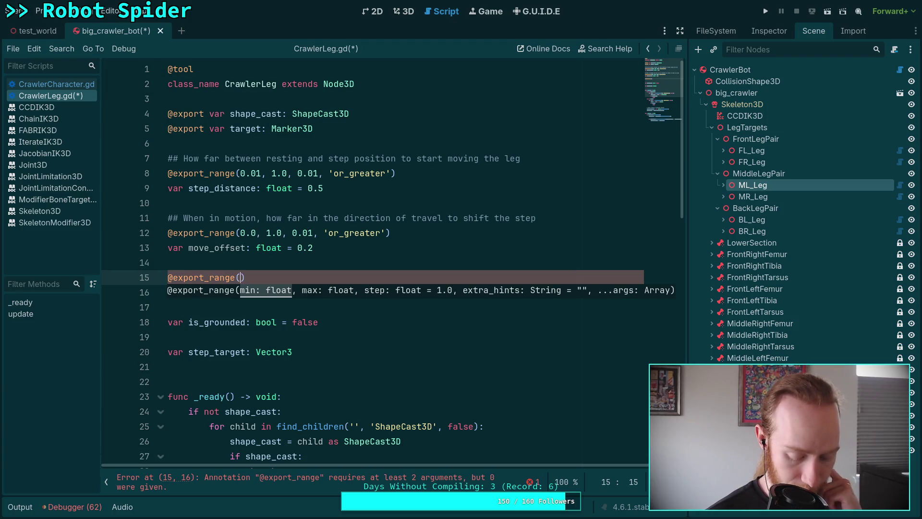
type("0.0, ")
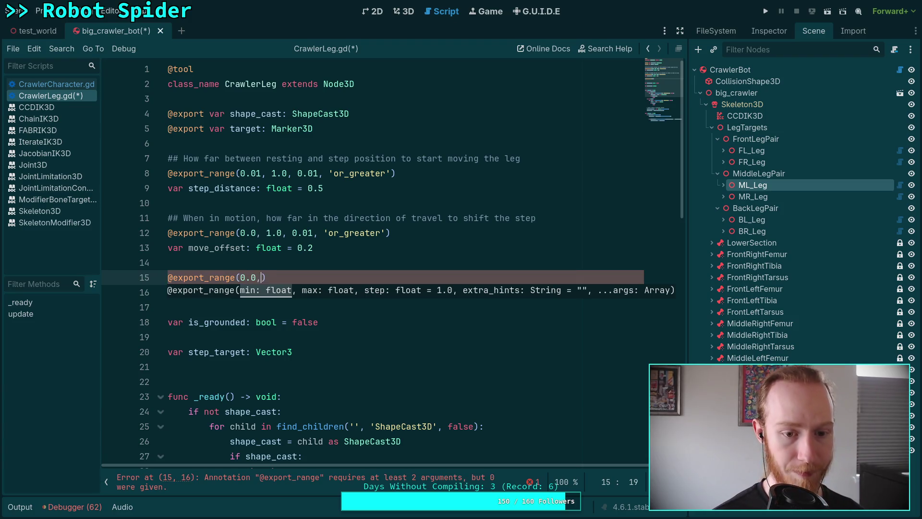
type("45.0,")
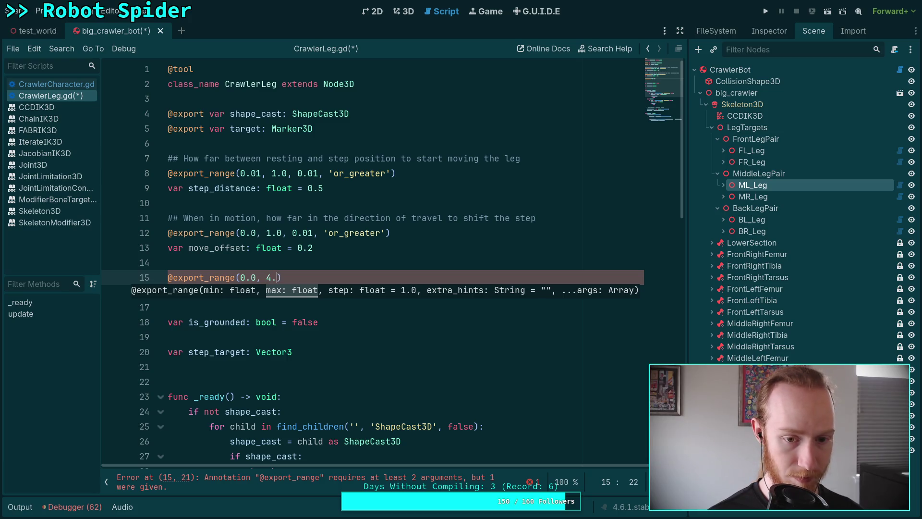
type(" 0.1")
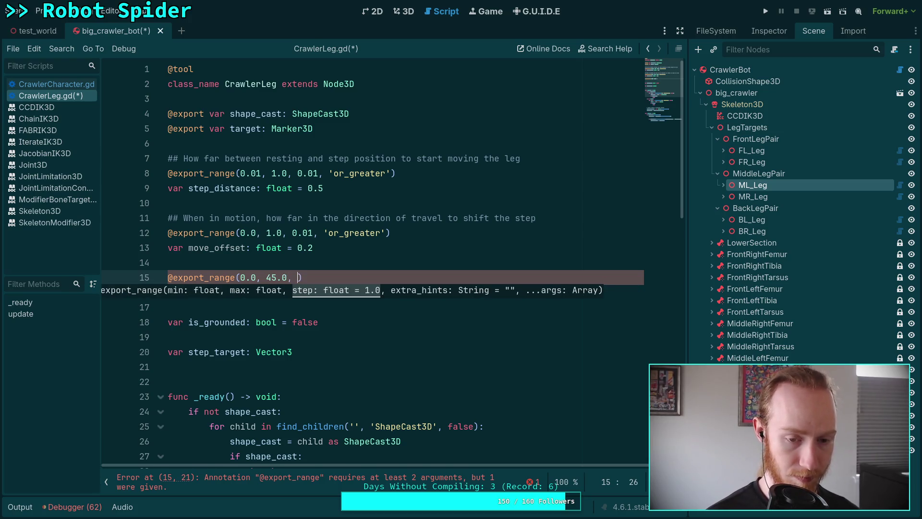
type(", 'radio")
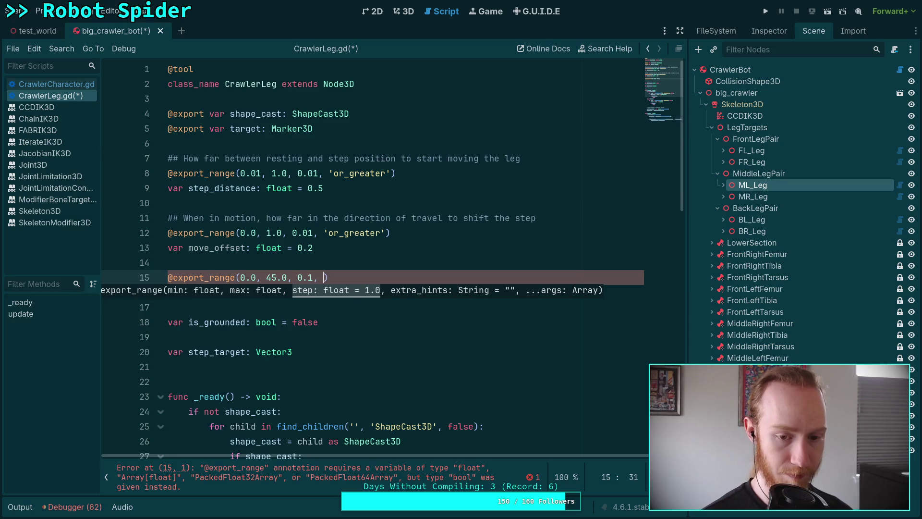
key("BackSpace")
type("ans_as")
type("_degrees')")
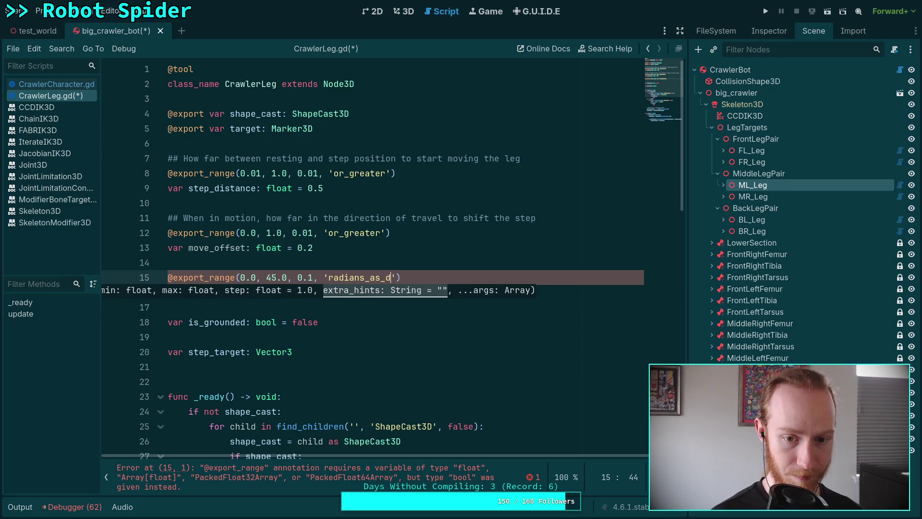
key("Return")
Declare 'var move_spin: float = deg_to_rad(15.0)' and add a line above it for a comment
type("var move_")
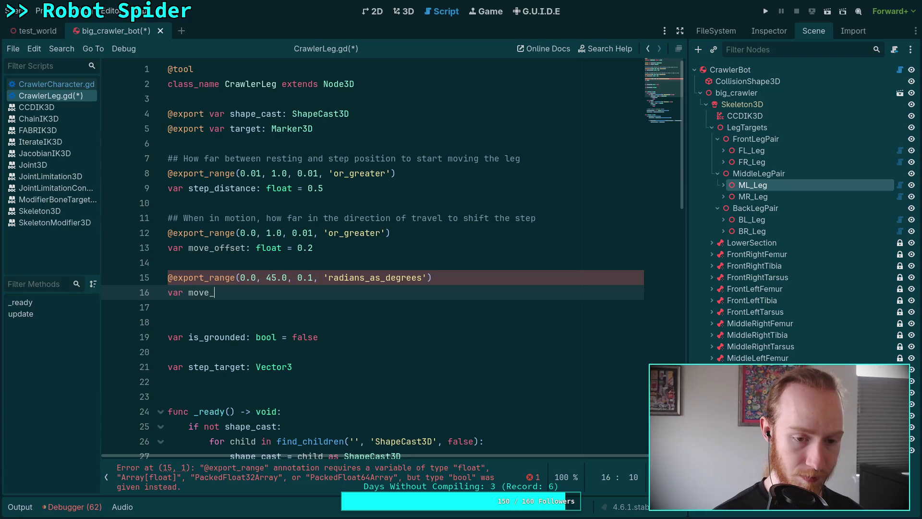
type("spin: f")
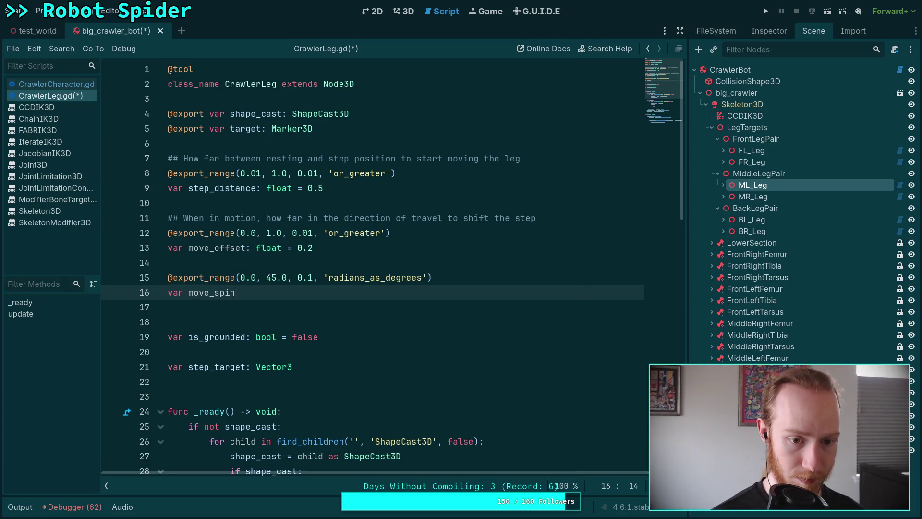
type("loat = ")
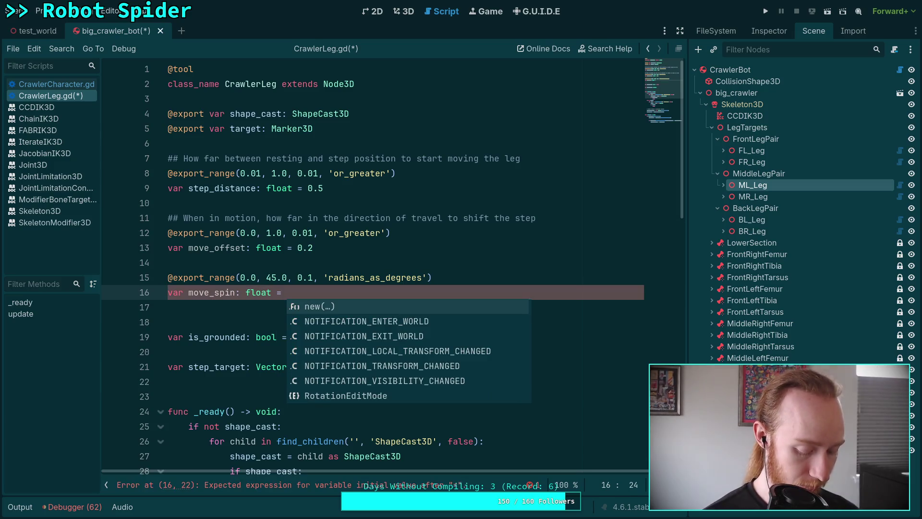
type("def")
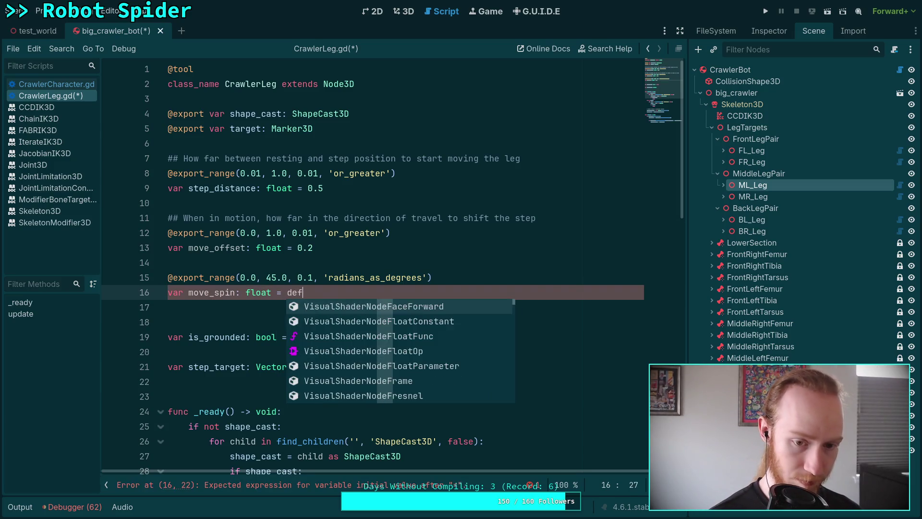
key("BackSpace")
type("g")
key("Return")
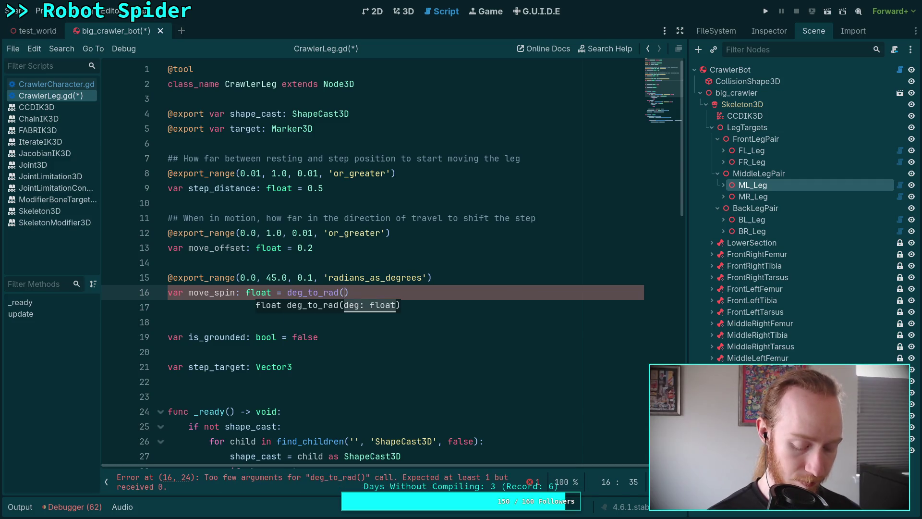
type("15.0")
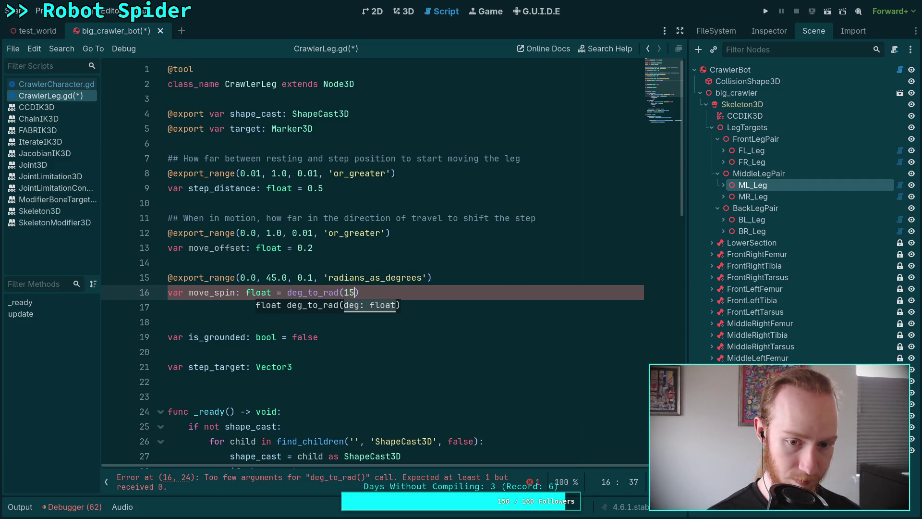
key("Up")
key("Up")
key("Return")
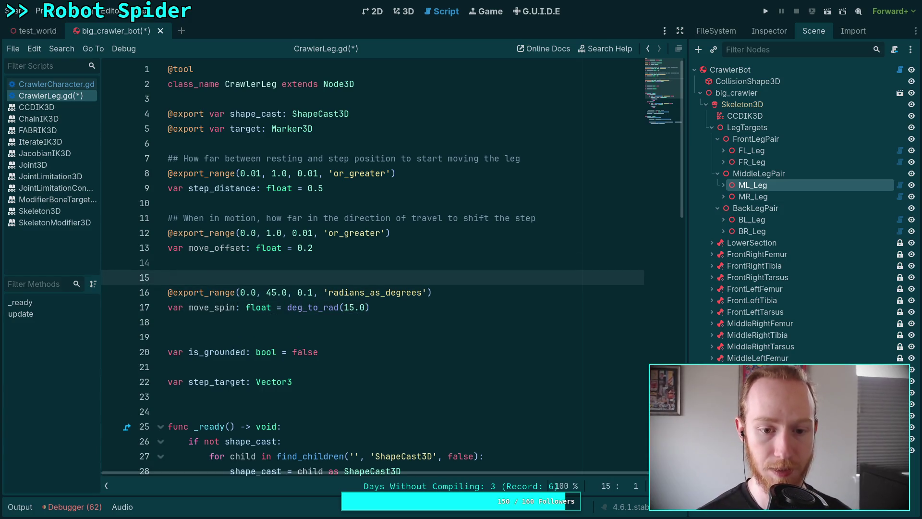
Comment move_spin with 'When in motion, how far in the direction of travel to rotate the leg'; change move_offset's 'step' to 'leg'
type("## Wen")
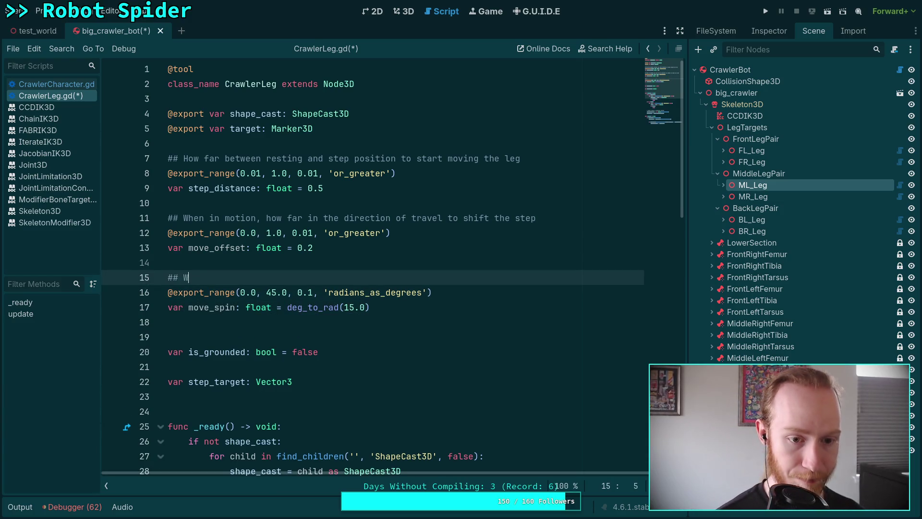
key("BackSpace")
key("BackSpace")
type("hen in motio")
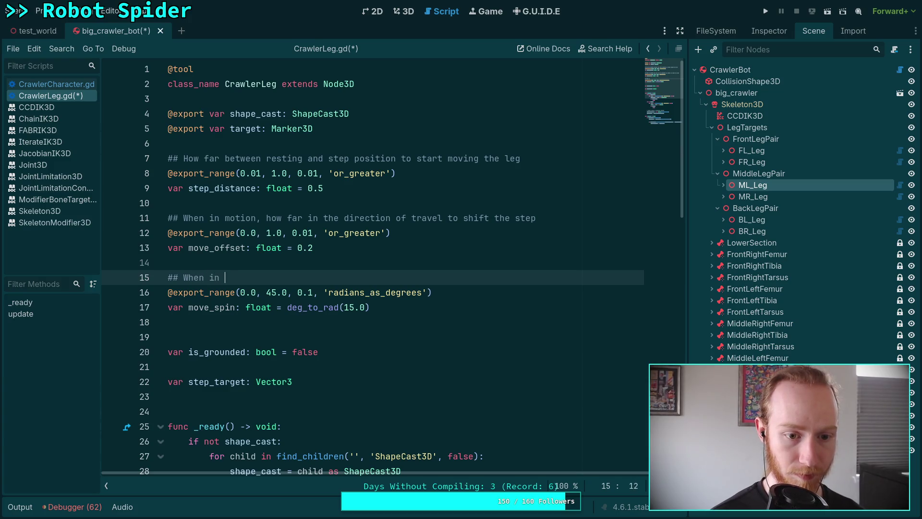
type("n, how f")
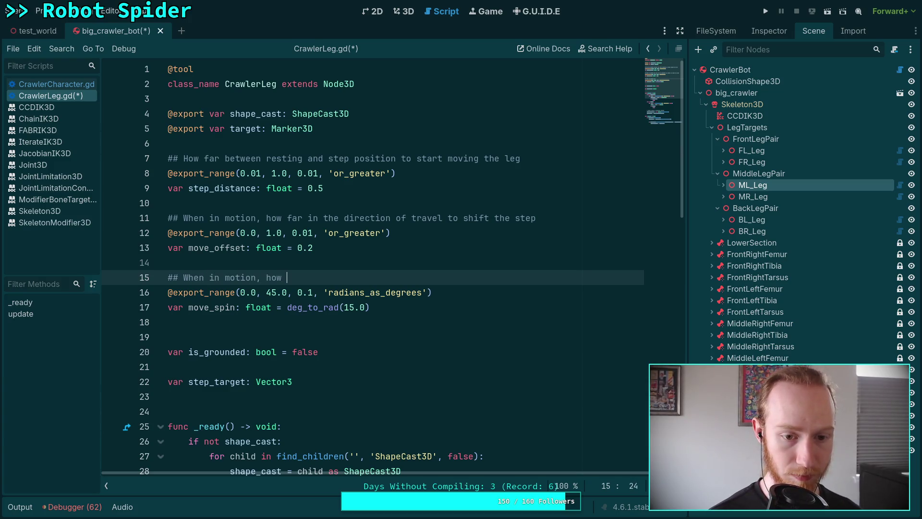
type("ar in the dirc")
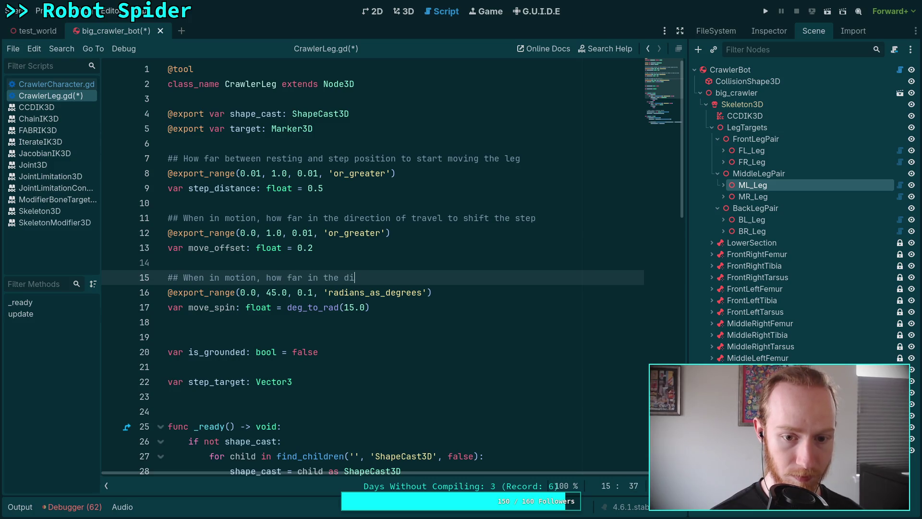
key("BackSpace")
type("ection o")
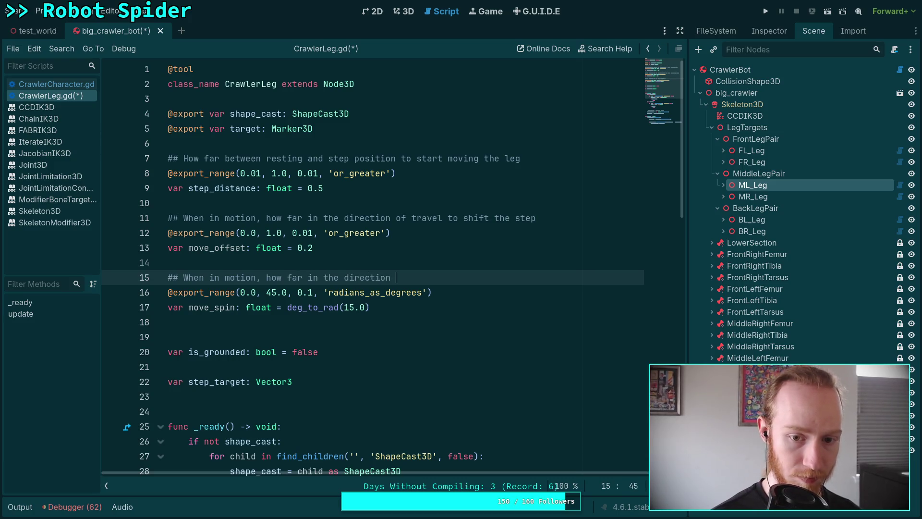
type("f travel to r")
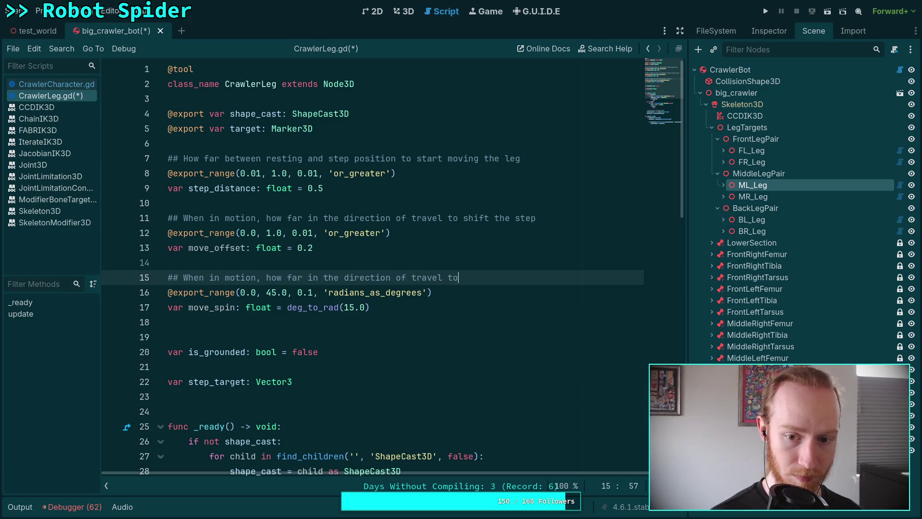
type("otate the ")
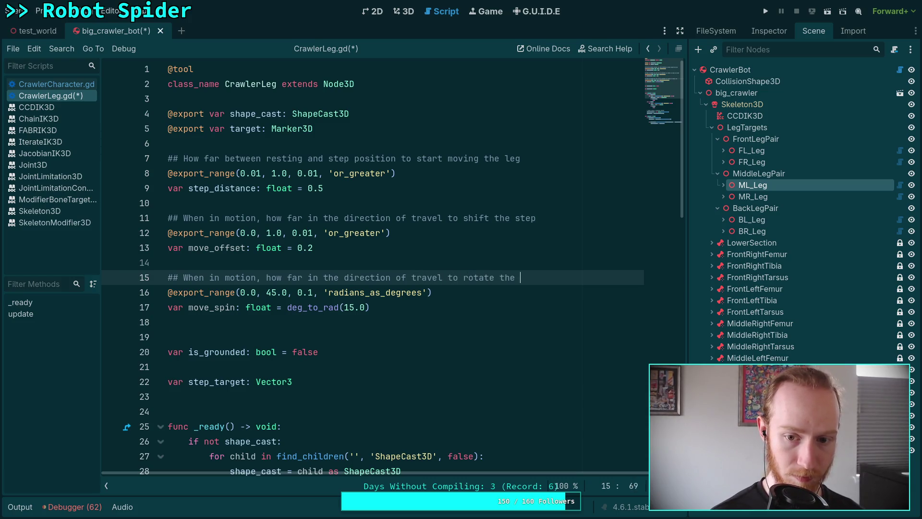
type("leg")
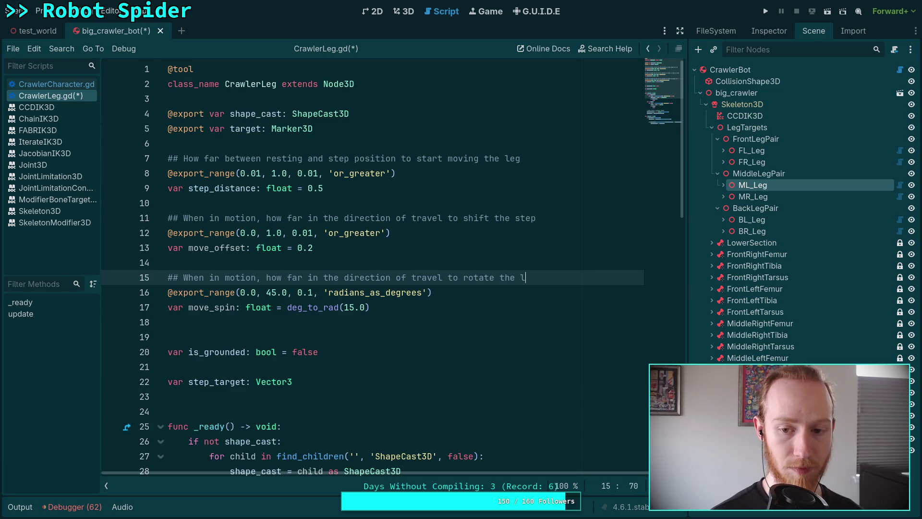
left_click_drag(516, 219, 539, 220)
type("leg")
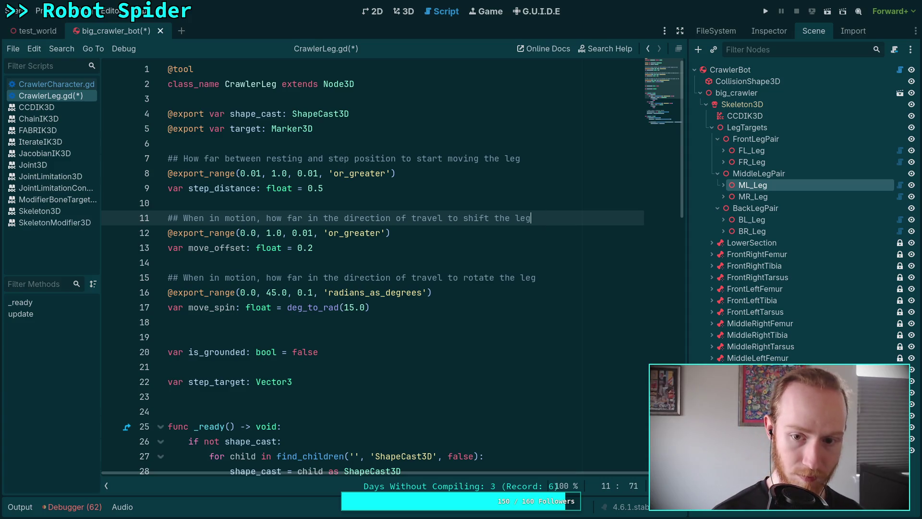
Extend move_spin's comment: 'For front and back legs, the leg only rotates forward or backward respectively.'
left_click(562, 277)
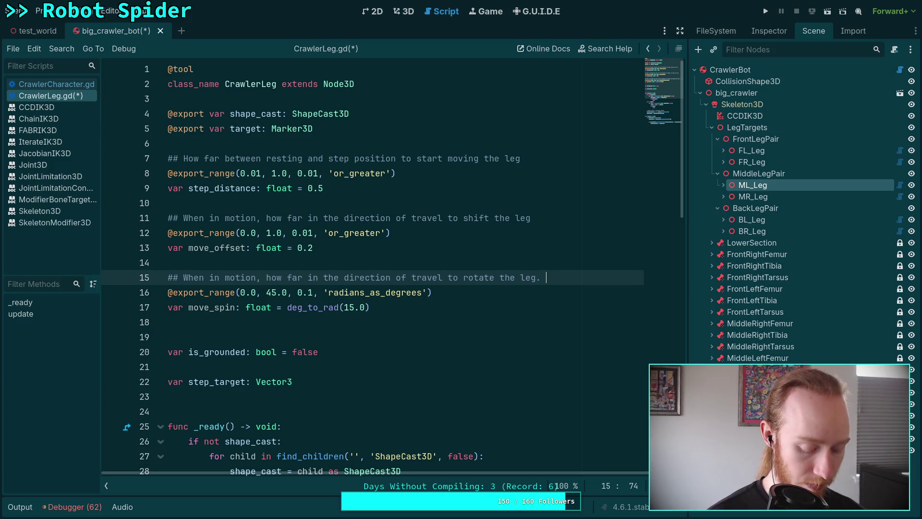
type("For")
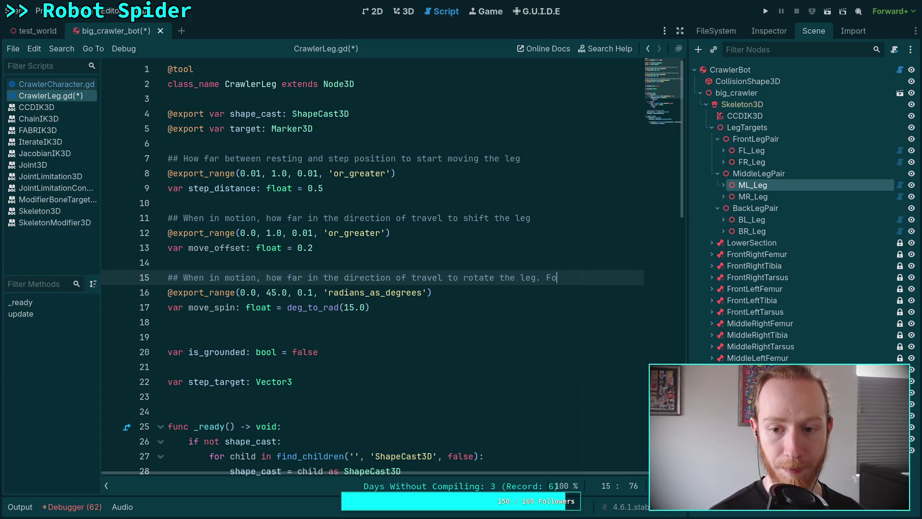
key("Return")
type("## front and back ")
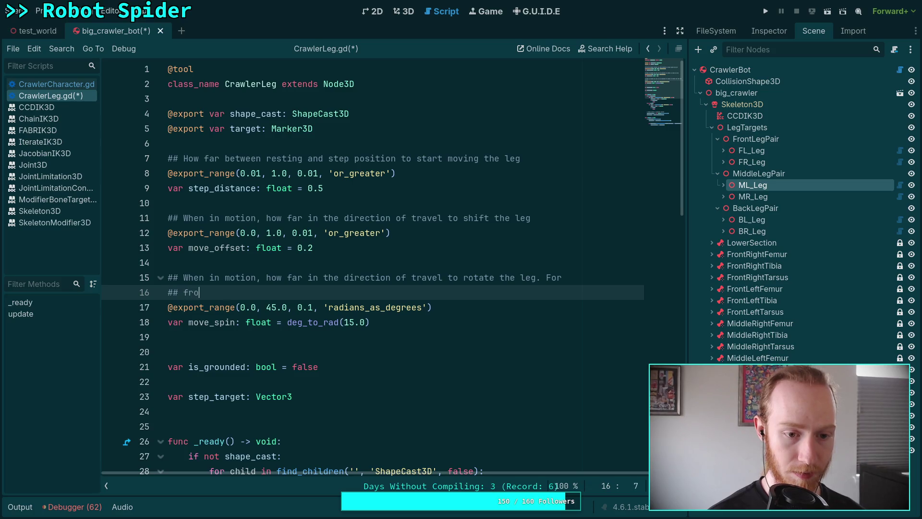
type("legs, the")
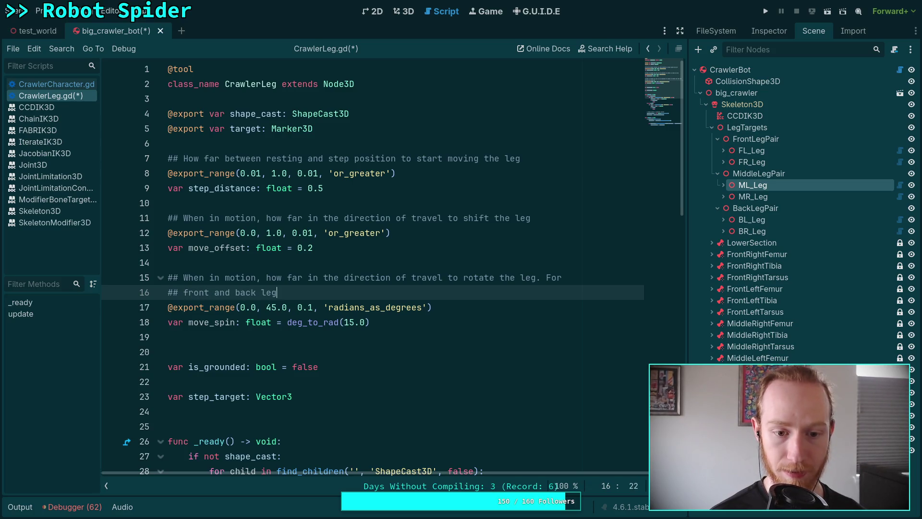
key("BackSpace")
type("is is ")
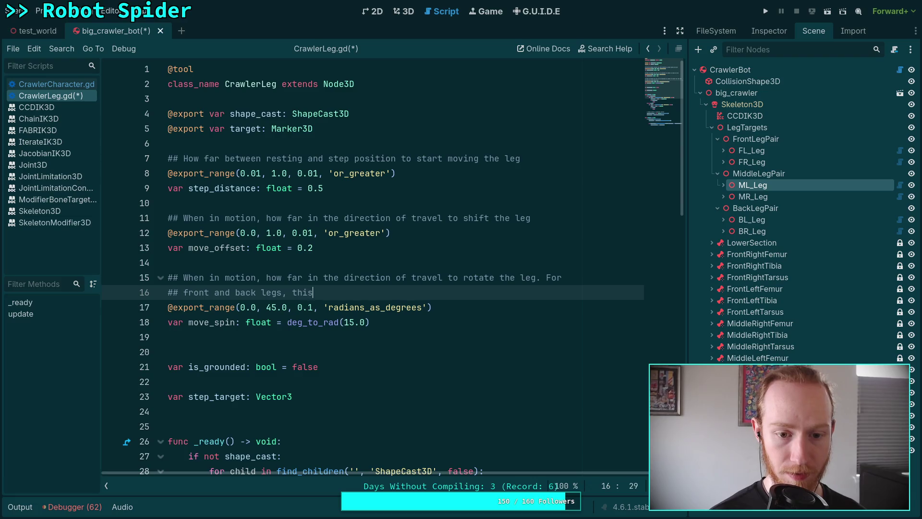
type("always ")
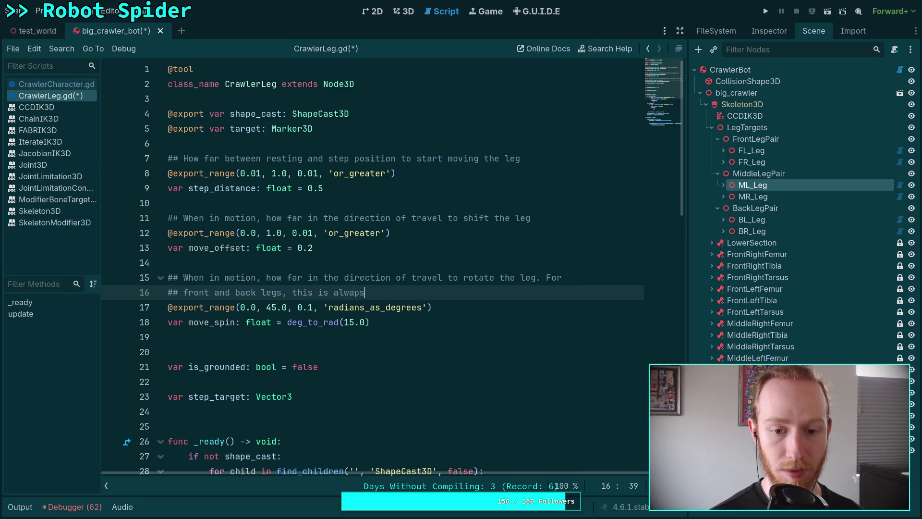
type("into ")
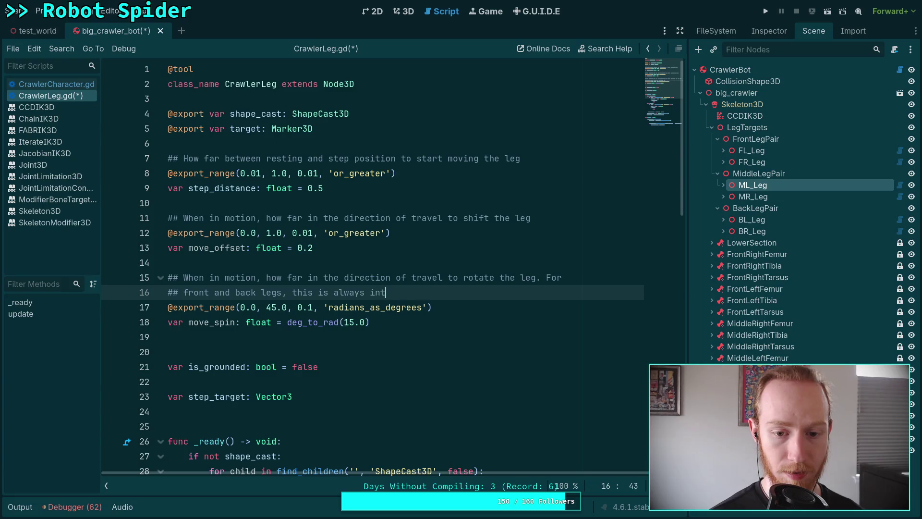
type("the body")
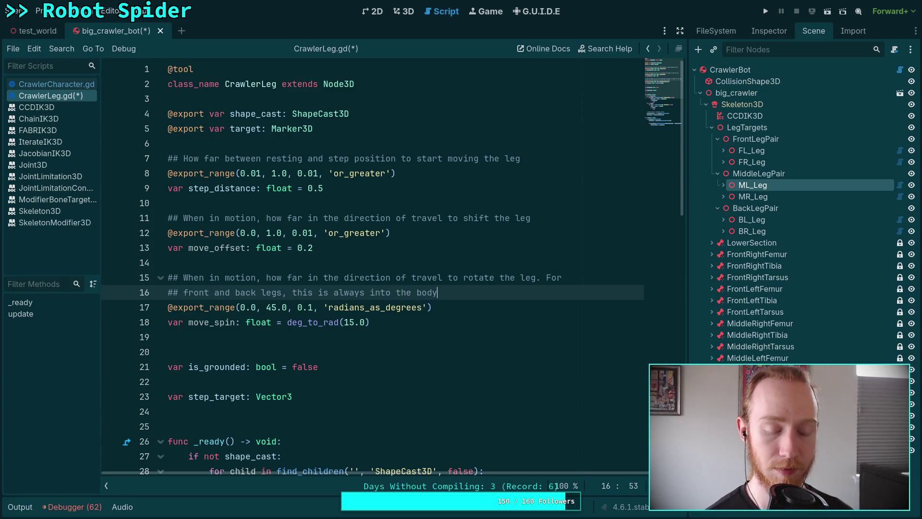
key("BackSpace")
key("BackSpace")
key("BackSpace")
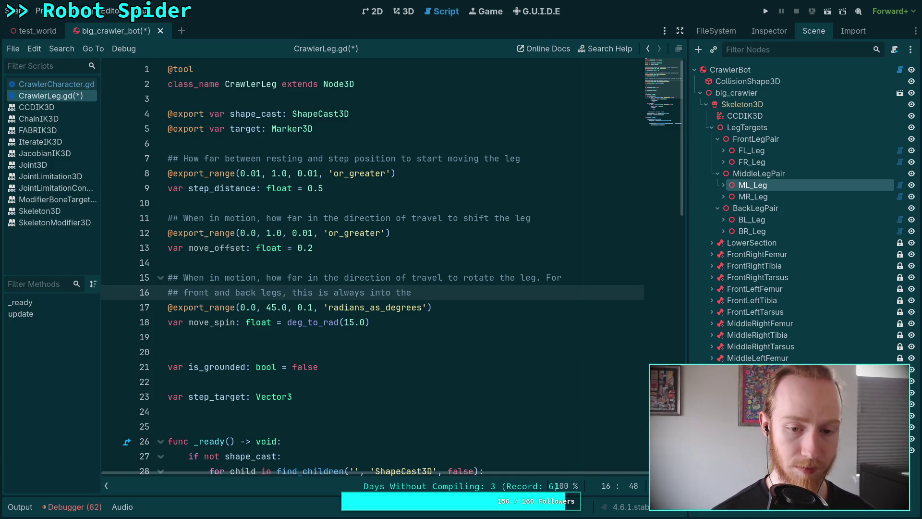
key("BackSpace")
key("BackSpace")
key("BackSpace")
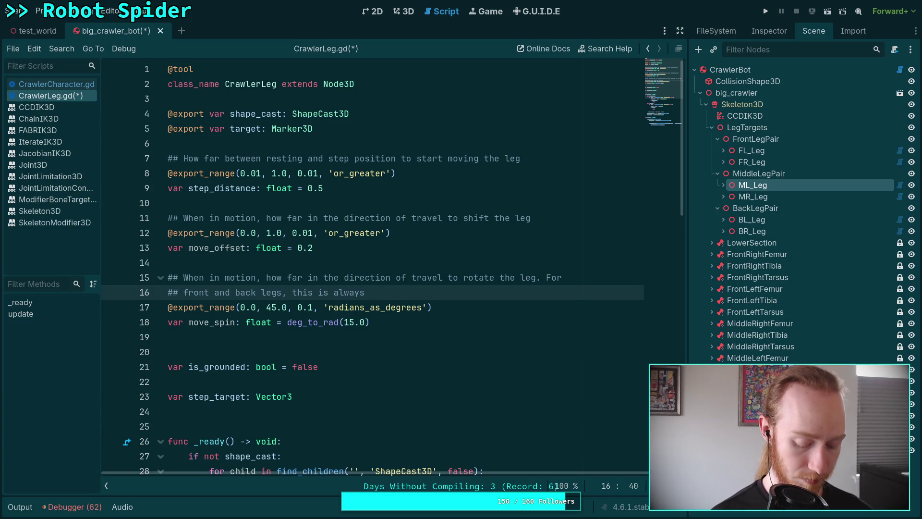
type("the")
key("BackSpace")
key("BackSpace")
key("BackSpace")
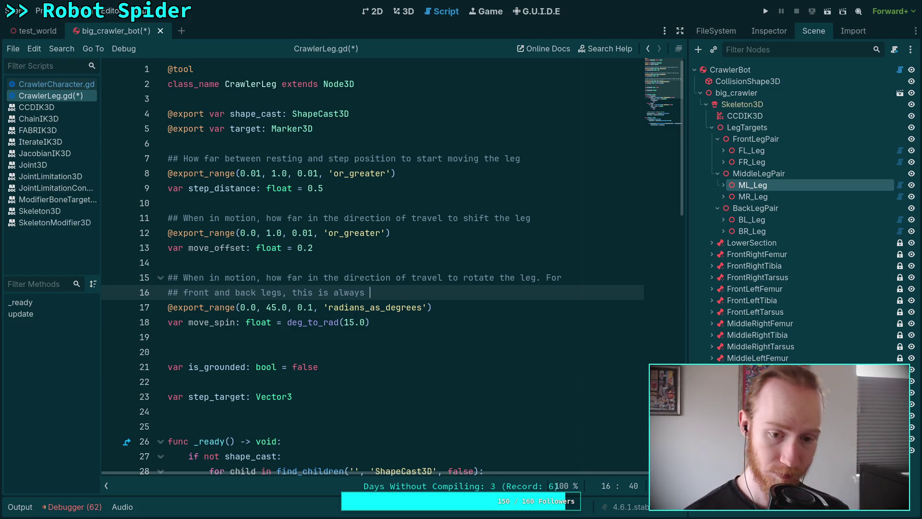
type("abs")
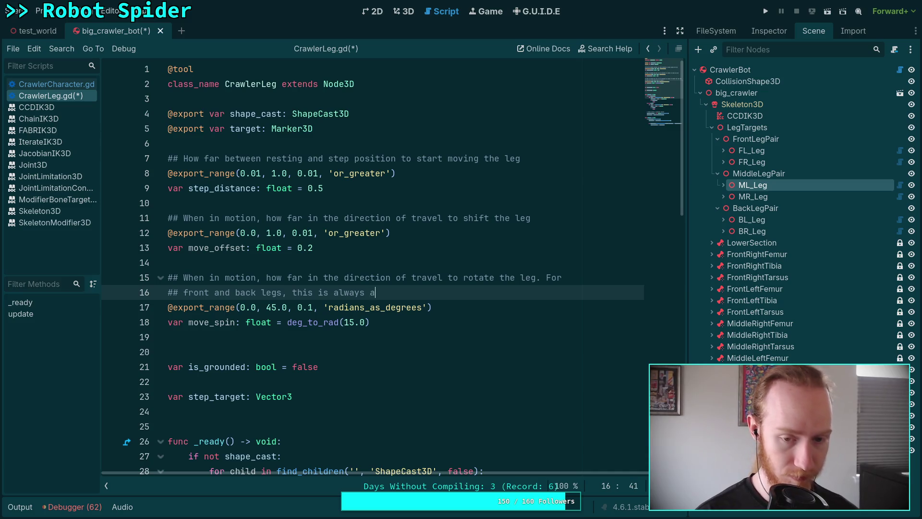
key("BackSpace")
key("BackSpace")
key("BackSpace")
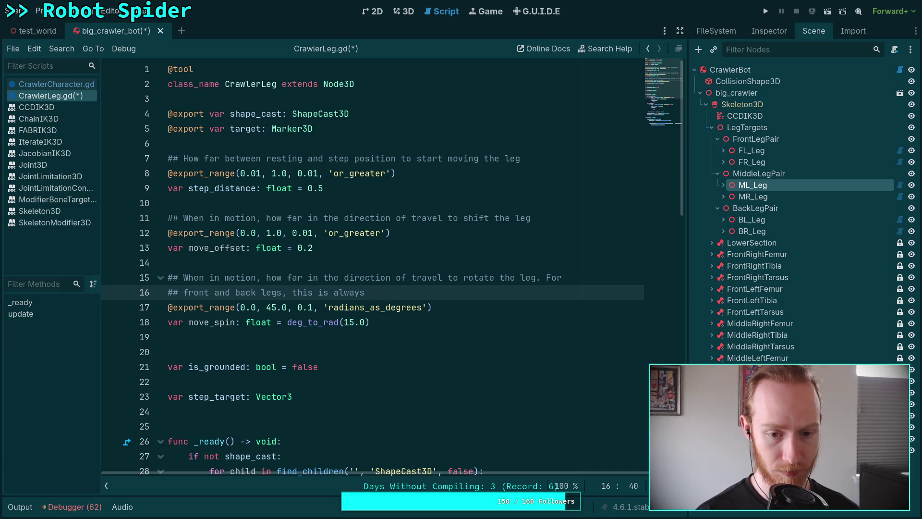
key("BackSpace")
key("BackSpace")
key("BackSpace")
type("e leg only r")
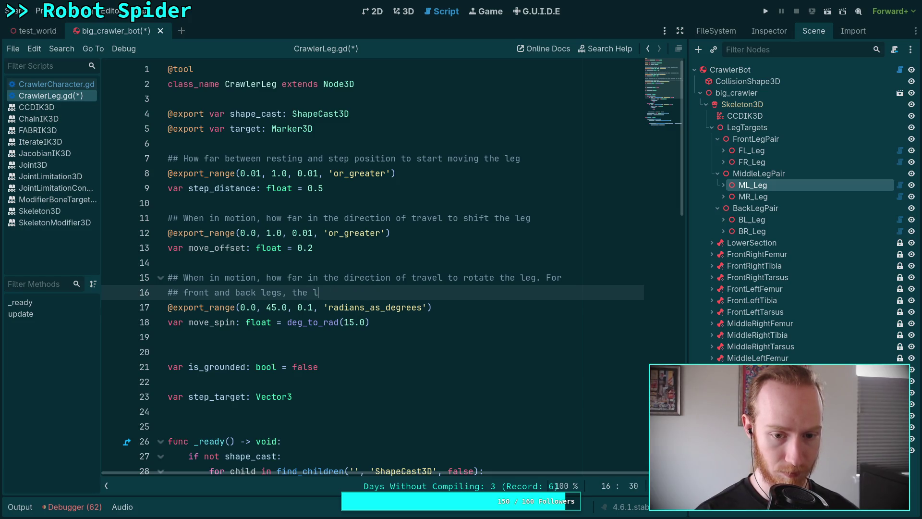
type("otat")
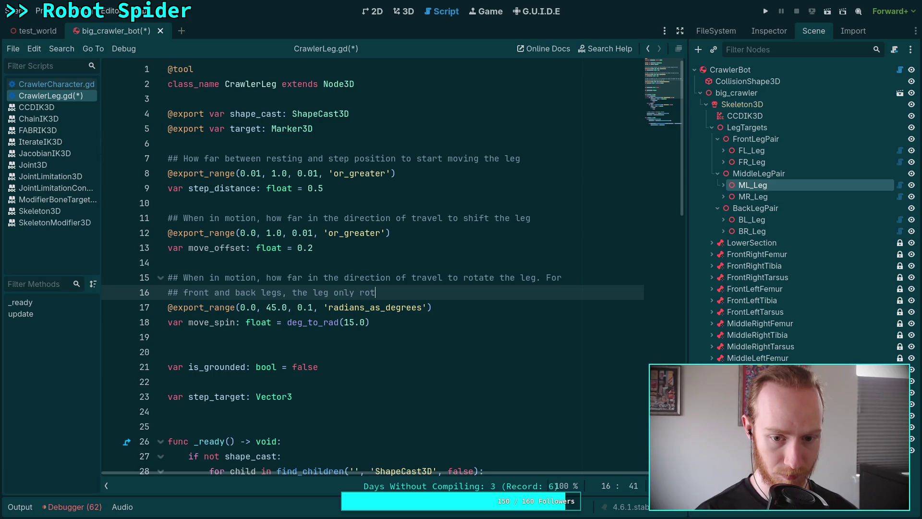
type("es forwar")
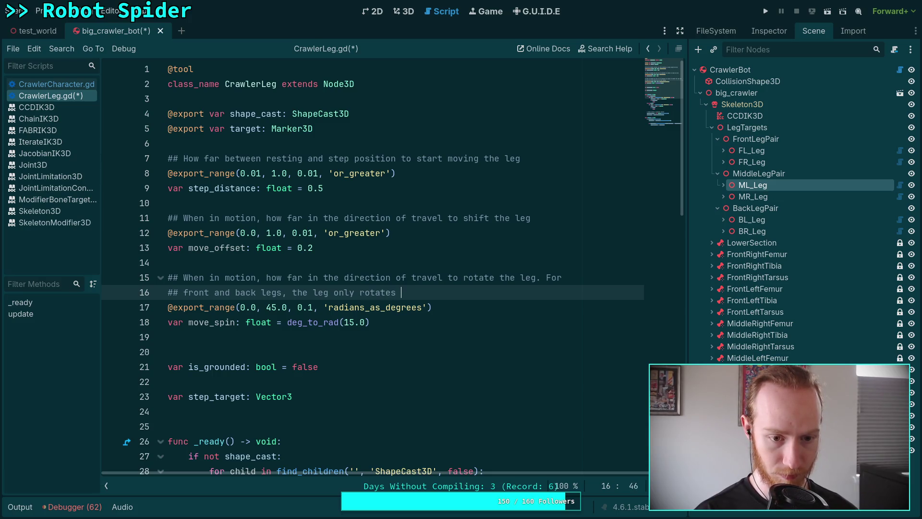
type("or backaw")
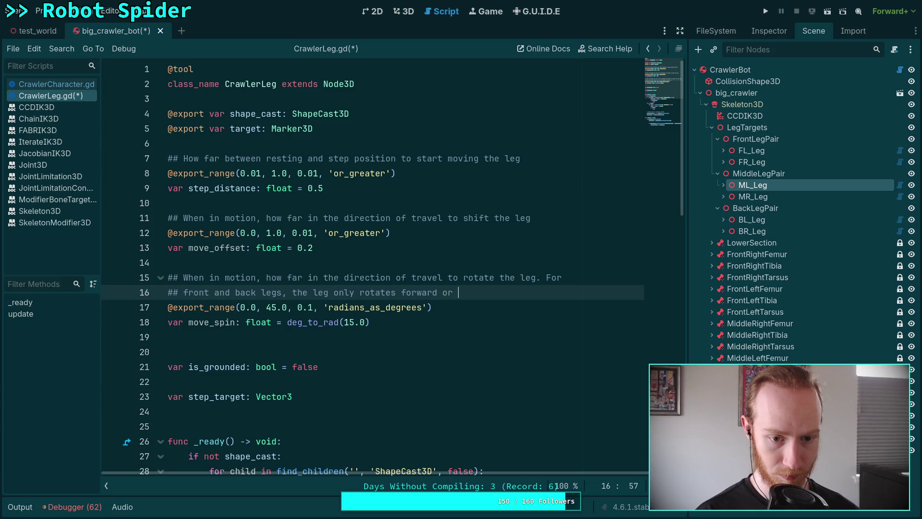
type("rd")
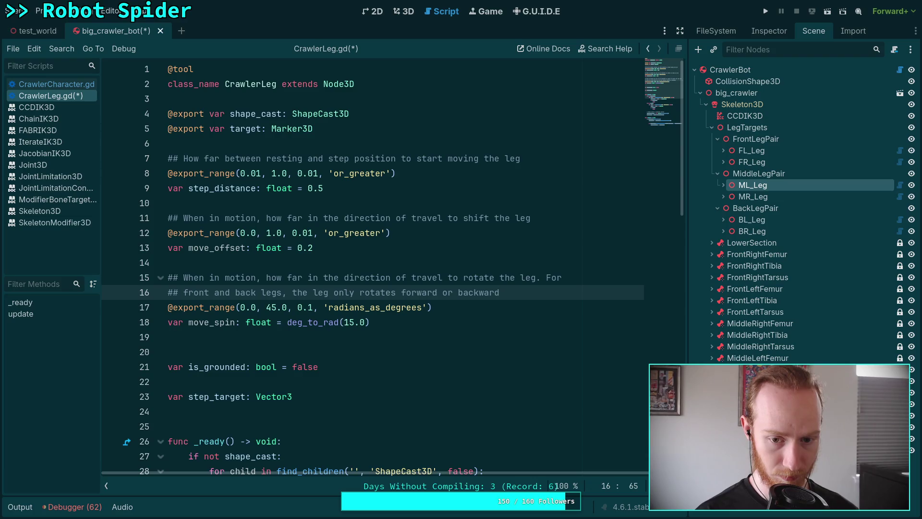
type(" respectivel")
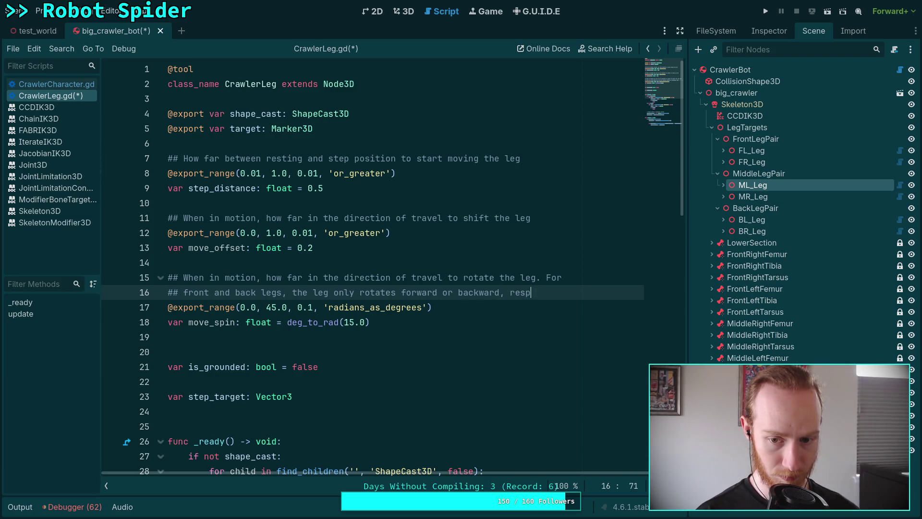
type("y.")
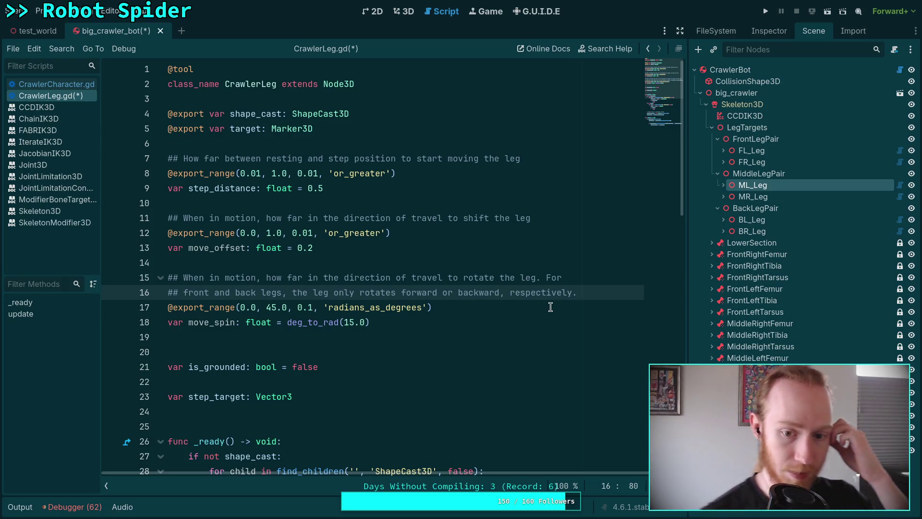
left_click(534, 321)
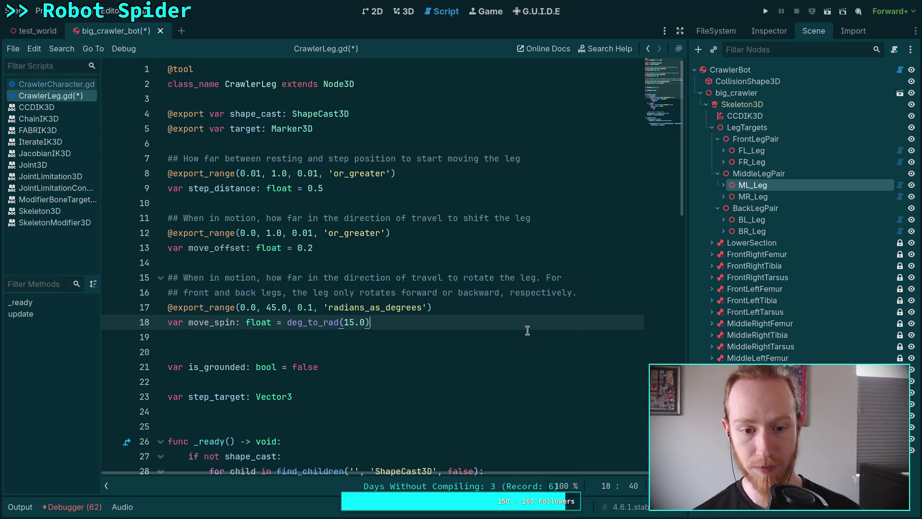
Save the CrawlerLeg script with the caret on blank line 19
left_click(513, 334)
scroll(409, 331, "down", 3)
scroll(416, 319, "up", 3)
key("ctrl+s")
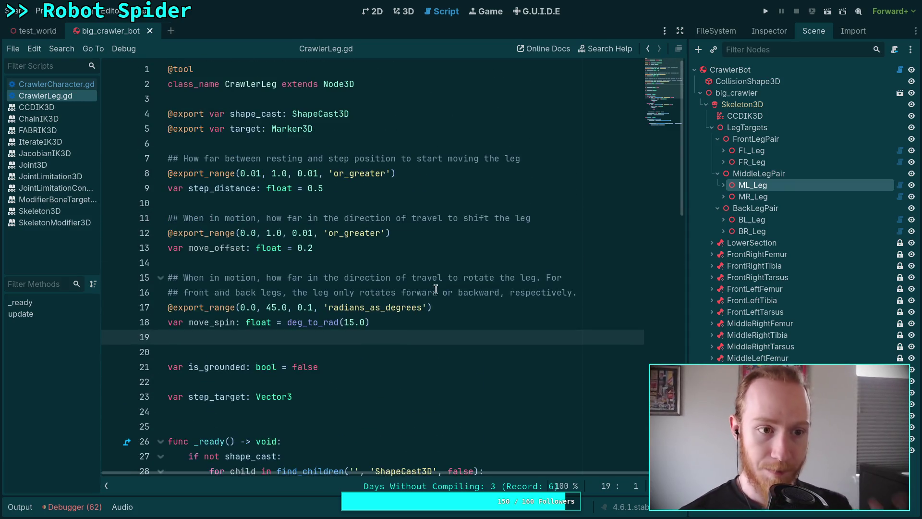
Add blank lines inside the update function header, then undo them
scroll(416, 249, "down", 5)
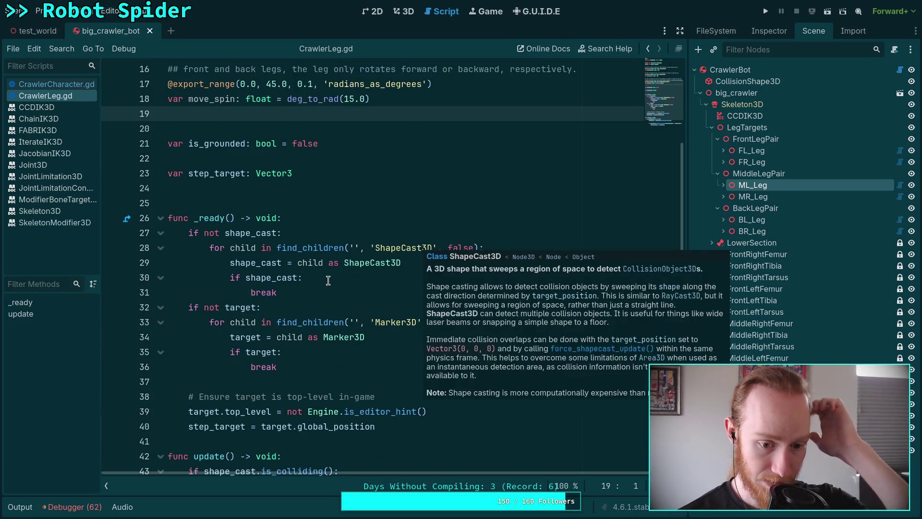
scroll(418, 245, "down", 3)
scroll(329, 254, "up", 6)
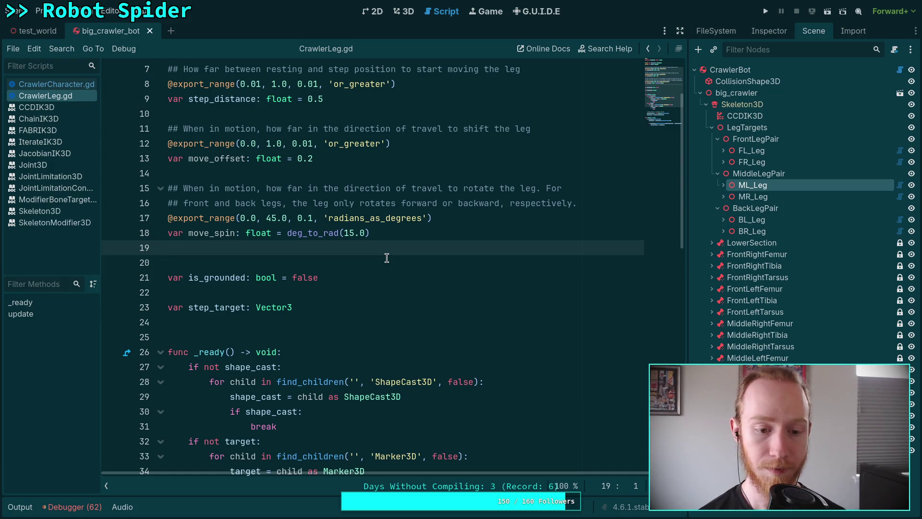
scroll(386, 258, "down", 5)
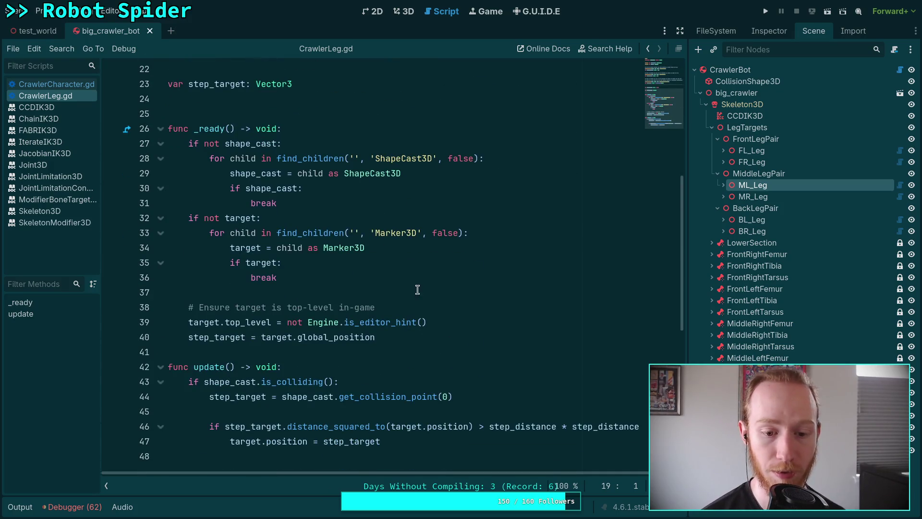
left_click(324, 362)
key("Return")
key("Return")
key("Up")
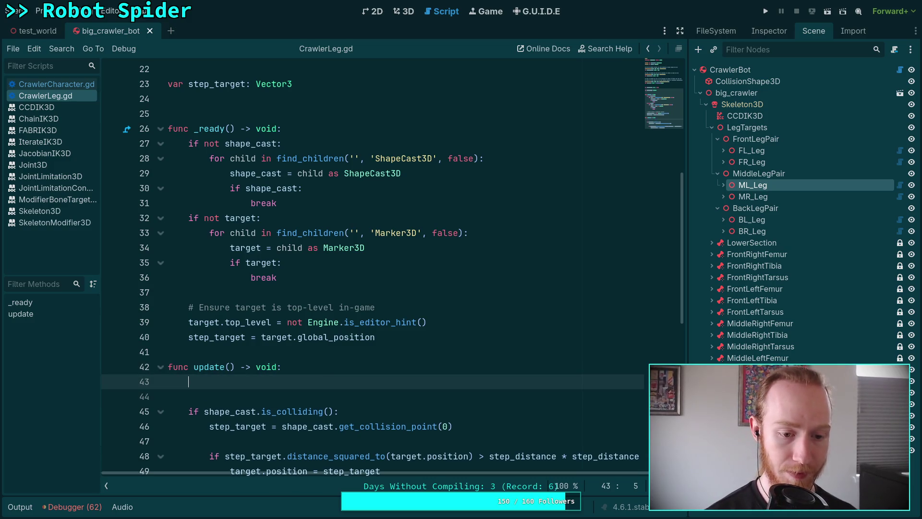
key("ctrl+z")
key("ctrl+z")
key("ctrl+z")
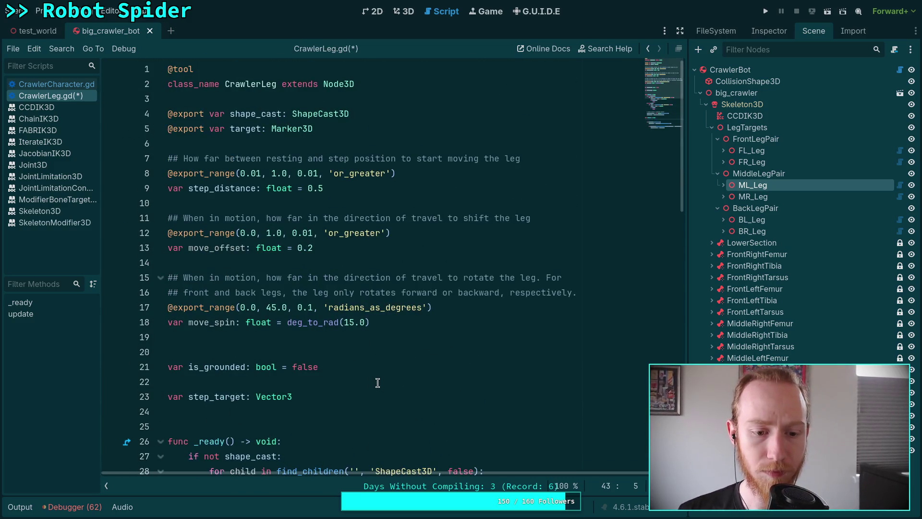
Add a new line below is_grounded, starting and then deleting a 'var in_motion' declaration
left_click(390, 372)
key("Return")
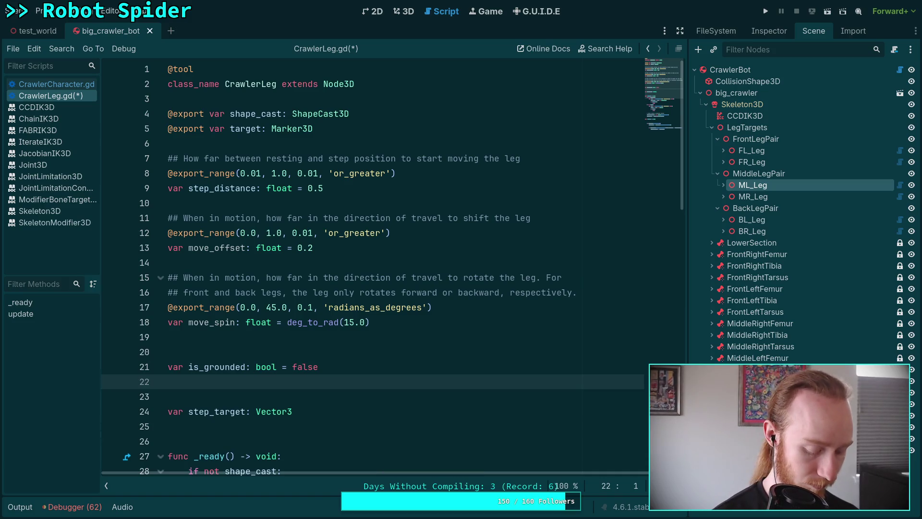
type("var in_m")
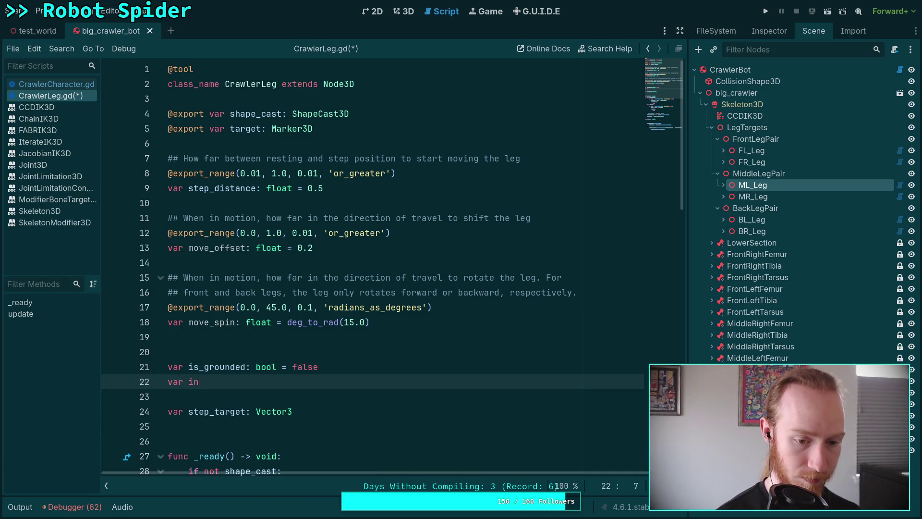
type("otion")
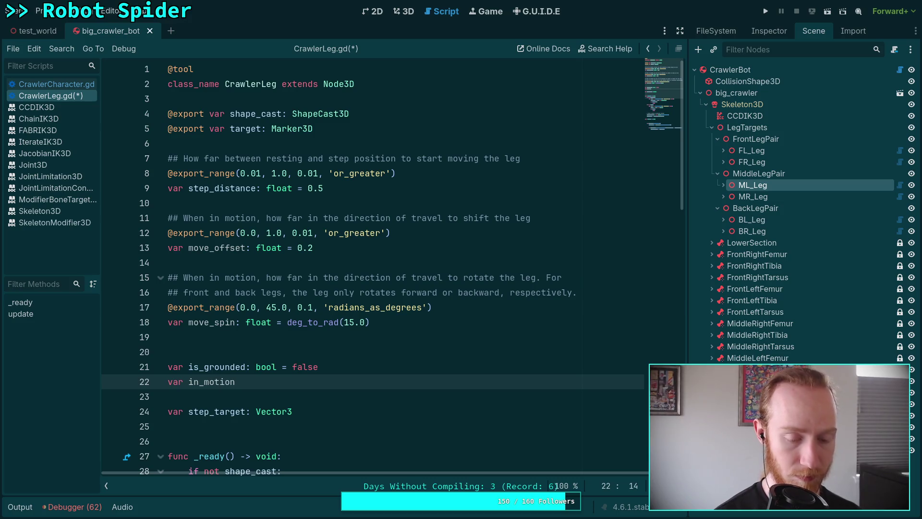
key("BackSpace")
key("BackSpace")
key("BackSpace")
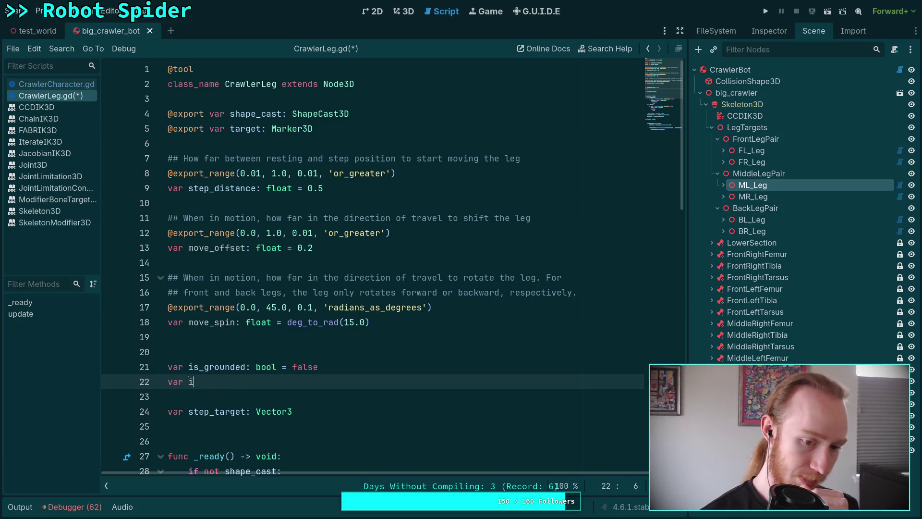
Return to empty line 22, save CrawlerLeg.gd, and switch to CrawlerCharacter.gd
scroll(307, 353, "down", 7)
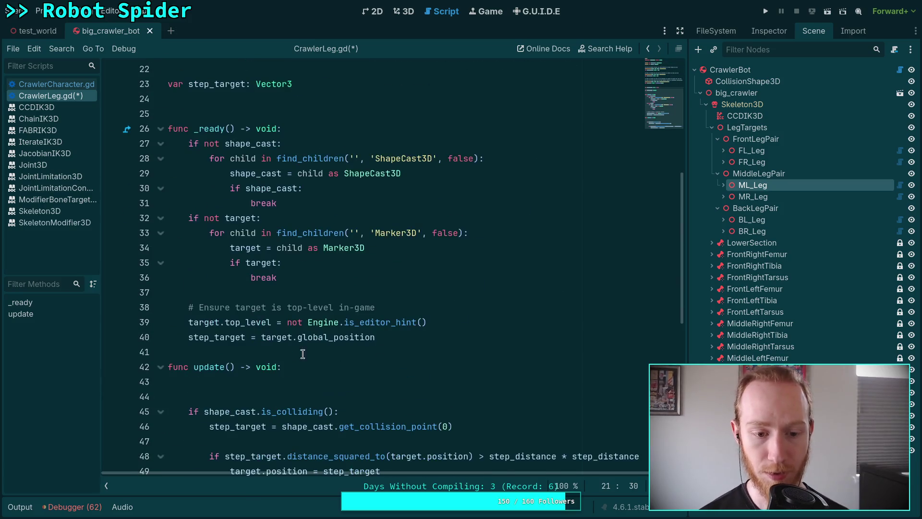
left_click(304, 394)
left_click(321, 382)
left_click(359, 368)
scroll(363, 365, "up", 5)
left_click(377, 296)
key("ctrl+s")
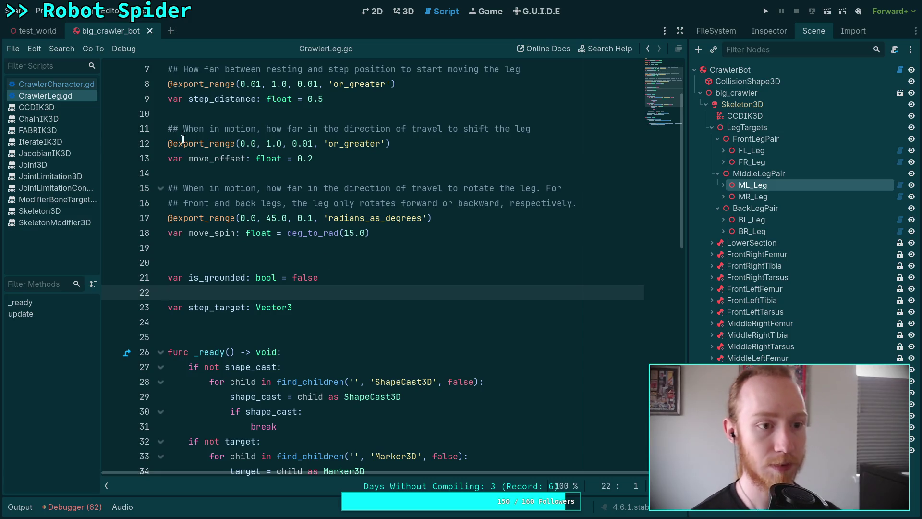
left_click(48, 84)
Insert two blank lines after 'for leg in legs:' above leg.update() in _update_legs
scroll(384, 353, "down", 3)
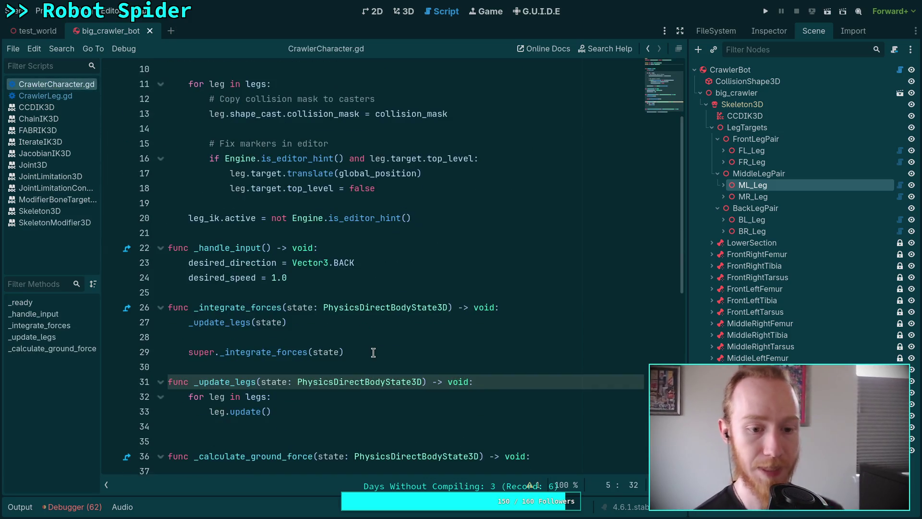
scroll(346, 351, "down", 2)
left_click(350, 324)
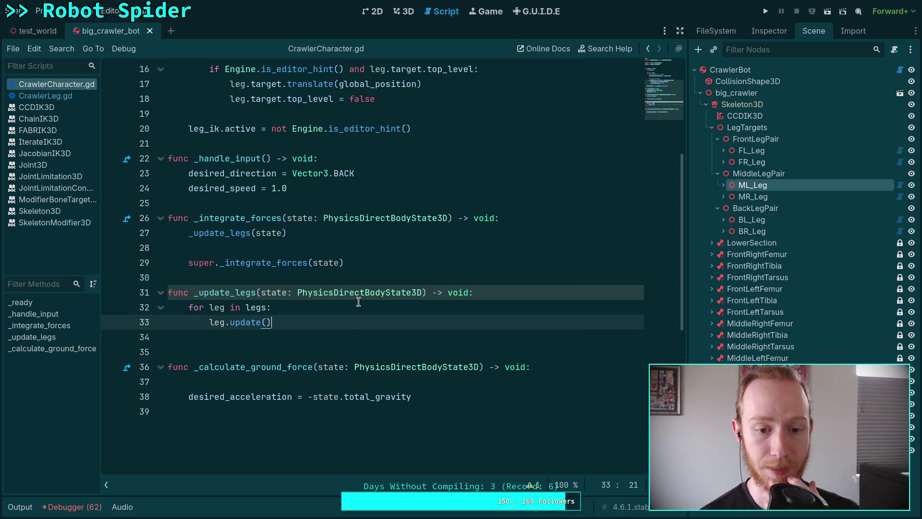
left_click(357, 302)
key("Return")
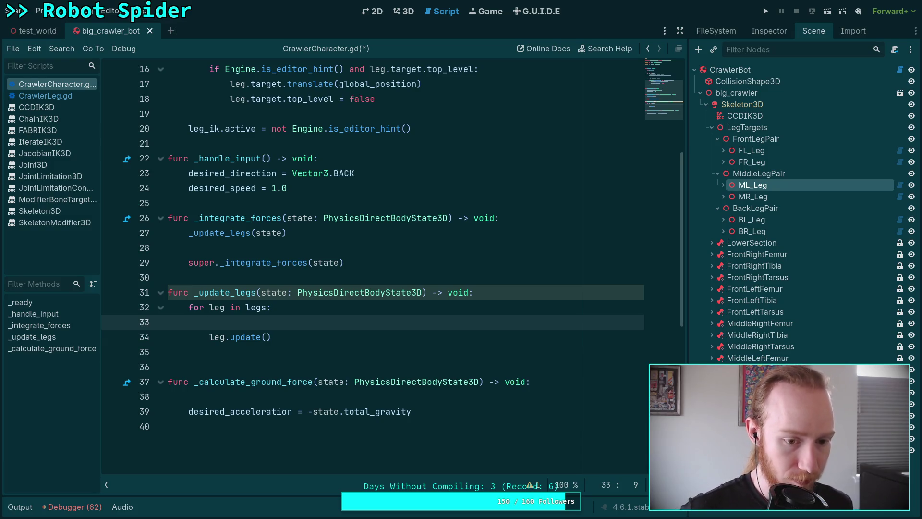
key("Return")
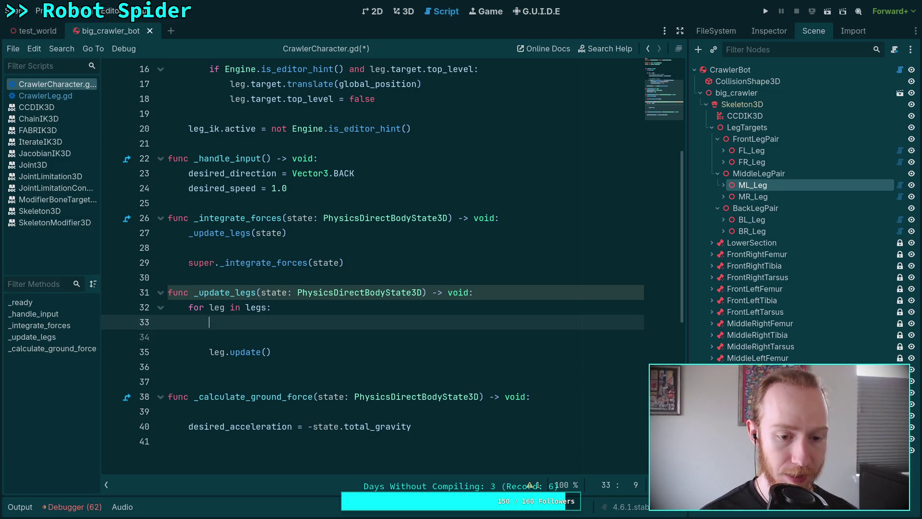
Write an 'if not desired_direction.is_zero_approx()' condition inside the legs loop
type("if de")
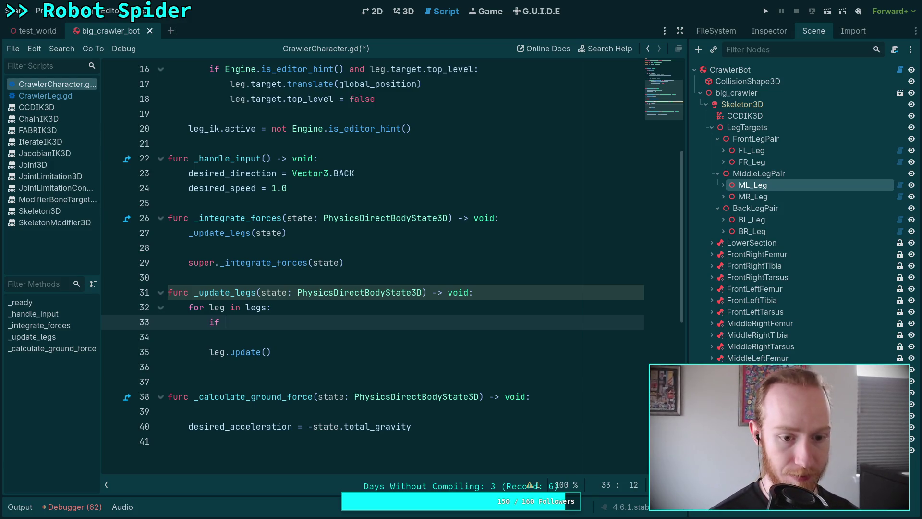
type("si")
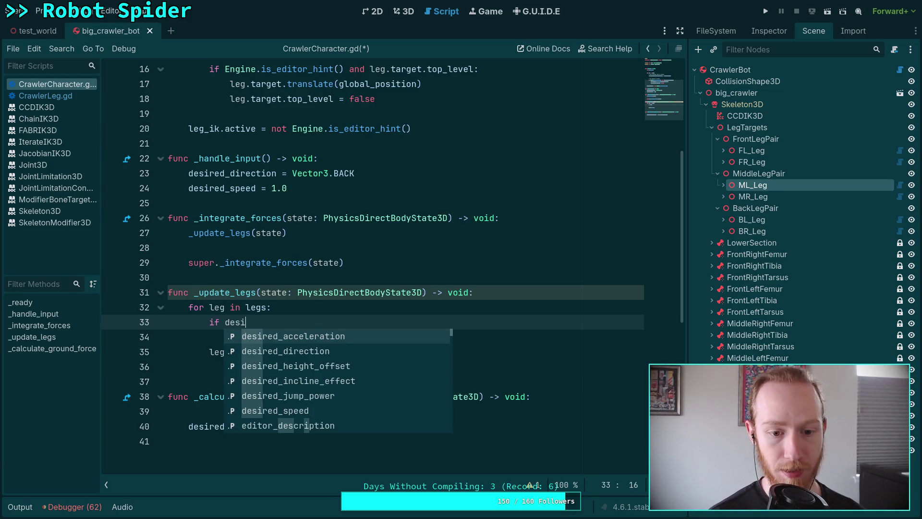
key("Down")
key("Return")
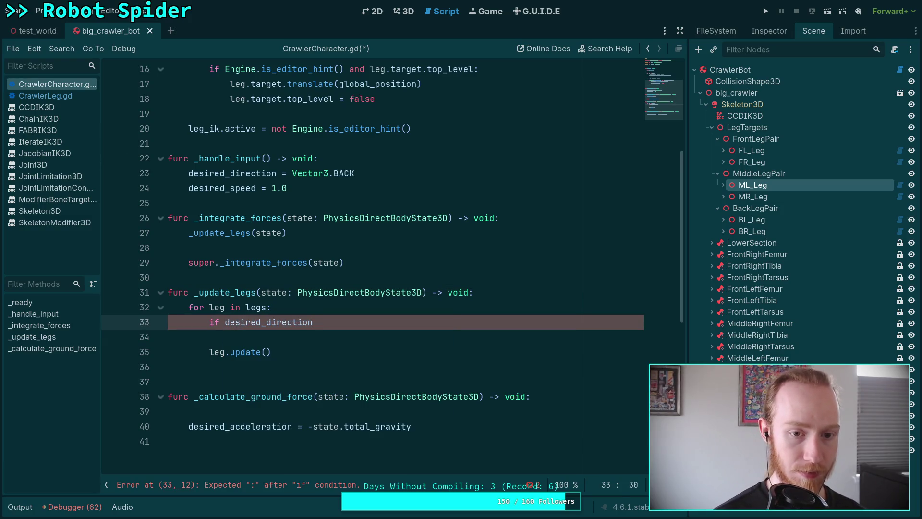
key("BackSpace")
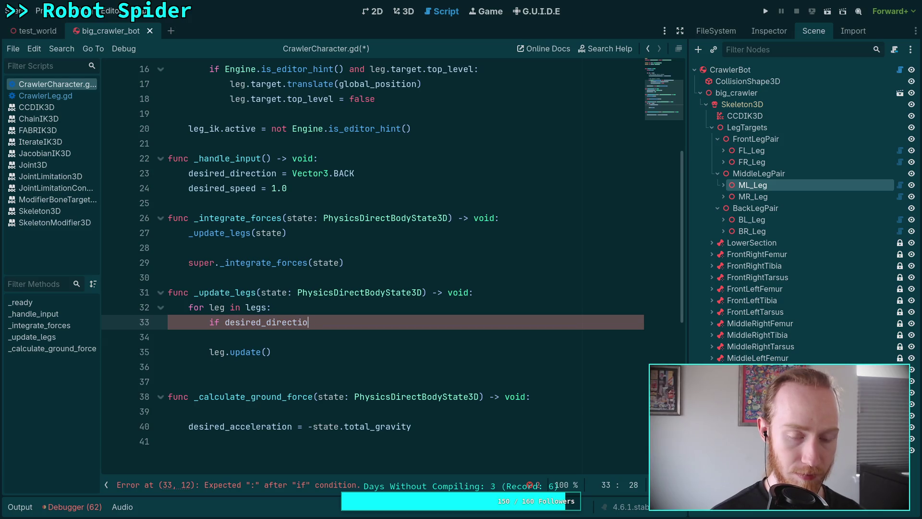
key("BackSpace")
type("n.is_z")
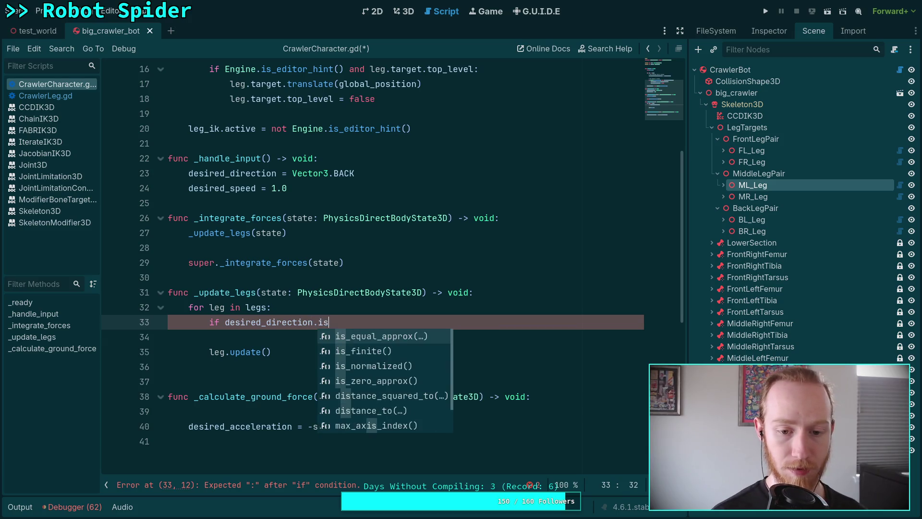
key("Return")
left_click(223, 324)
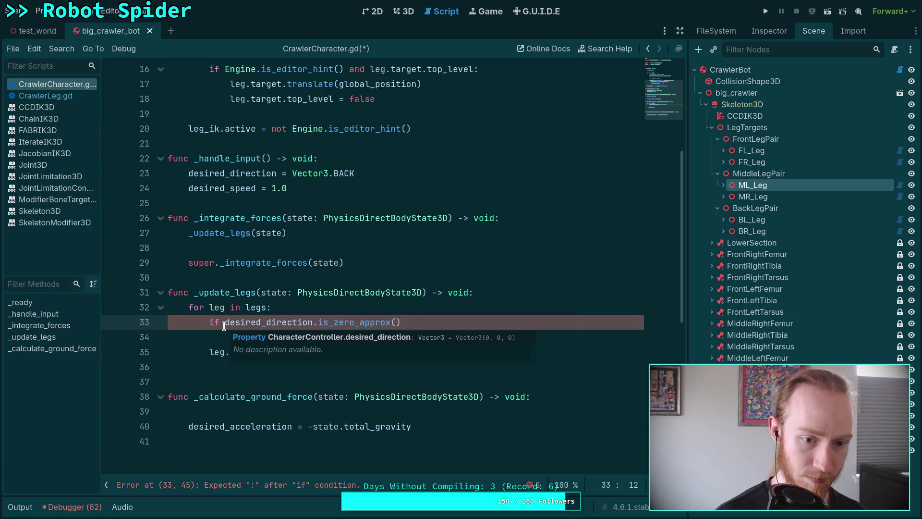
type("not")
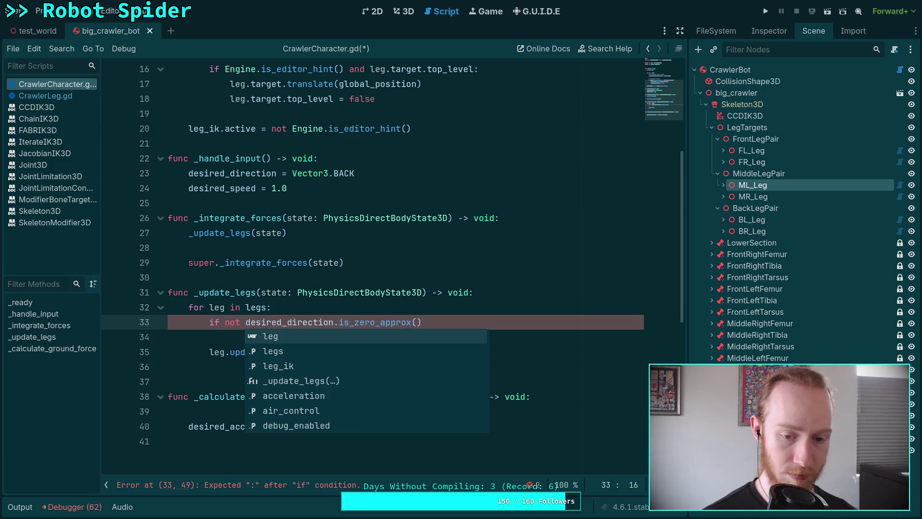
Move the condition line above the for loop and unindent it one level
key("alt+Up")
key("Return")
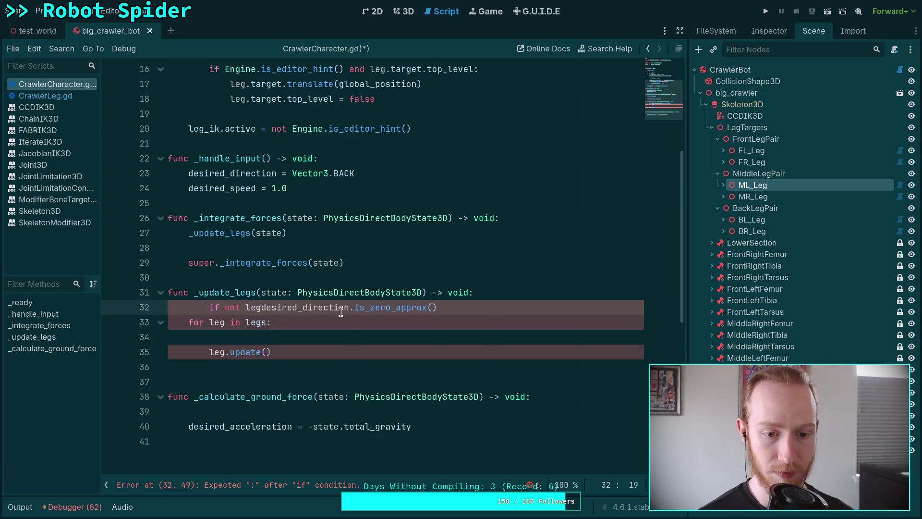
key("BackSpace")
key("BackSpace")
key("BackSpace")
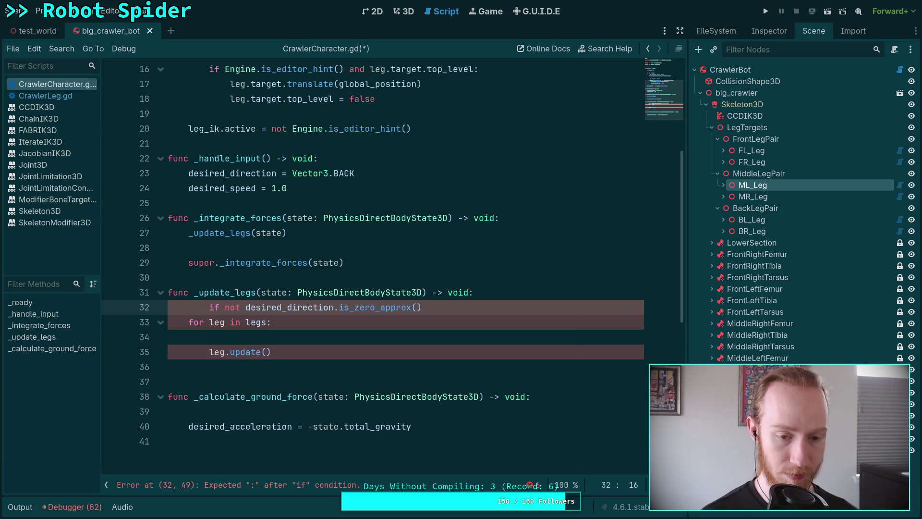
key("shift+Tab")
Turn the condition into 'var in_motion: bool = not desired_direction.is_zero_approx()'
left_click_drag(188, 308, 218, 307)
type("var is")
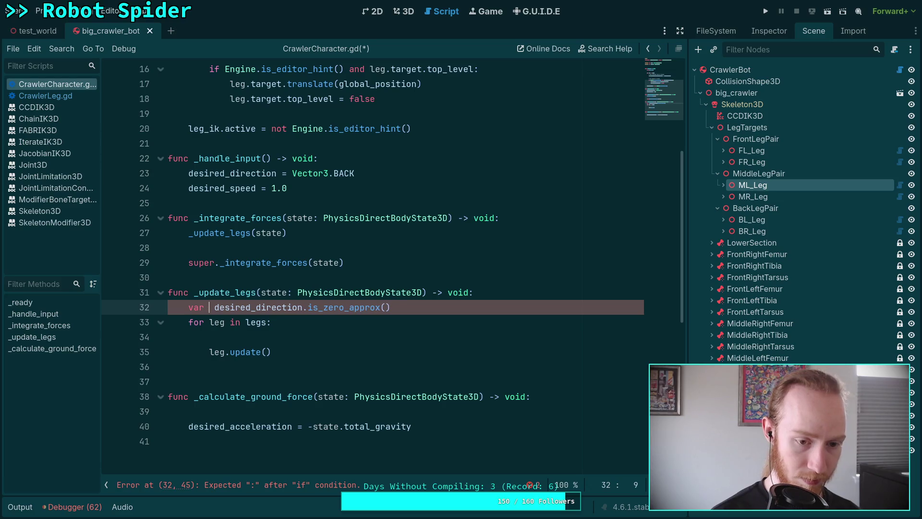
key("BackSpace")
type("n_motion:")
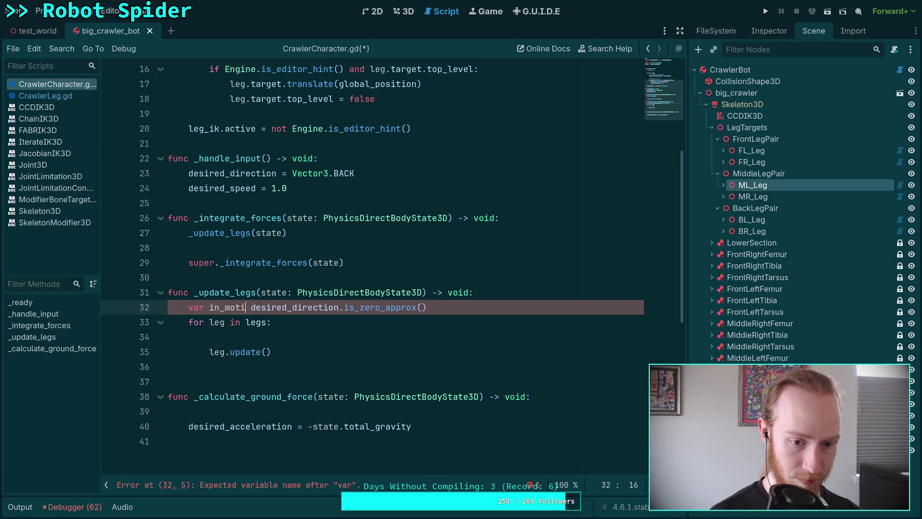
type(" bool = ")
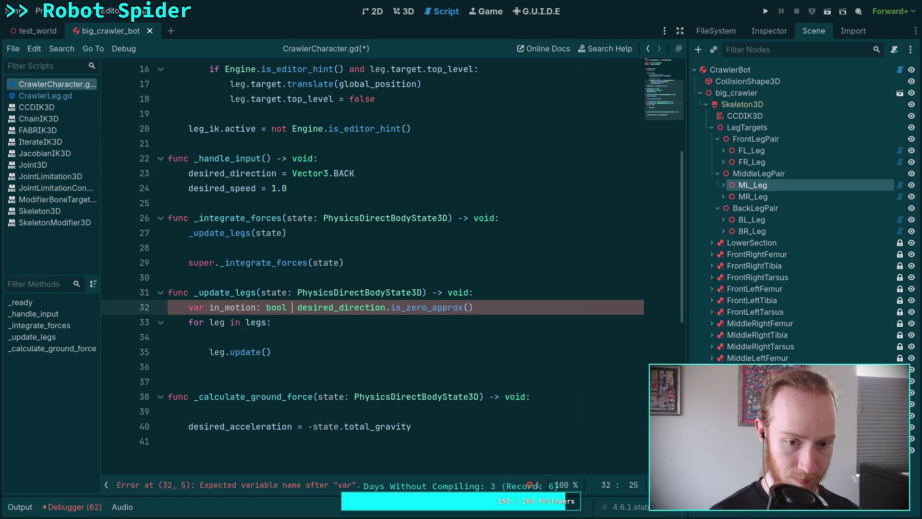
type("not")
left_click_drag(298, 307, 493, 318)
left_click(302, 308)
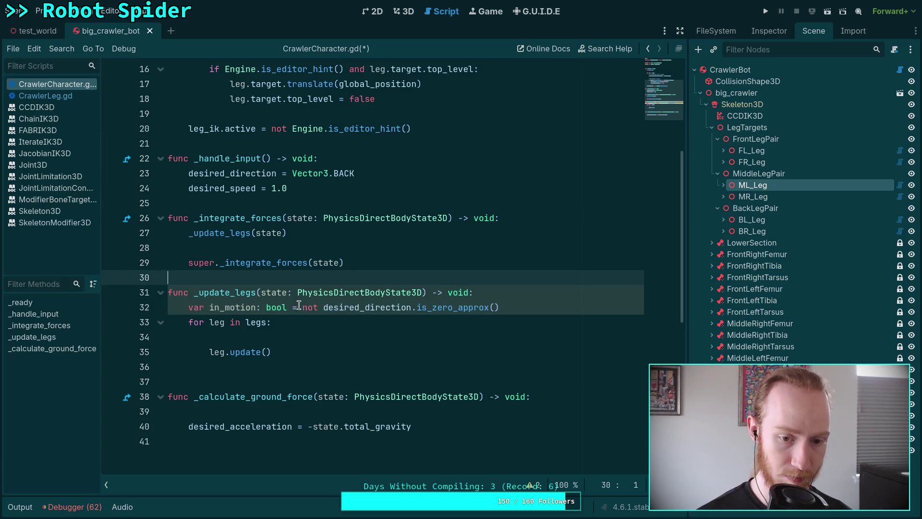
left_click_drag(304, 308, 514, 307)
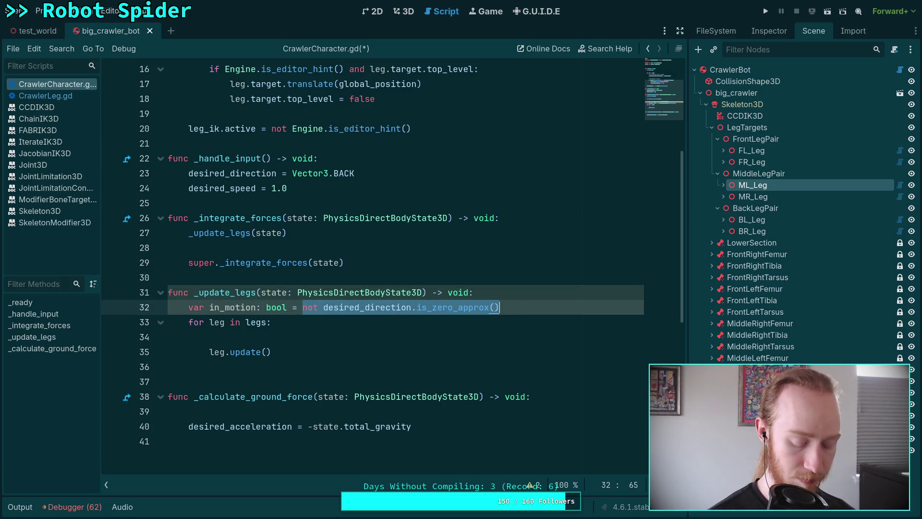
type("(")
Append an 'and desired_speed' clause and rename the variable to stationary
left_click(555, 310)
type("and de")
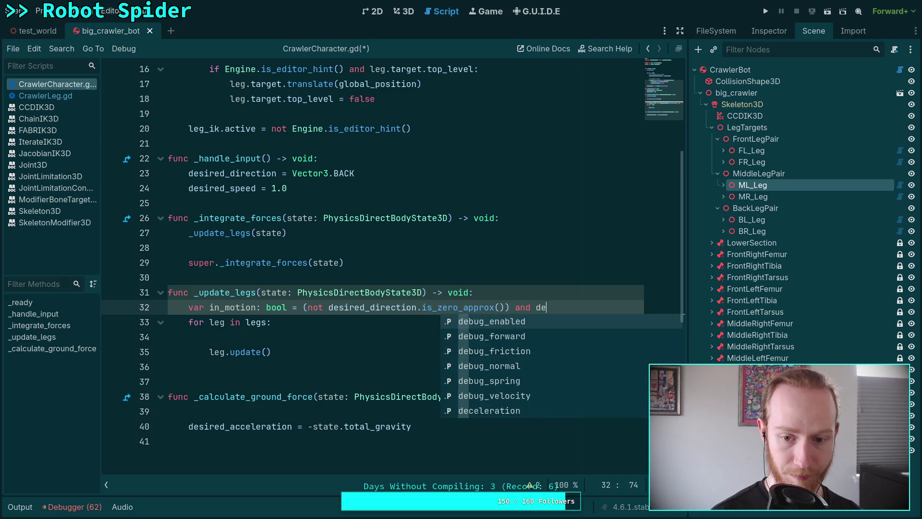
type("s")
key("Down")
key("Down")
key("Down")
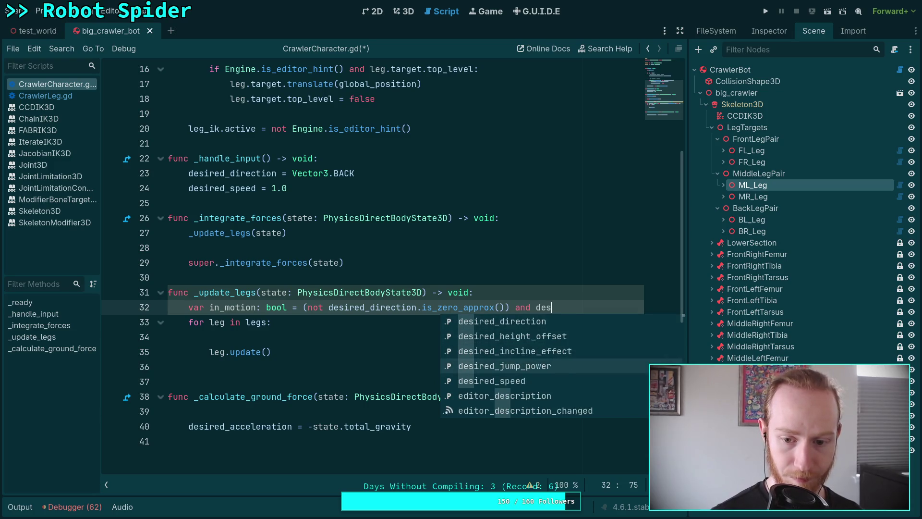
key("Return")
key("Left")
key("Left")
key("Left")
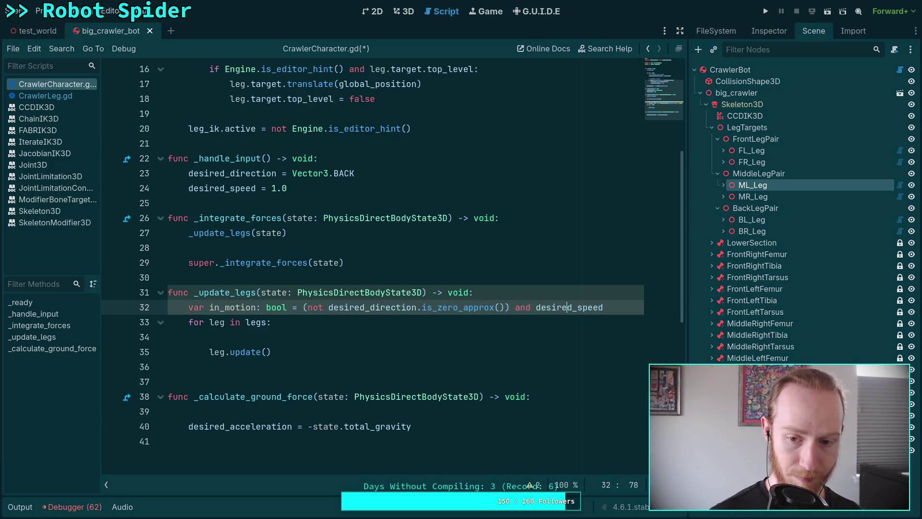
key("Escape")
type("(not")
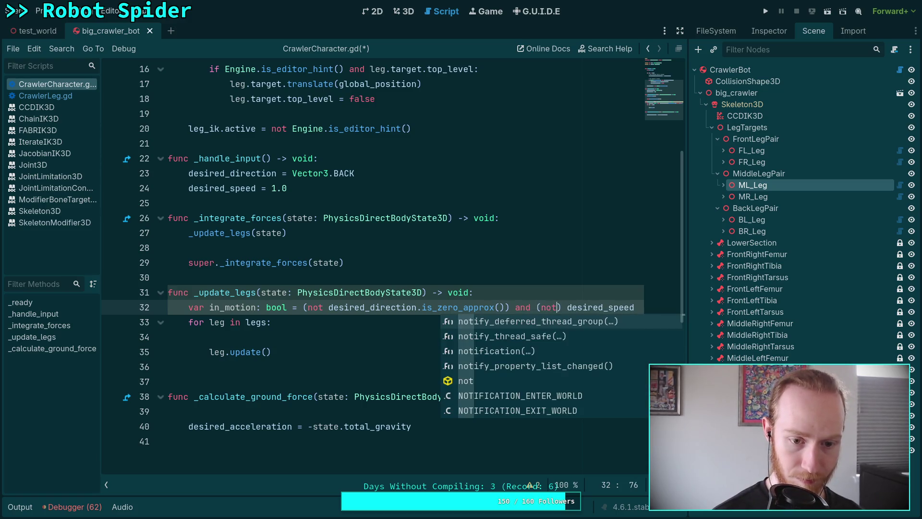
double_click(224, 306)
type("stationary")
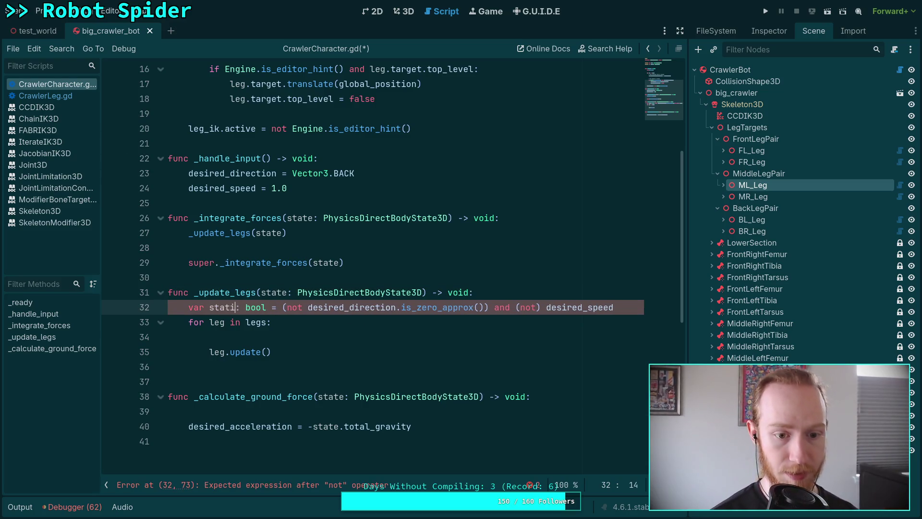
Define stationary as desired_direction.is_zero_approx() or is_zero_approx(desired_speed)
left_click_drag(309, 306, 336, 307)
key("BackSpace")
left_click_drag(484, 314, 540, 314)
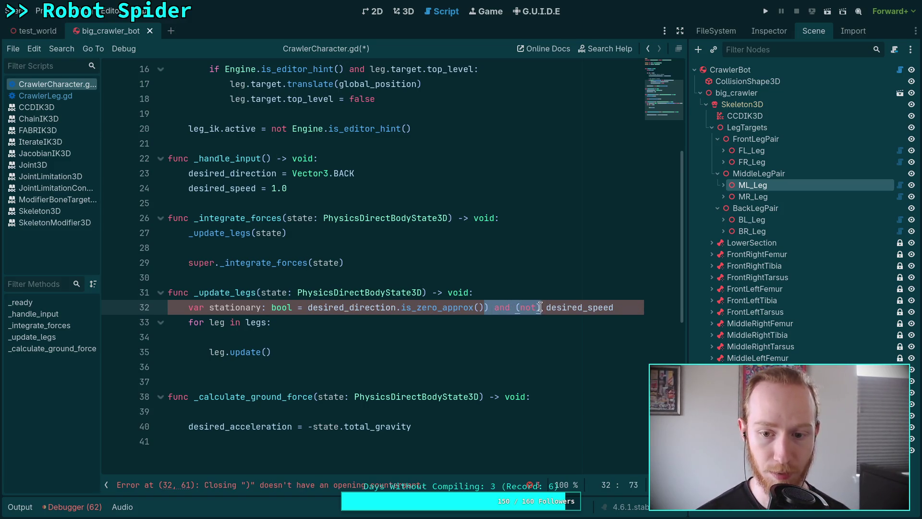
type("or")
left_click(541, 307)
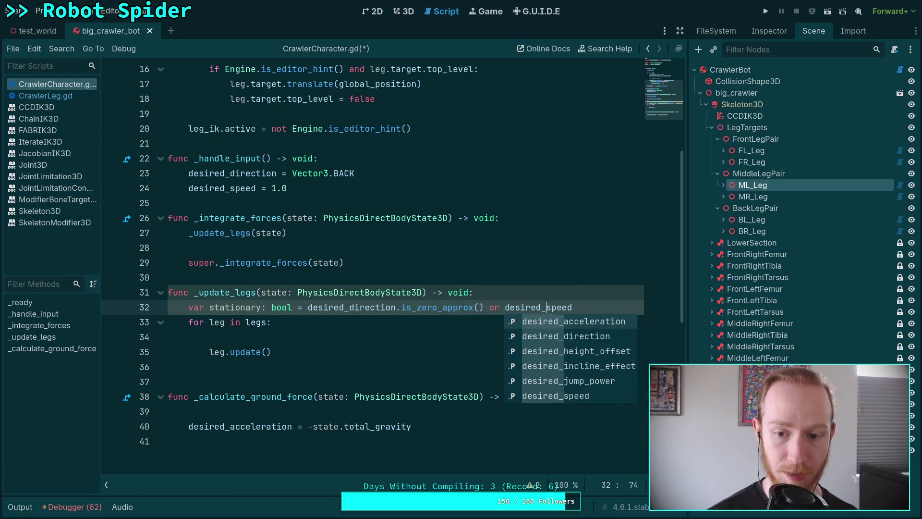
key("ctrl+Left")
key("Left")
type("is_ze")
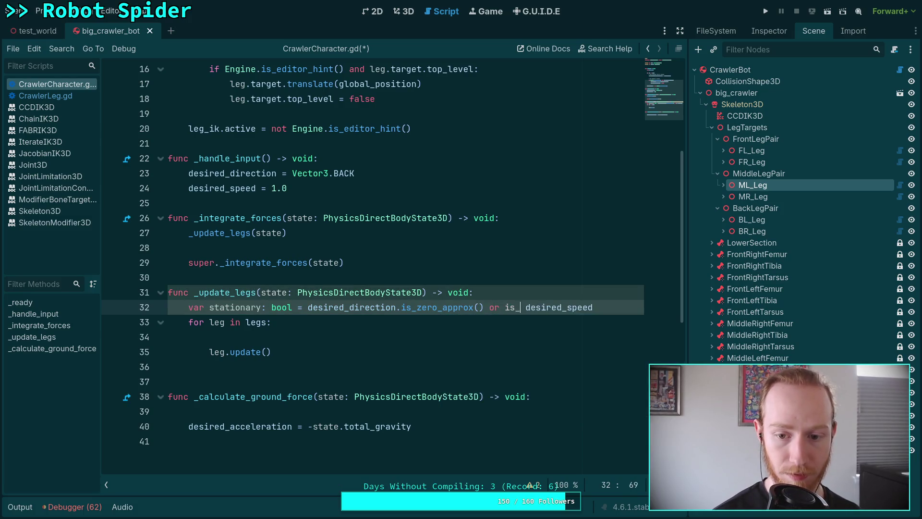
key("Return")
key("Delete")
key("Delete")
key("End")
type(")")
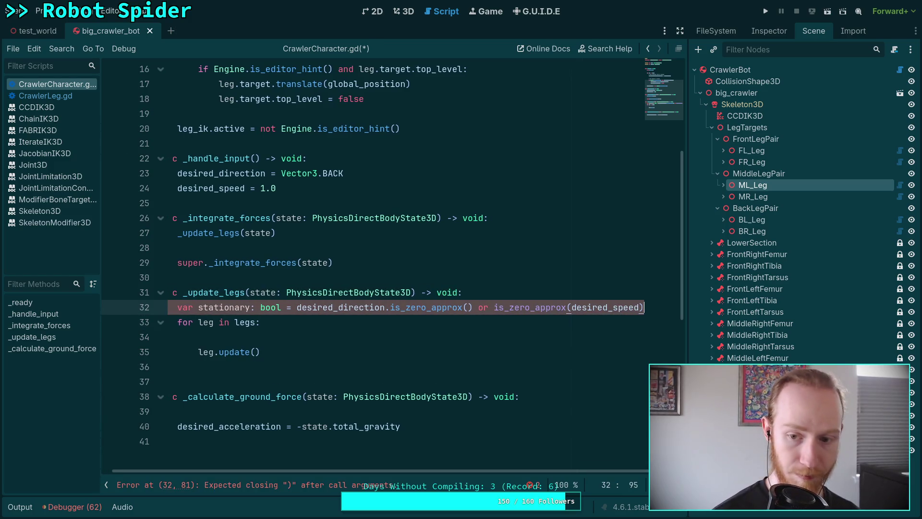
Open new indented lines inside the legs loop
scroll(436, 471, "left", 1)
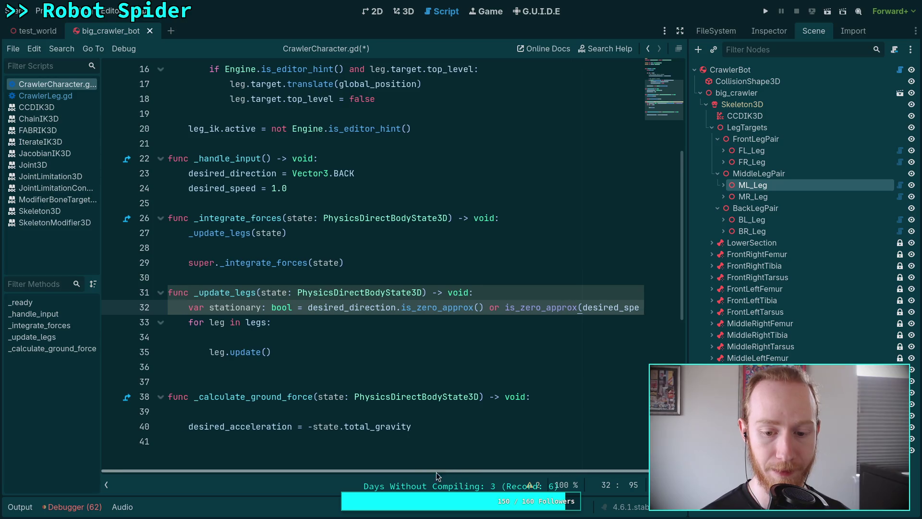
left_click(348, 342)
key("Return")
key("Return")
key("Up")
Add an 'if not stationary' check inside the loop
type("if not sta")
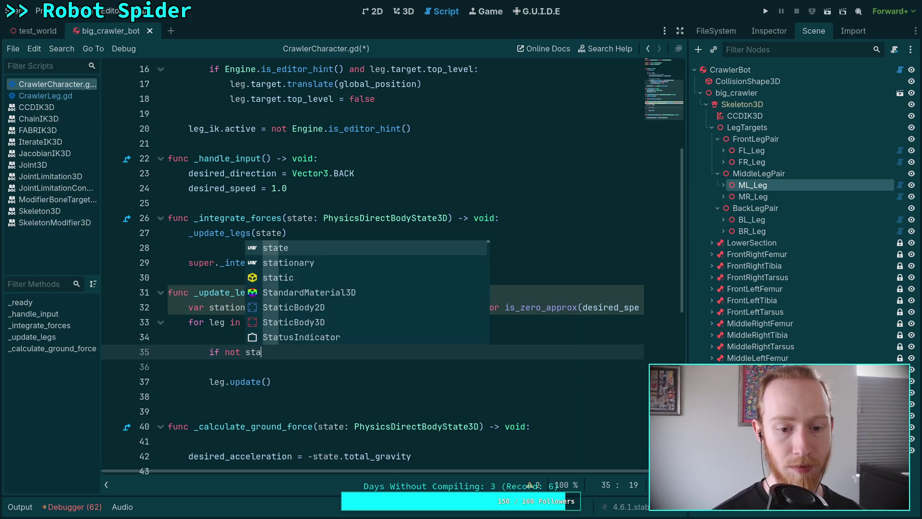
key("Down")
key("Return")
key("Return")
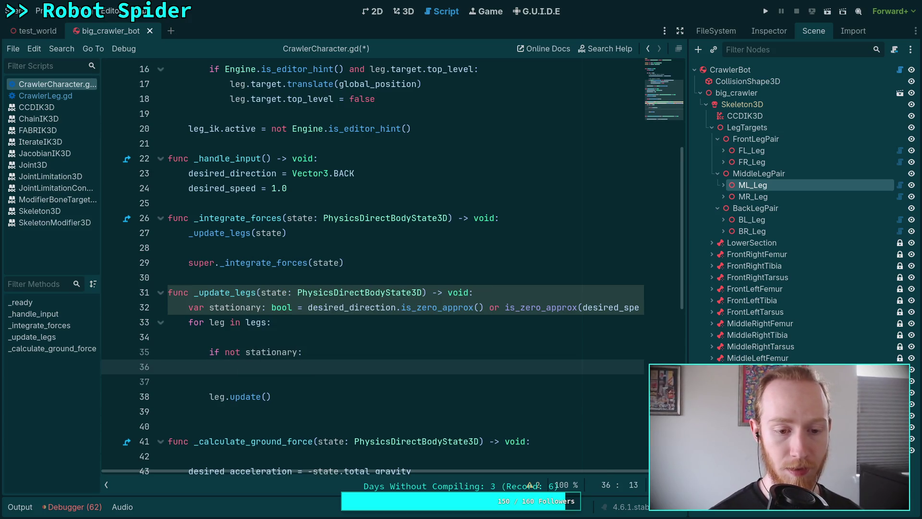
Change the loop variable to index iterating over range(len(...))
left_click(190, 321)
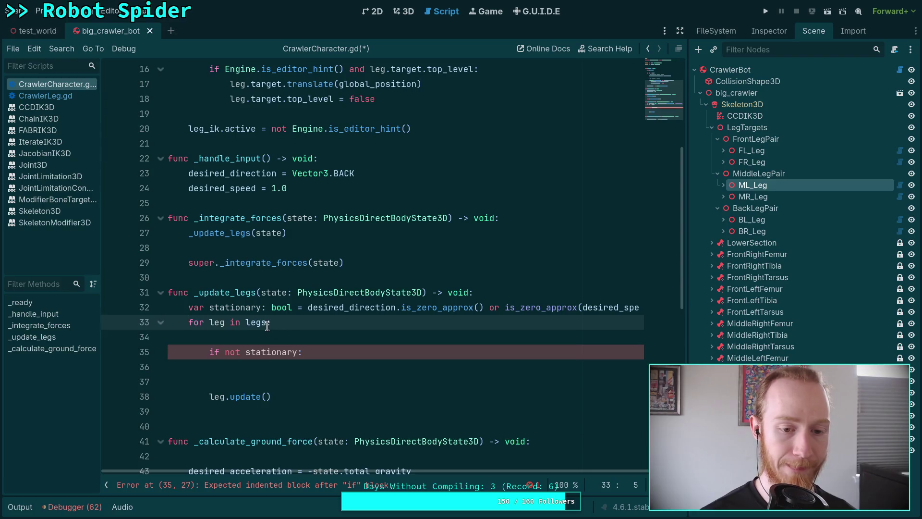
scroll(265, 336, "up", 1)
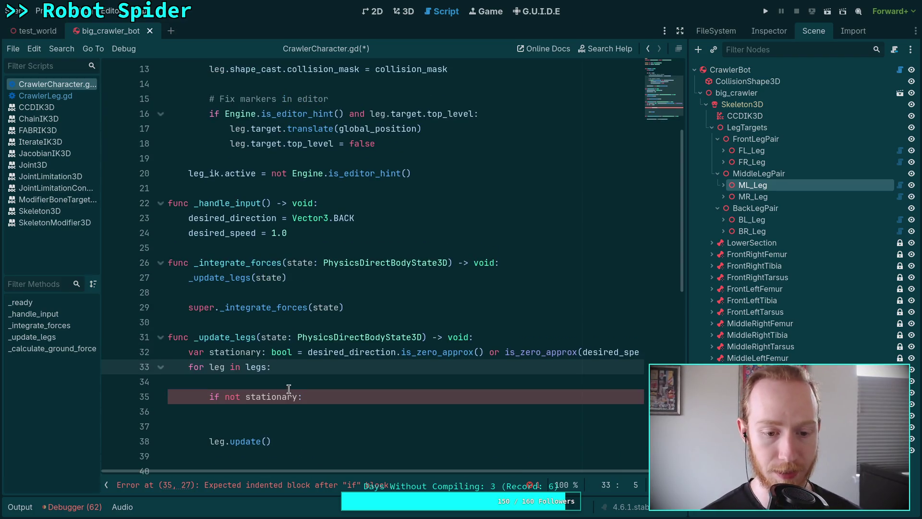
left_click_drag(209, 369, 225, 367)
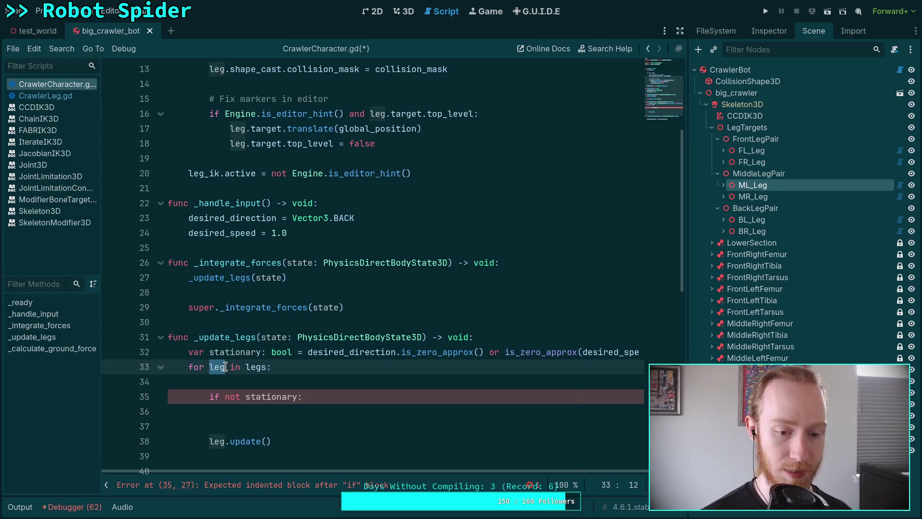
type("index in ")
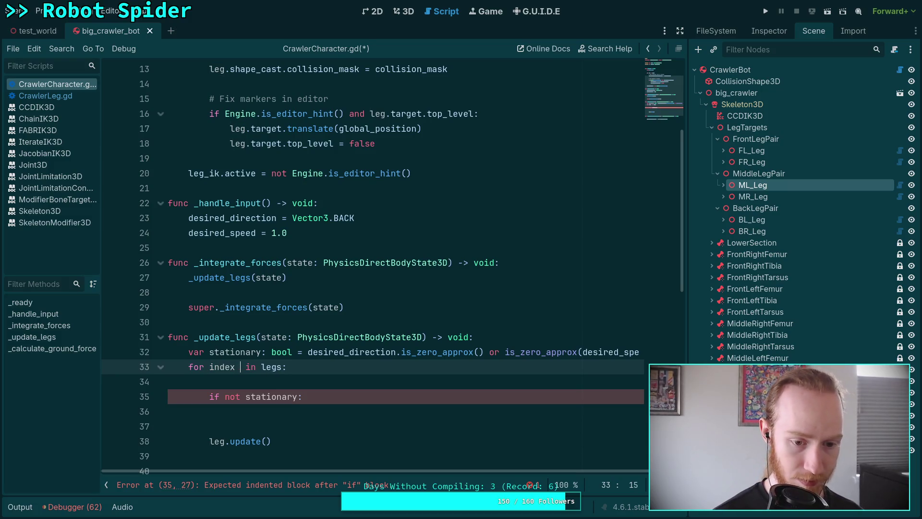
type("range(len")
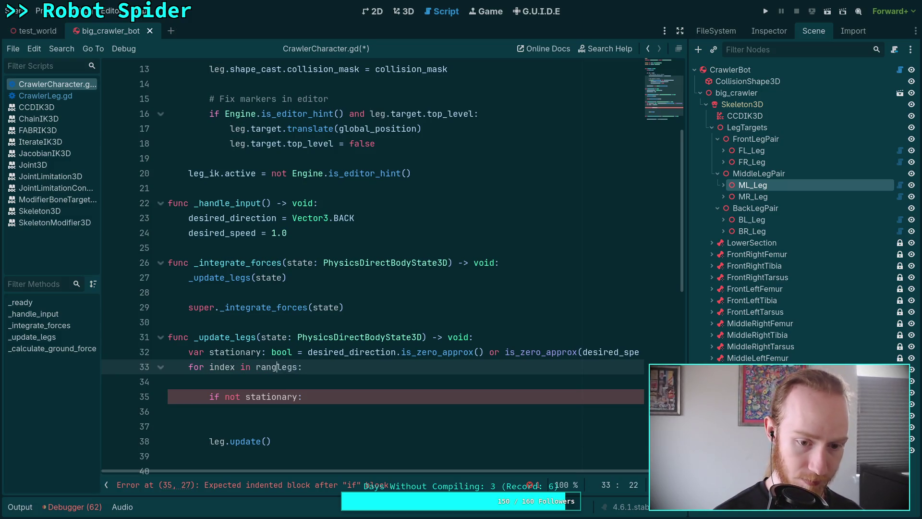
type("(")
key("Right")
key("Right")
key("Right")
type("))")
key("Return")
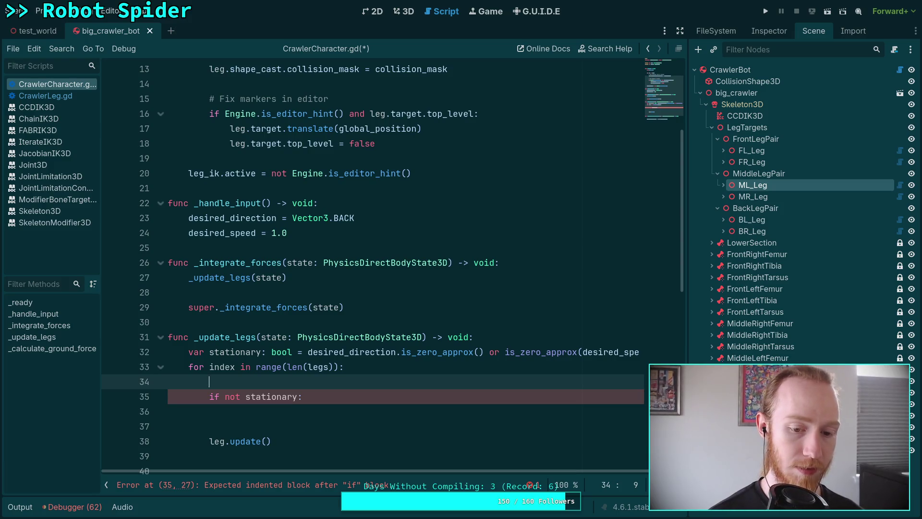
Fix the loop header to 'for index in range(legs.size()):'
left_click_drag(307, 367, 286, 366)
key("BackSpace")
left_click(311, 366)
key("BackSpace")
type(".ni")
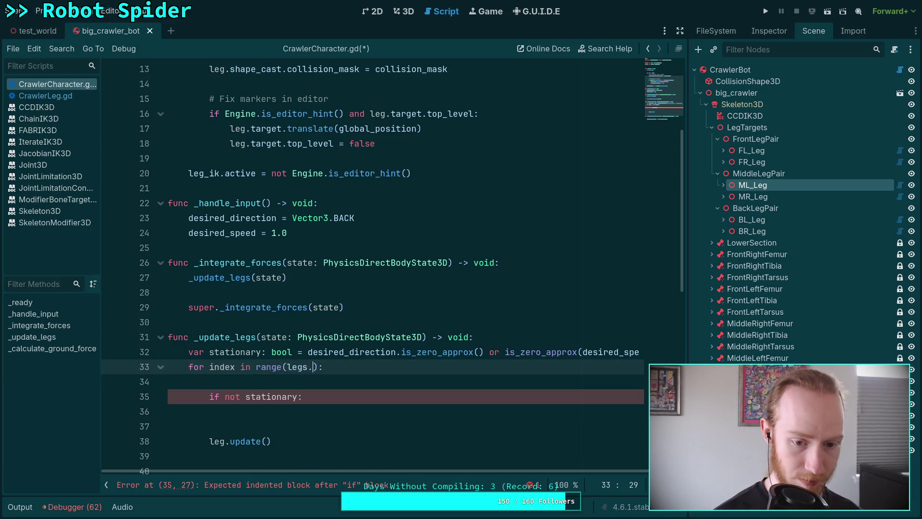
key("BackSpace")
key("BackSpace")
type("siz")
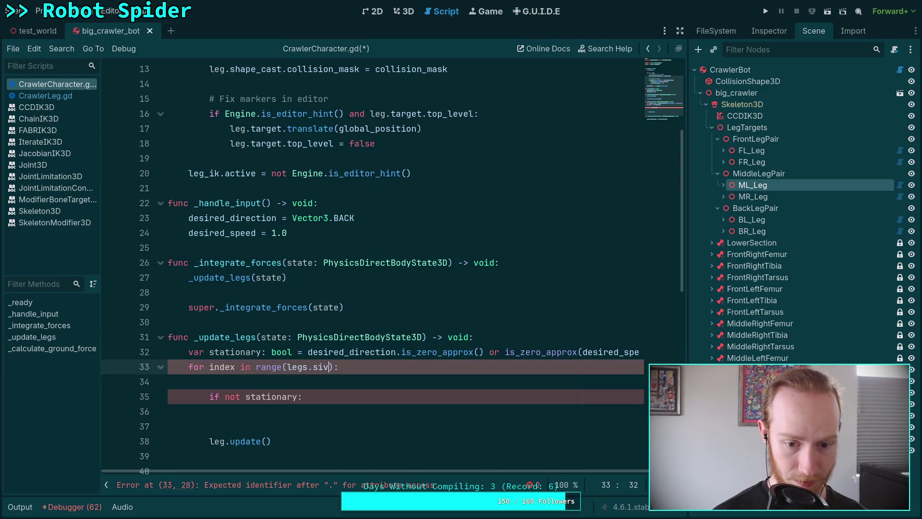
key("Return")
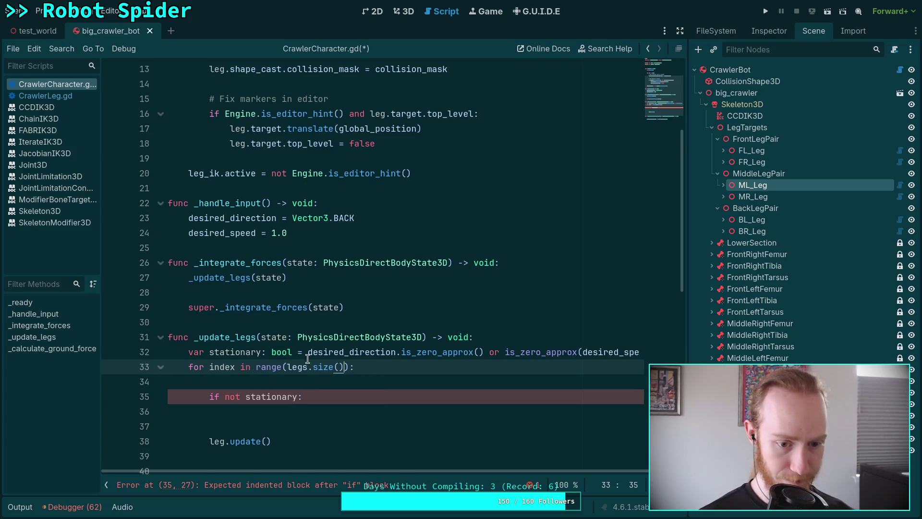
Declare 'var is_front: bool = index < 2' under the loop header
scroll(356, 337, "down", 1)
left_click(357, 338)
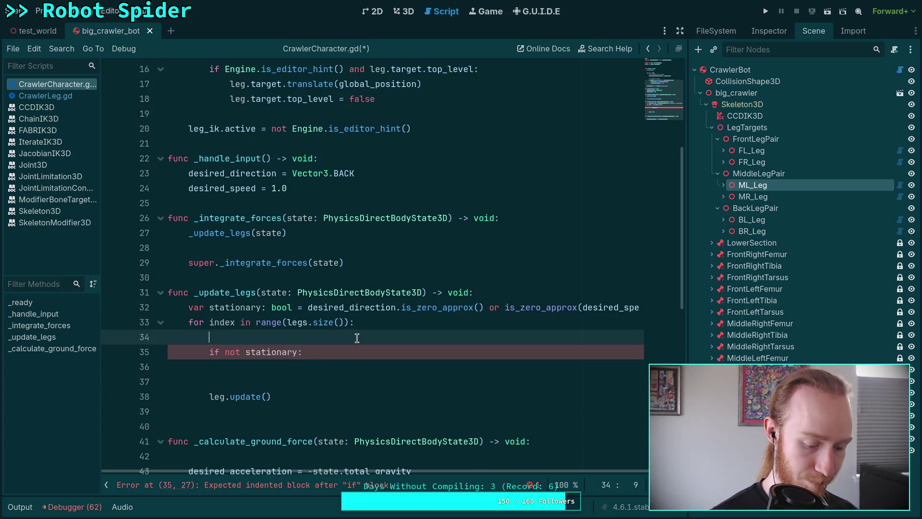
type("var")
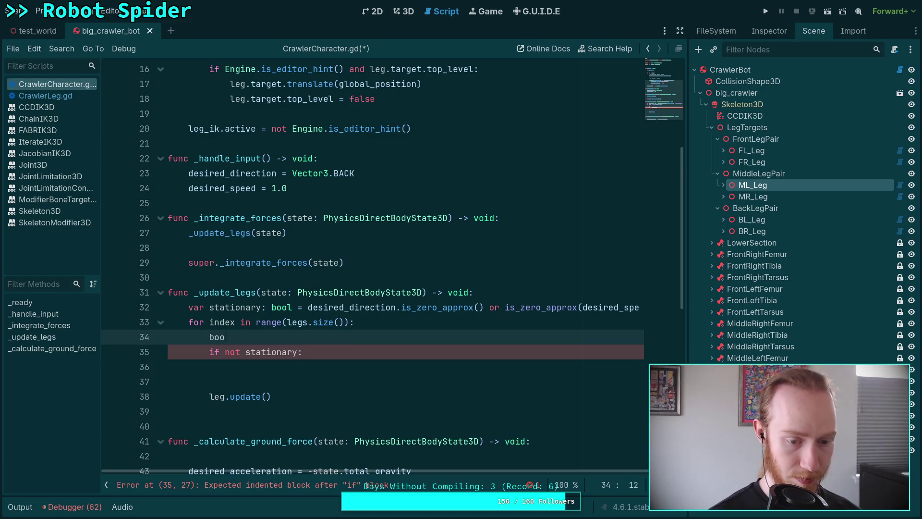
type(" fr")
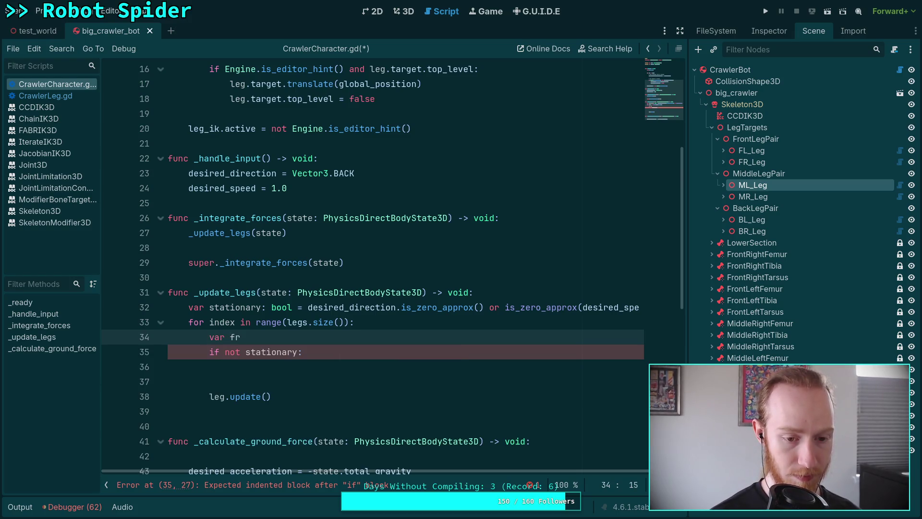
key("BackSpace")
key("BackSpace")
type("is_front")
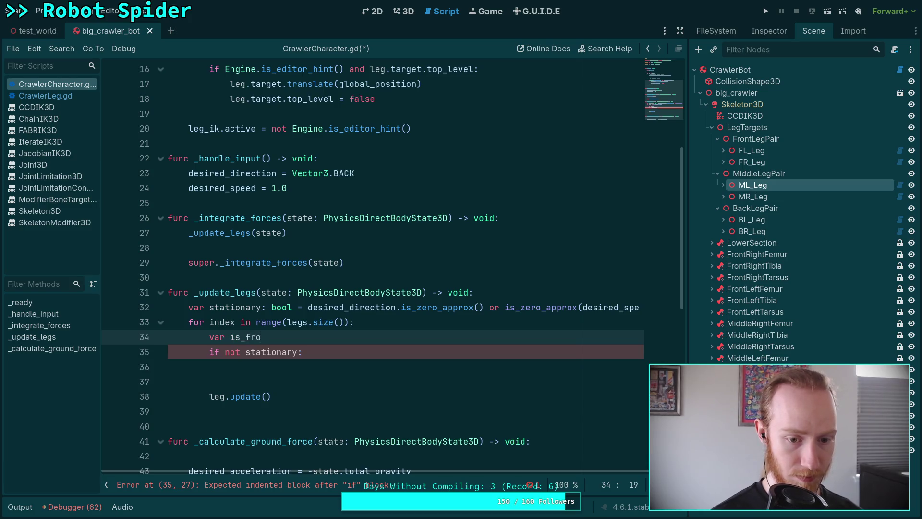
type(": bool = ")
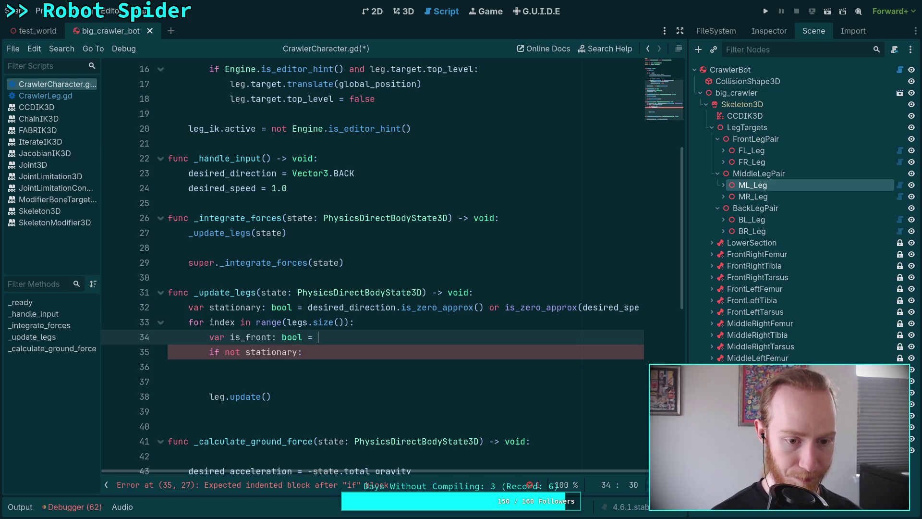
type("index ")
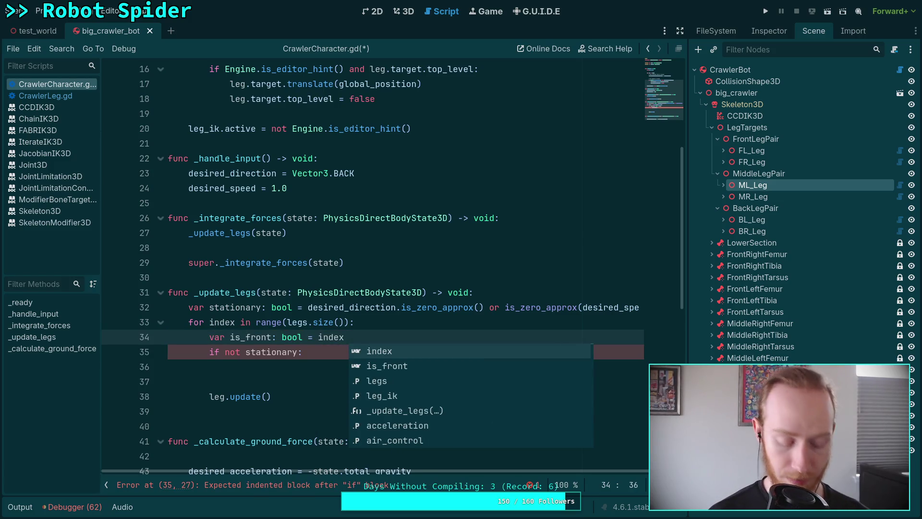
type("< ")
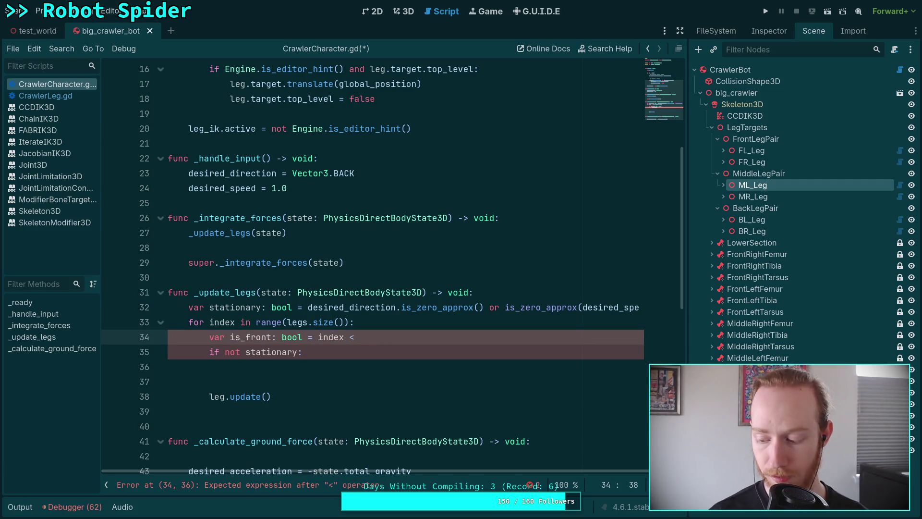
type("2")
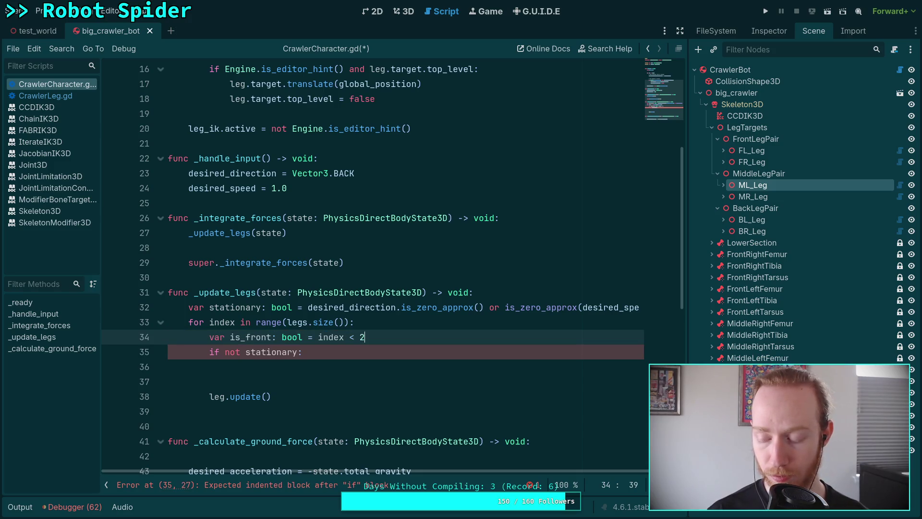
key("Return")
Add 'var is_back: bool = index >= legs.size() - 2' and open a line under 'if not stationary:'
type("var is_back: bool = index ")
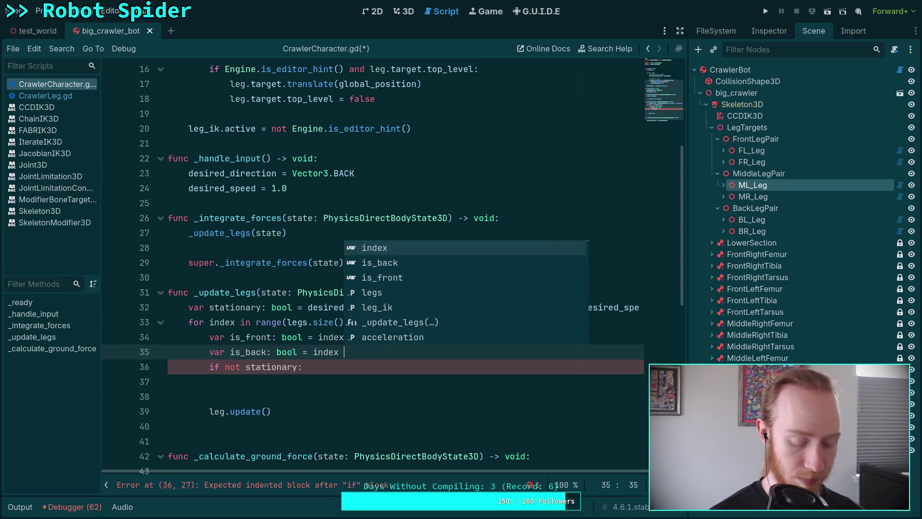
type("> ")
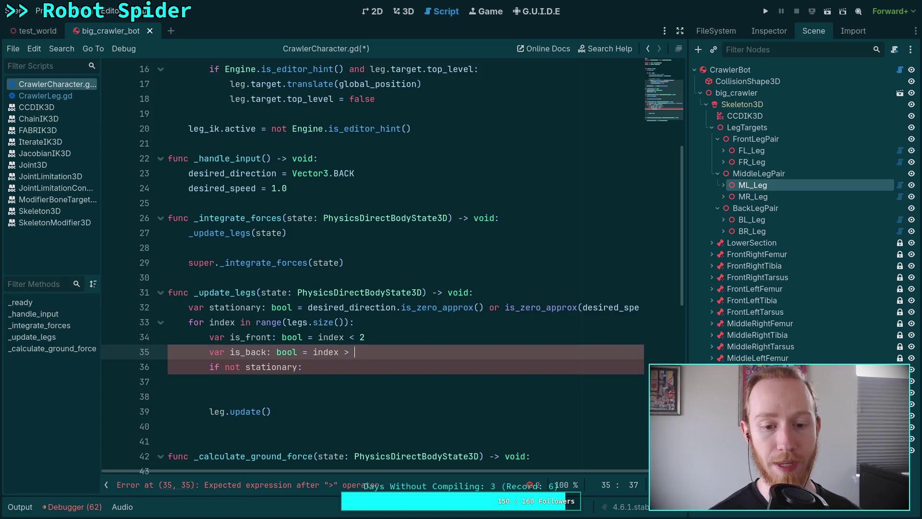
type("legs.size")
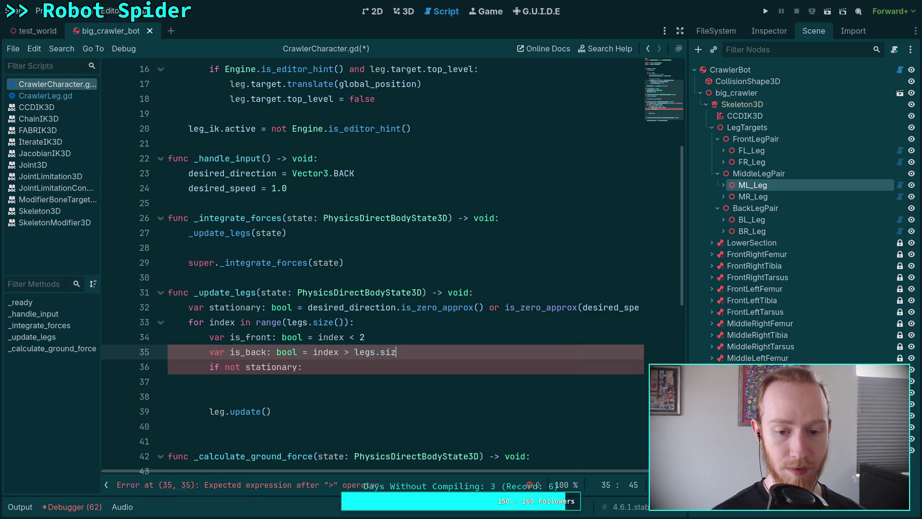
key("Return")
type("- 2")
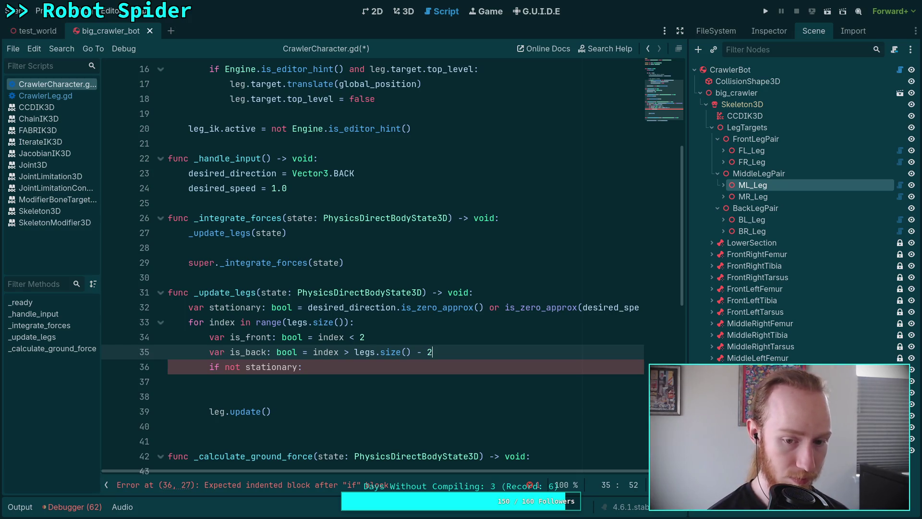
left_click(350, 352)
type("=")
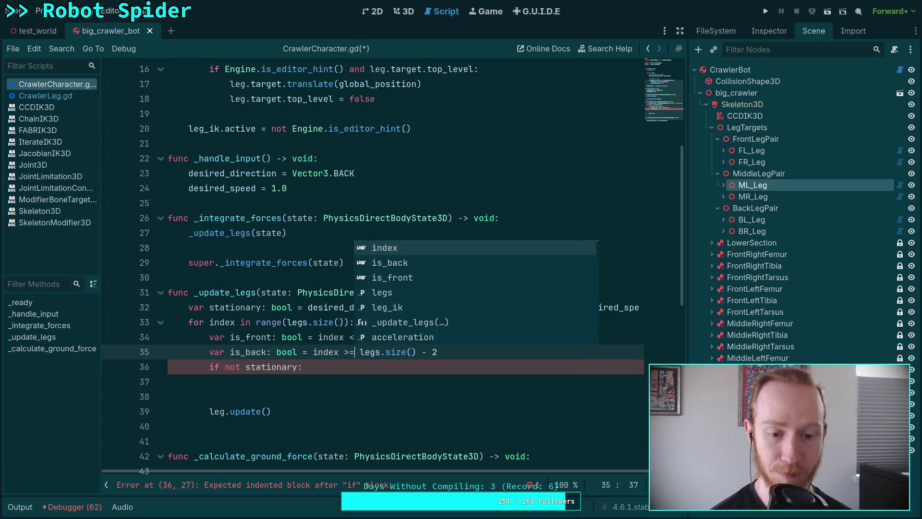
left_click(387, 382)
key("Return")
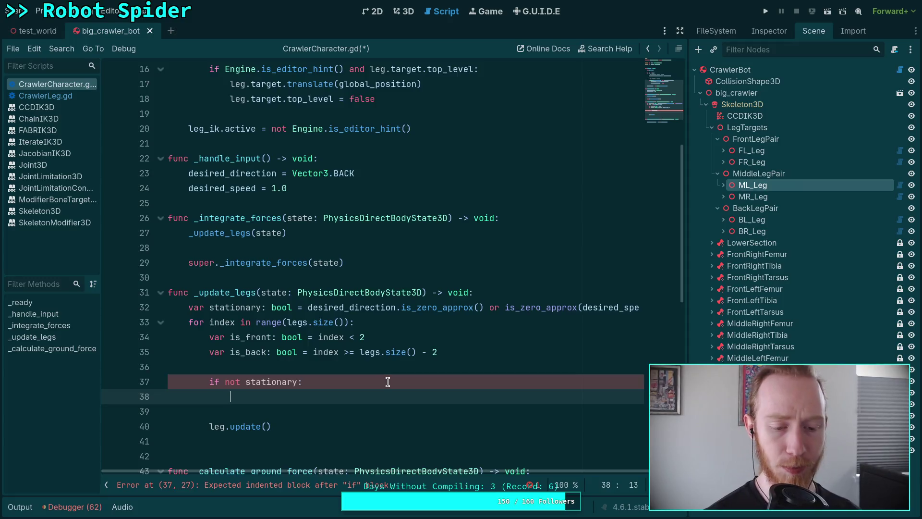
scroll(388, 382, "up", 3)
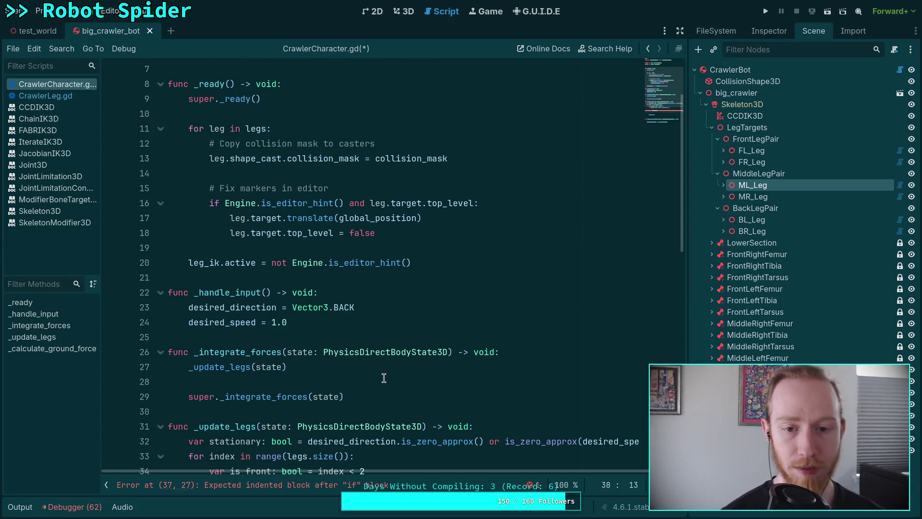
scroll(384, 377, "down", 3)
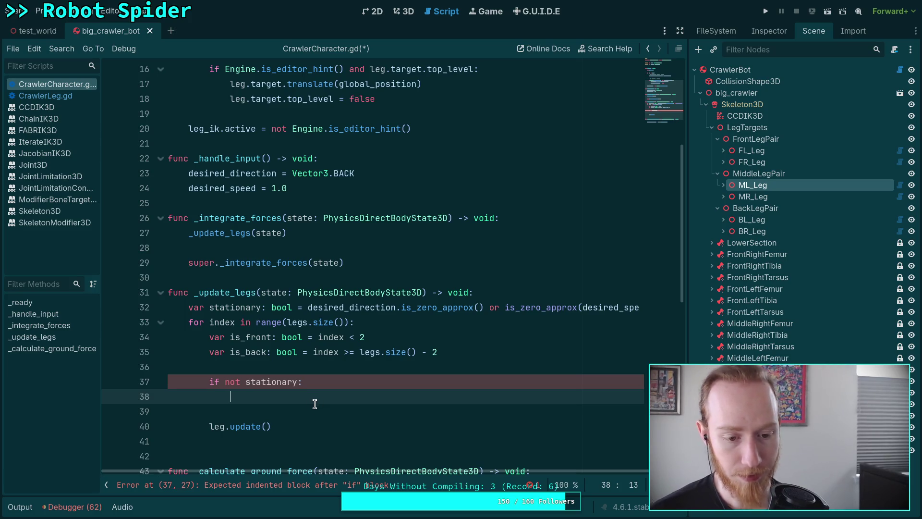
left_click_drag(283, 398, 210, 382)
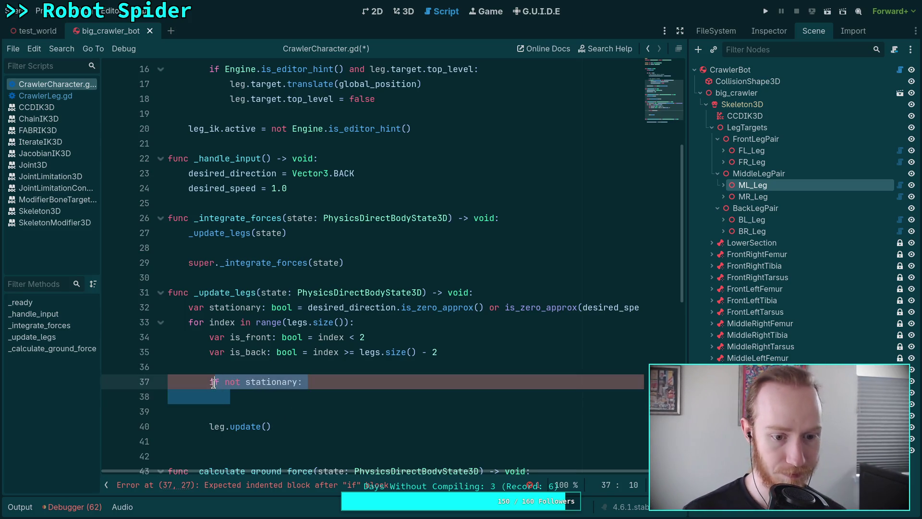
Replace the selected lines with an unfinished 'leg.' line, then switch to the browser
type("leg.")
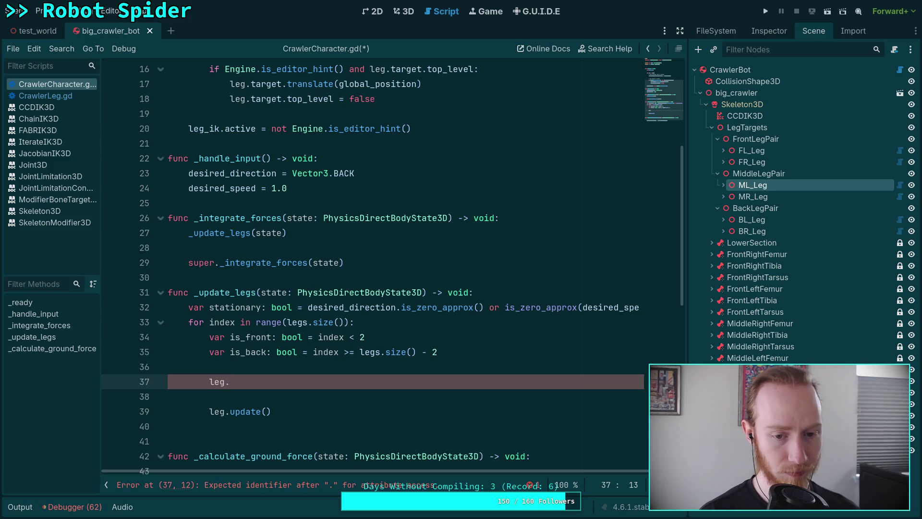
type("d")
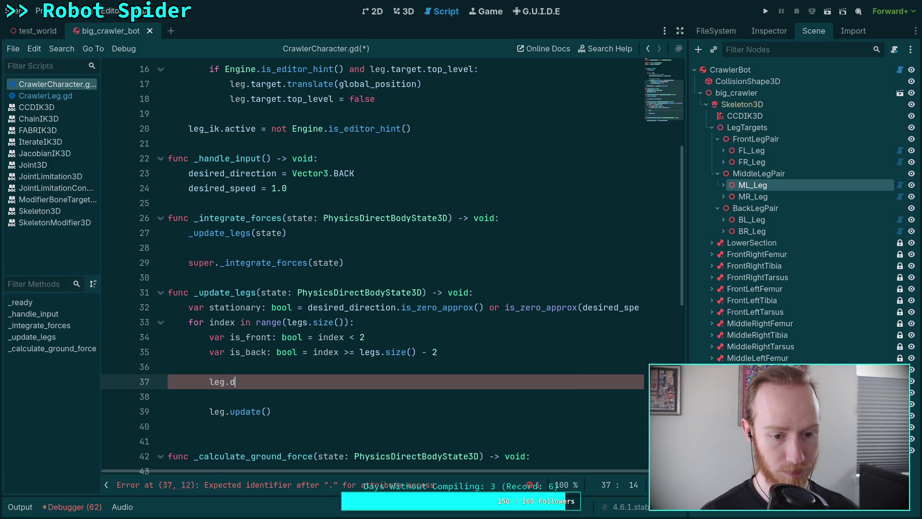
key("BackSpace")
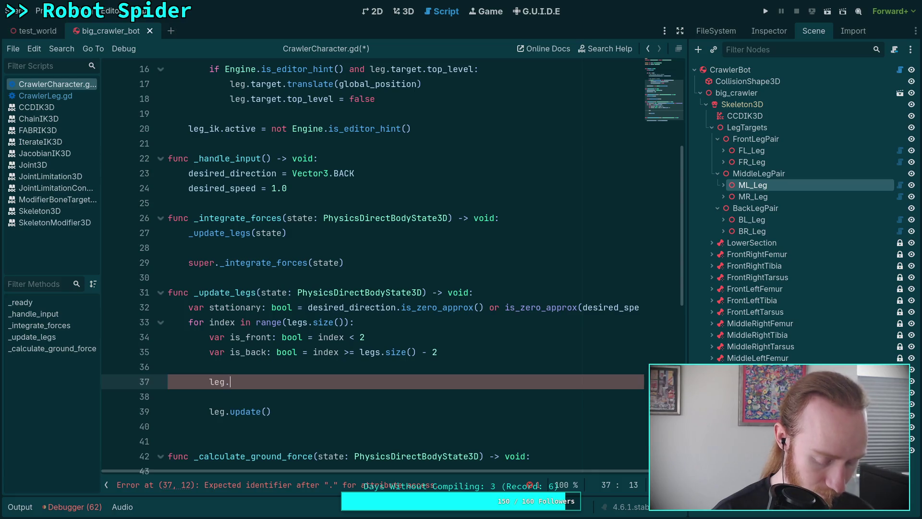
key("shift+Up")
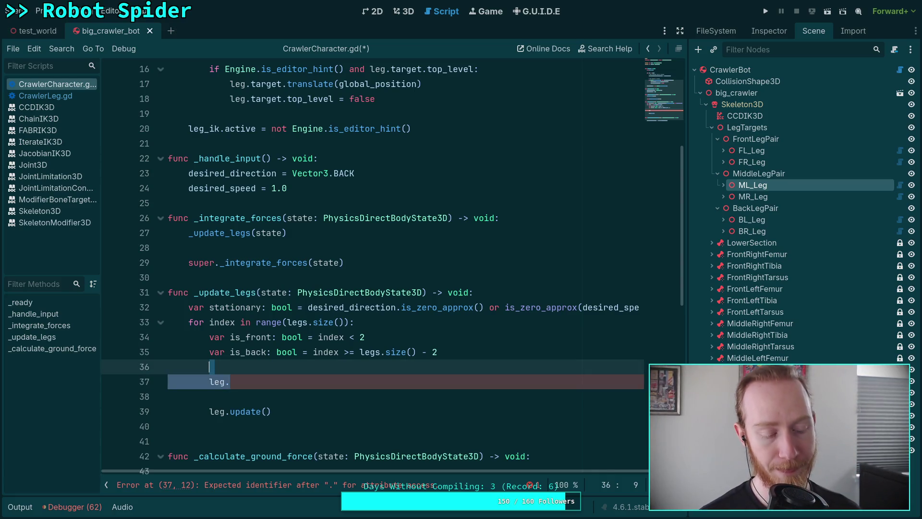
key("alt+Tab")
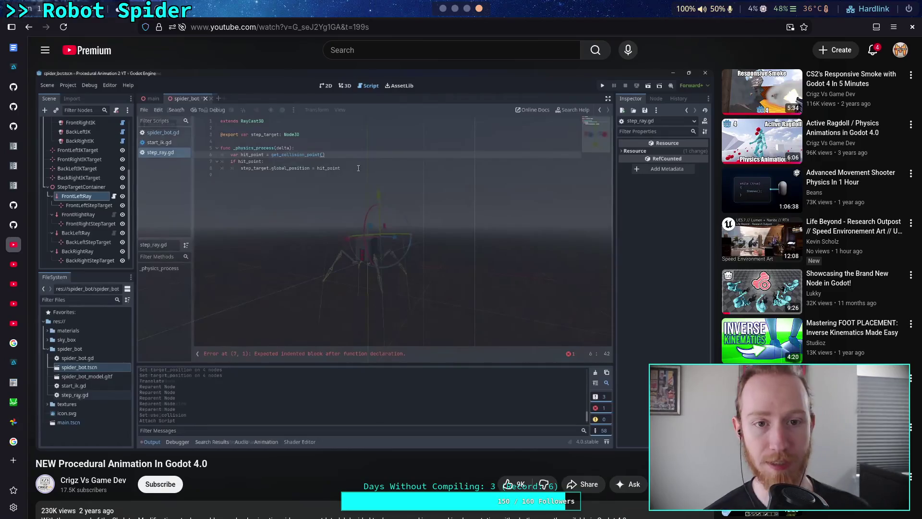
Open Leg.kt from minecraft-spider's body folder and scroll through its updateMemo code
left_click(19, 210)
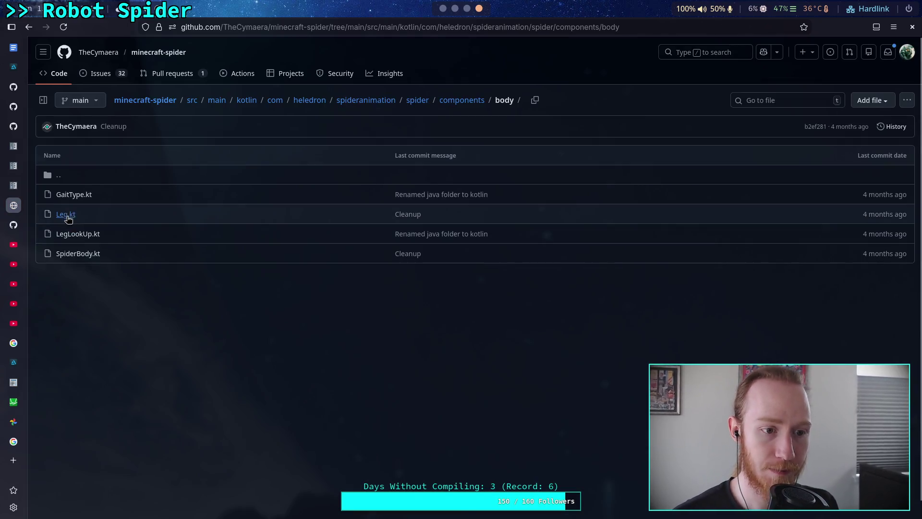
left_click(73, 217)
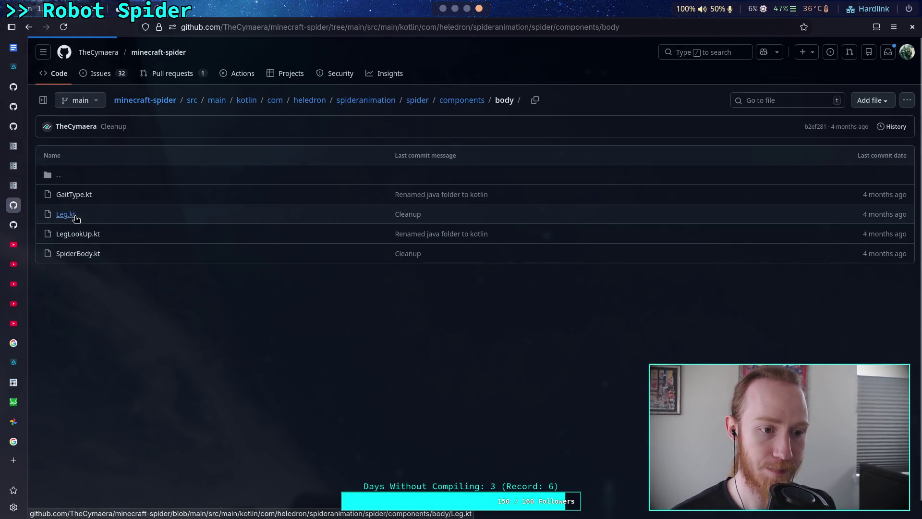
scroll(312, 288, "down", 10)
scroll(319, 282, "down", 10)
scroll(334, 270, "up", 2)
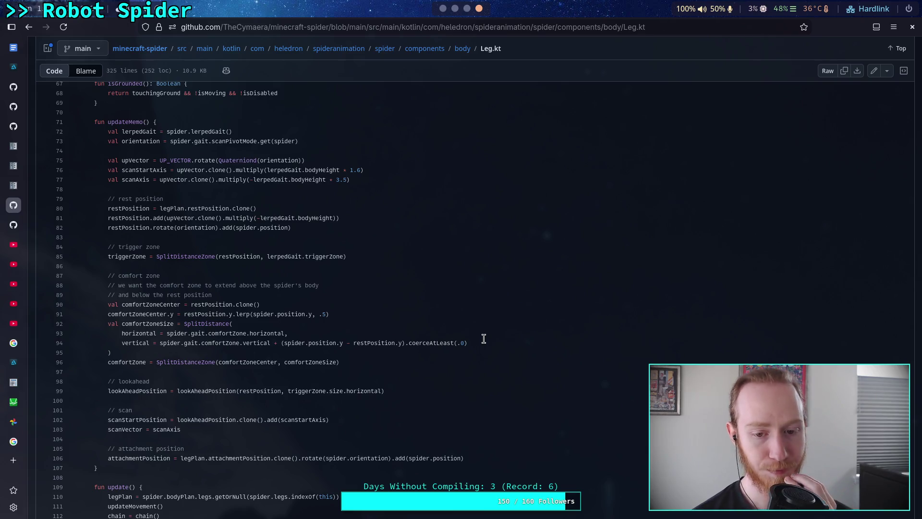
scroll(483, 339, "down", 10)
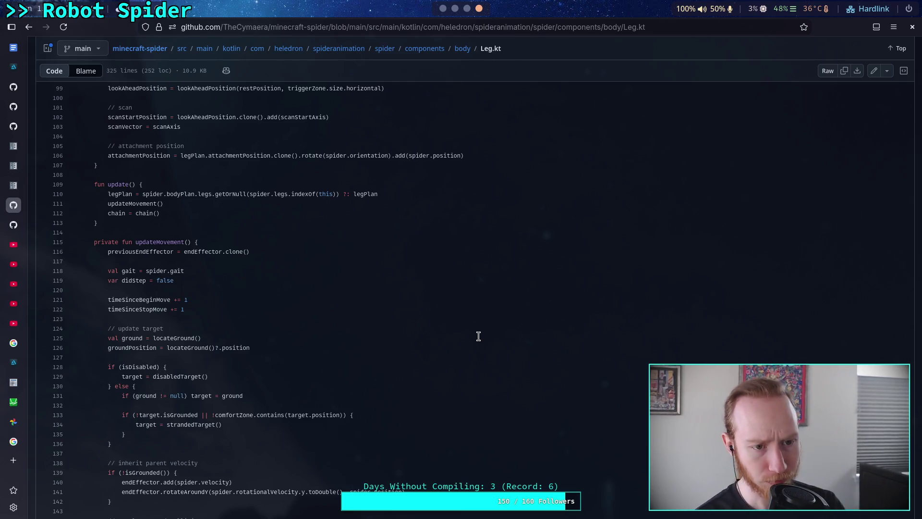
scroll(478, 335, "down", 2)
scroll(478, 336, "down", 10)
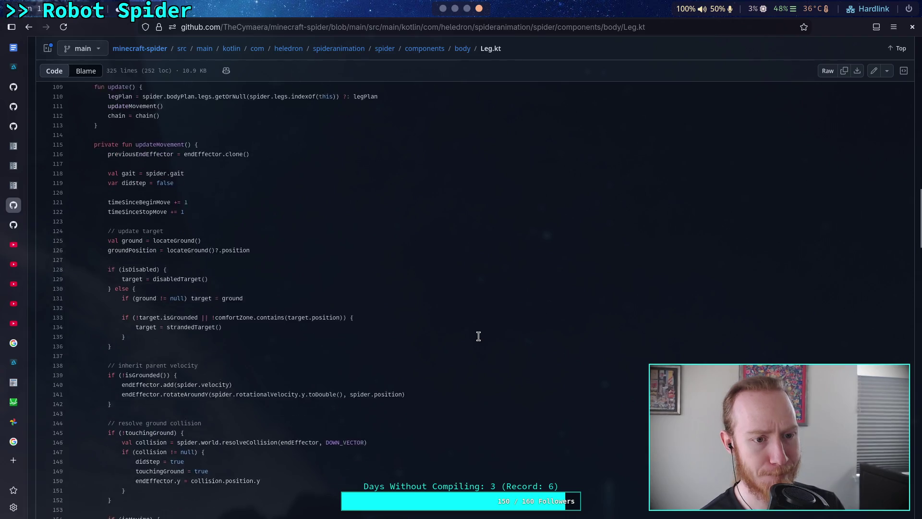
scroll(478, 336, "down", 14)
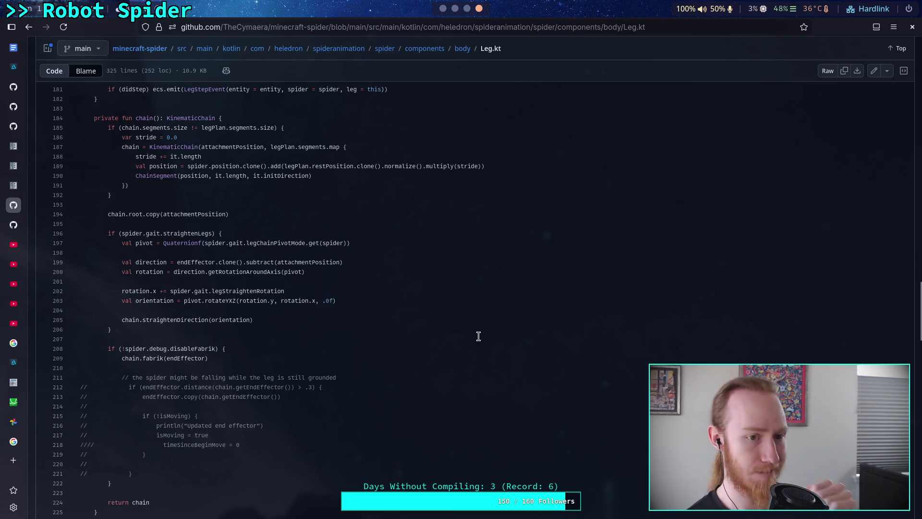
scroll(478, 335, "down", 2)
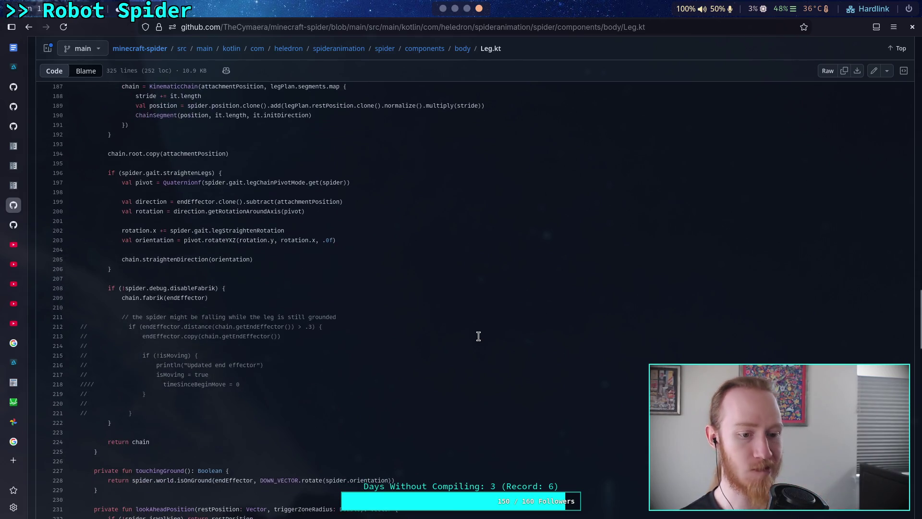
scroll(475, 338, "up", 2)
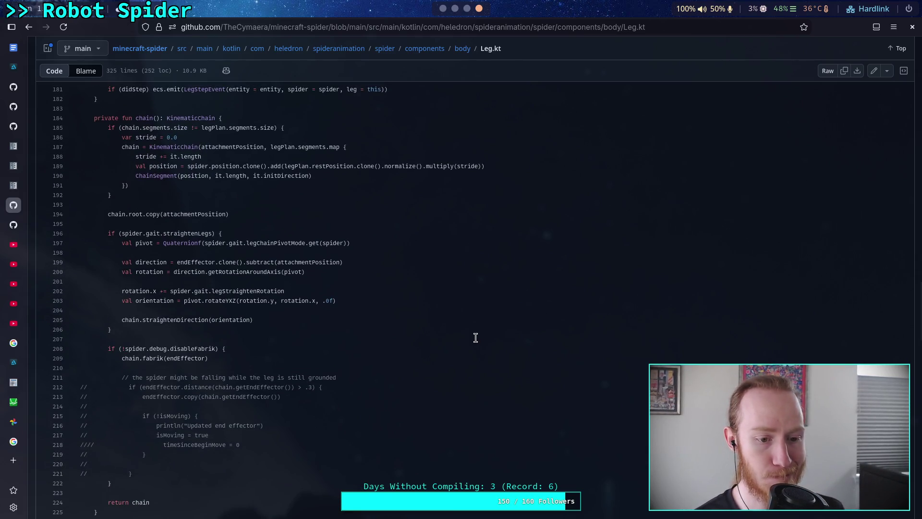
scroll(475, 337, "up", 2)
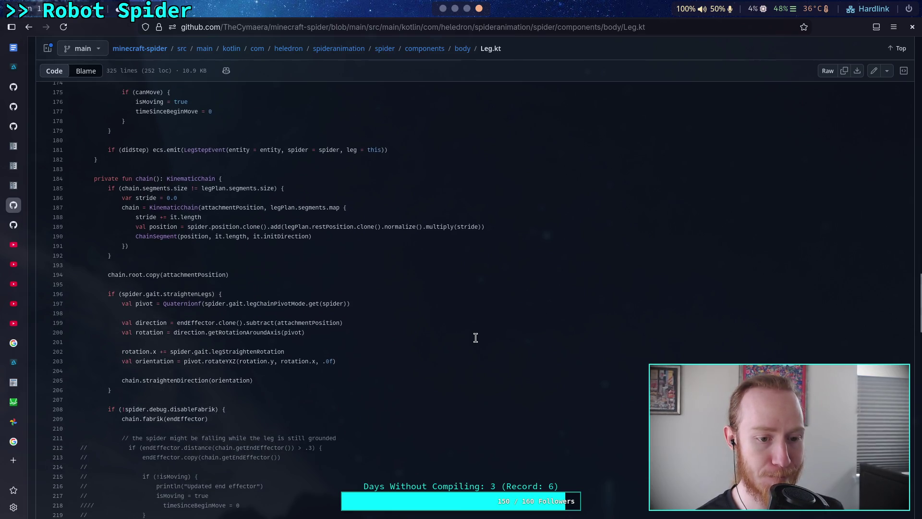
scroll(475, 337, "up", 2)
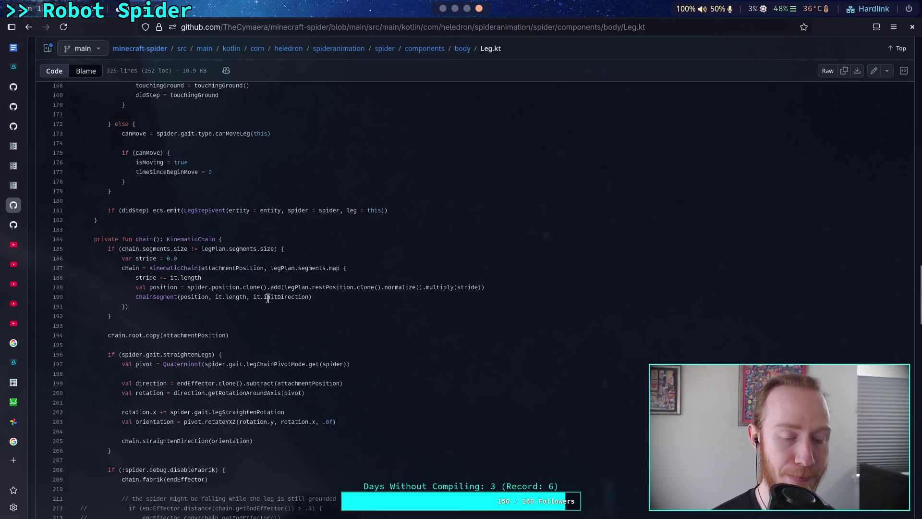
double_click(123, 269)
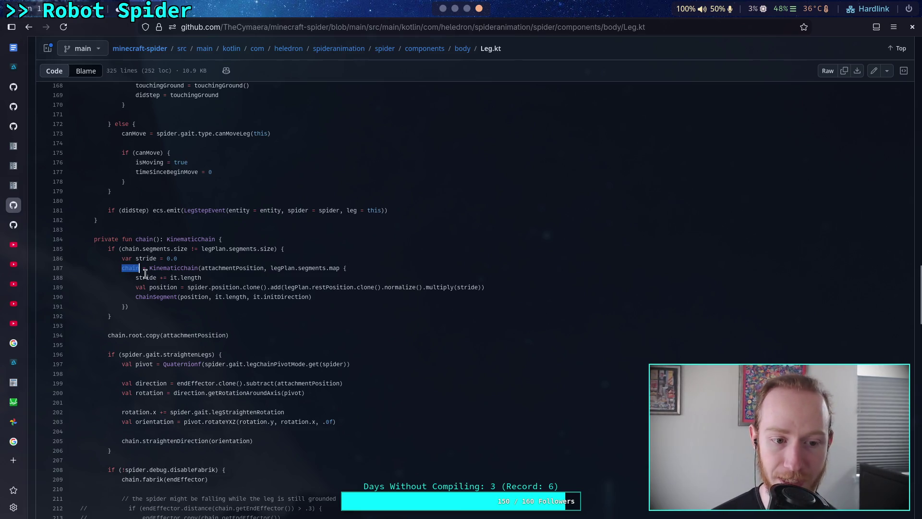
scroll(154, 267, "down", 10)
scroll(160, 270, "up", 3)
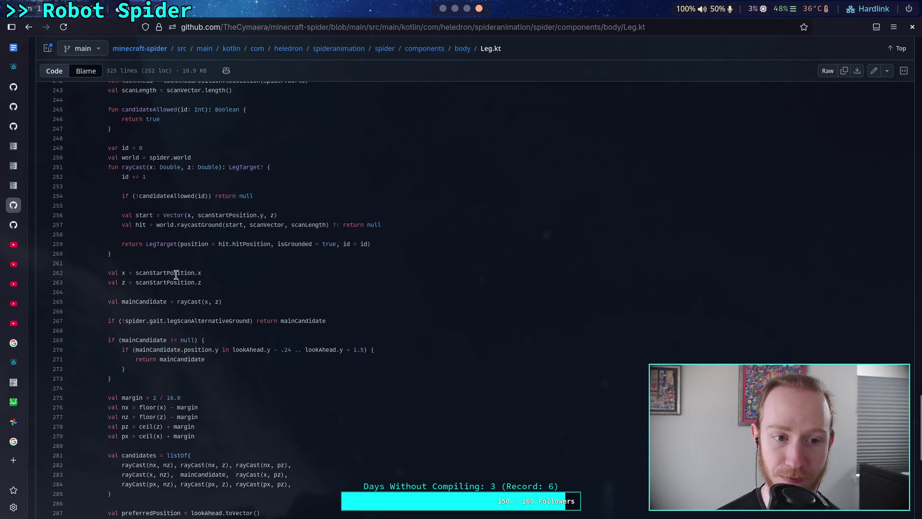
scroll(201, 273, "down", 3)
scroll(201, 273, "down", 5)
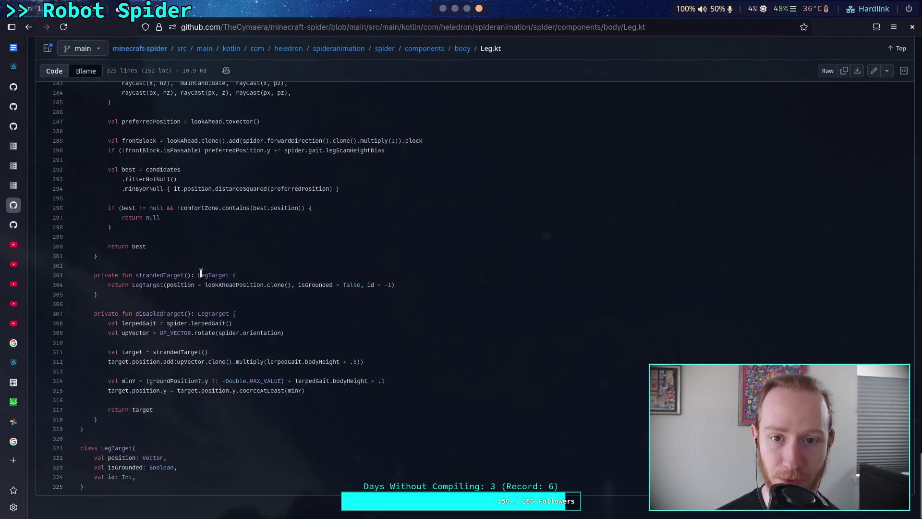
scroll(204, 271, "up", 10)
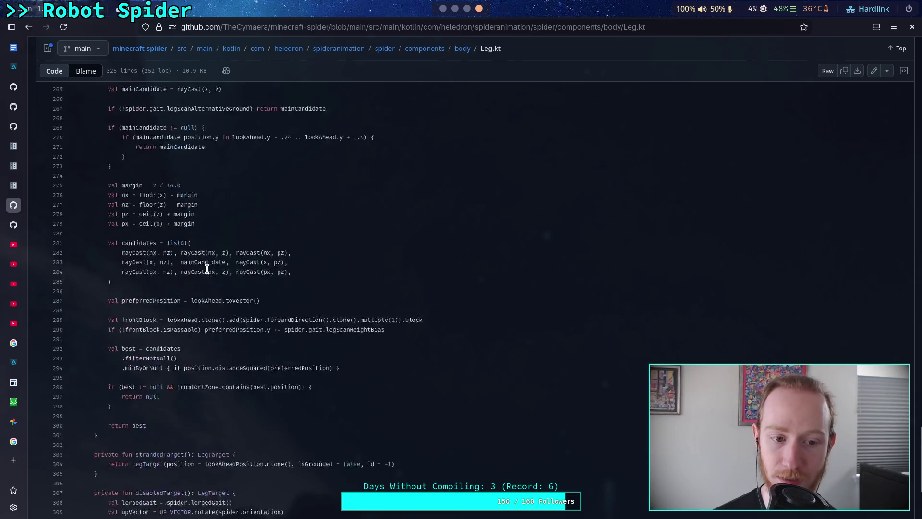
scroll(206, 269, "up", 3)
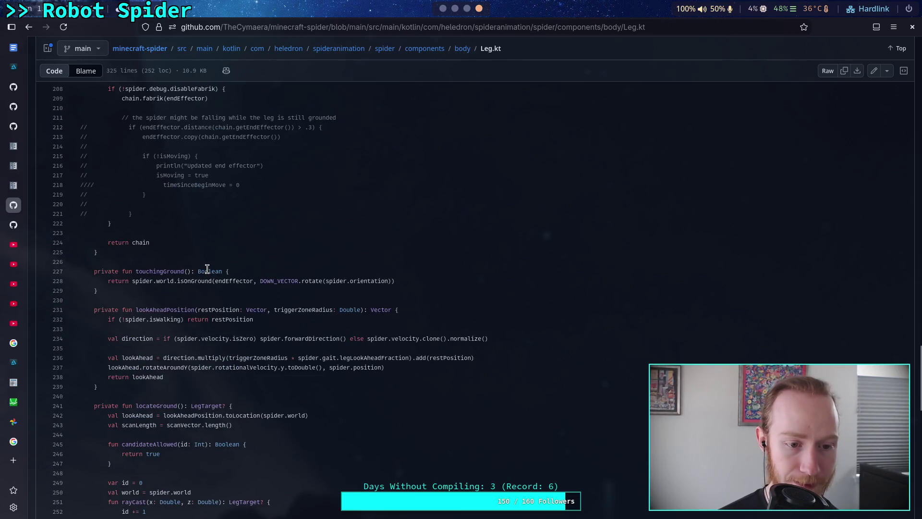
scroll(207, 269, "up", 6)
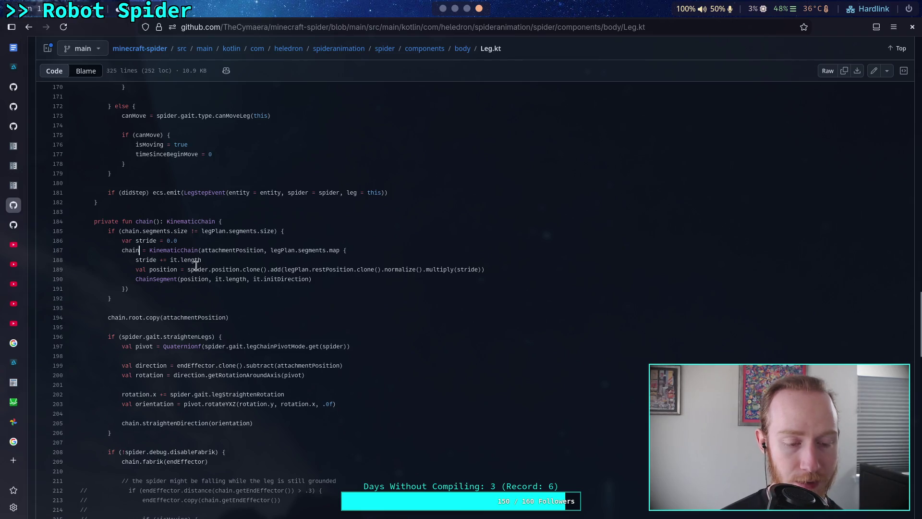
mouse_move(147, 251)
left_mouse_down()
mouse_move(229, 264)
mouse_move(239, 289)
left_mouse_up()
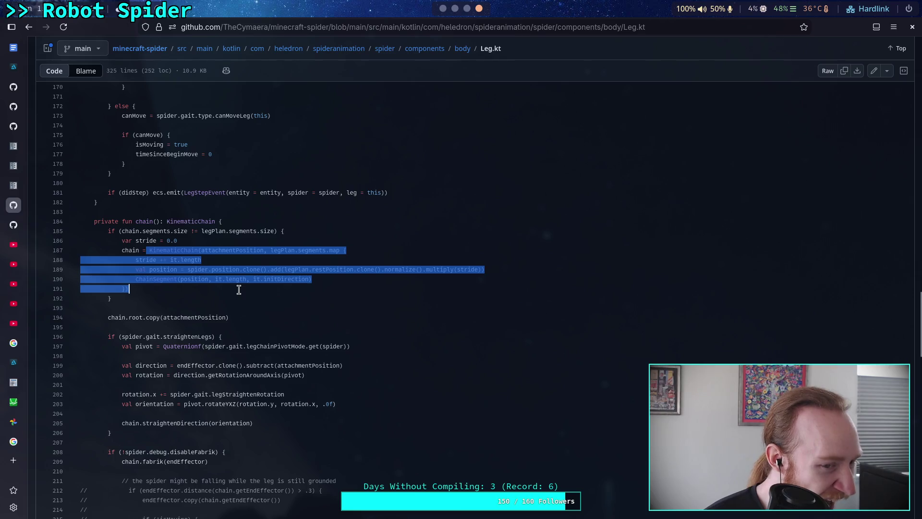
left_click(238, 289)
scroll(249, 284, "up", 10)
scroll(258, 285, "up", 5)
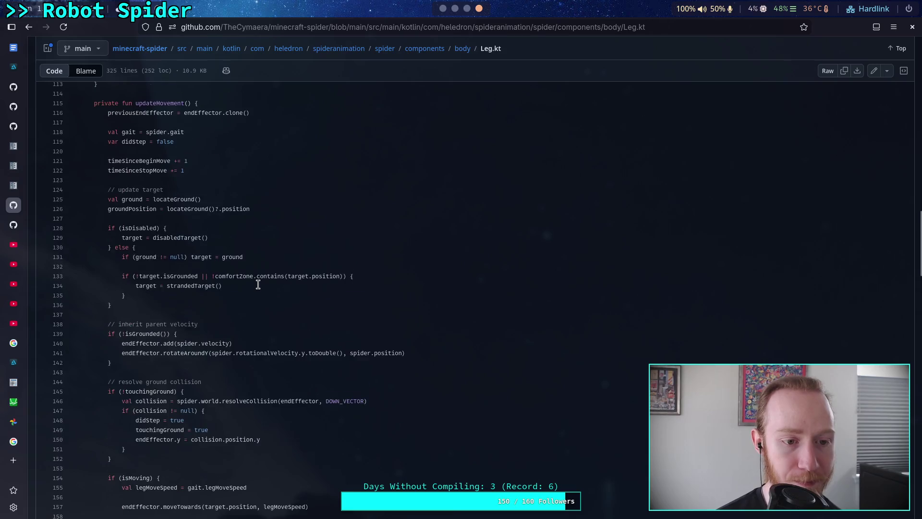
scroll(257, 285, "up", 2)
scroll(258, 284, "down", 3)
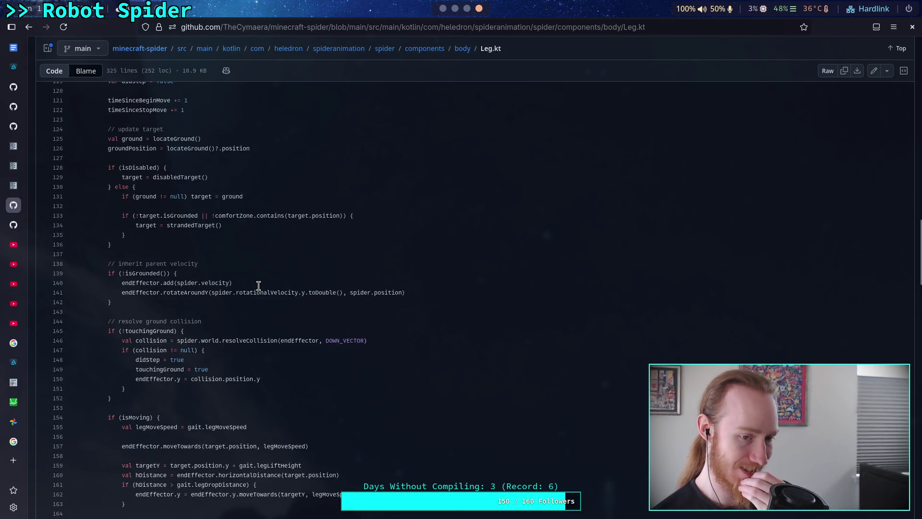
scroll(258, 286, "down", 3)
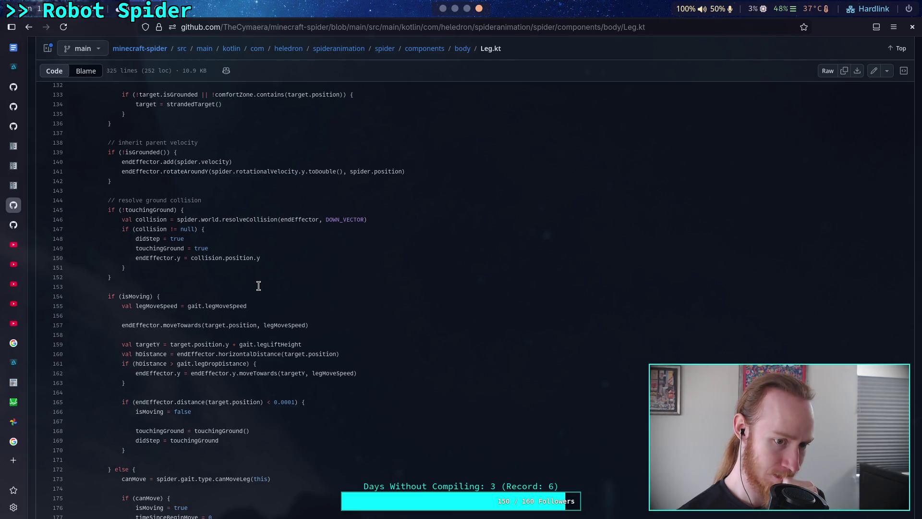
scroll(259, 285, "down", 3)
scroll(258, 285, "down", 1)
scroll(254, 286, "up", 3)
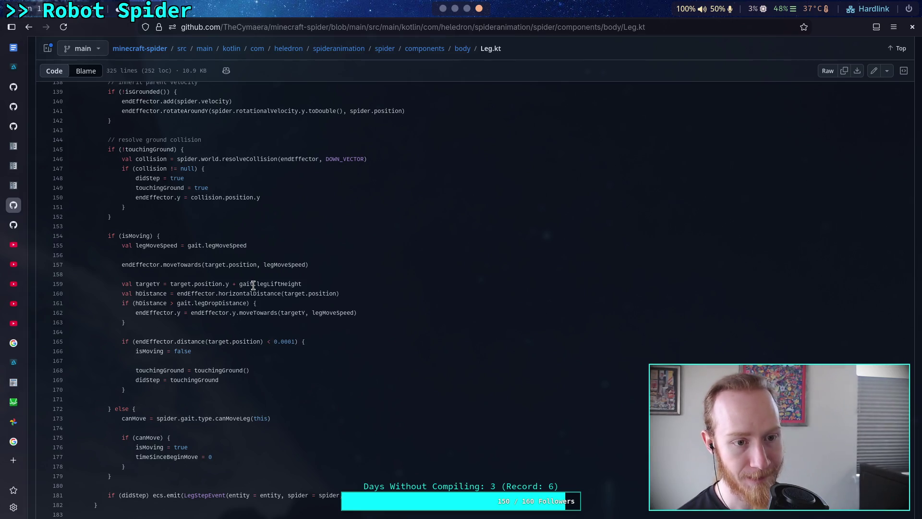
scroll(253, 285, "up", 4)
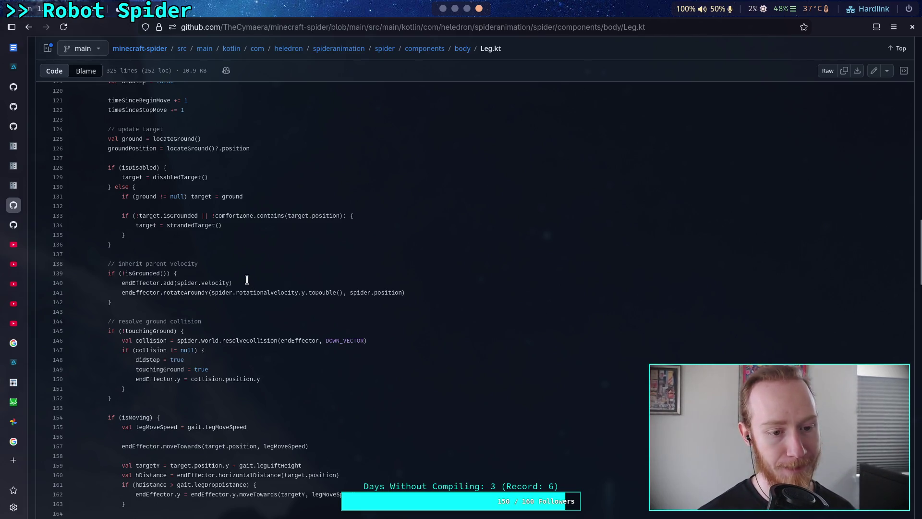
scroll(247, 279, "up", 10)
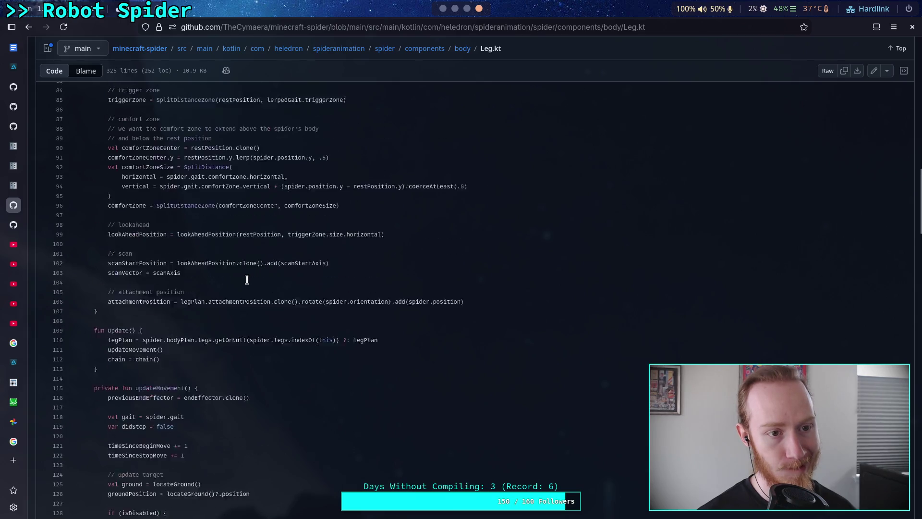
scroll(246, 280, "up", 1)
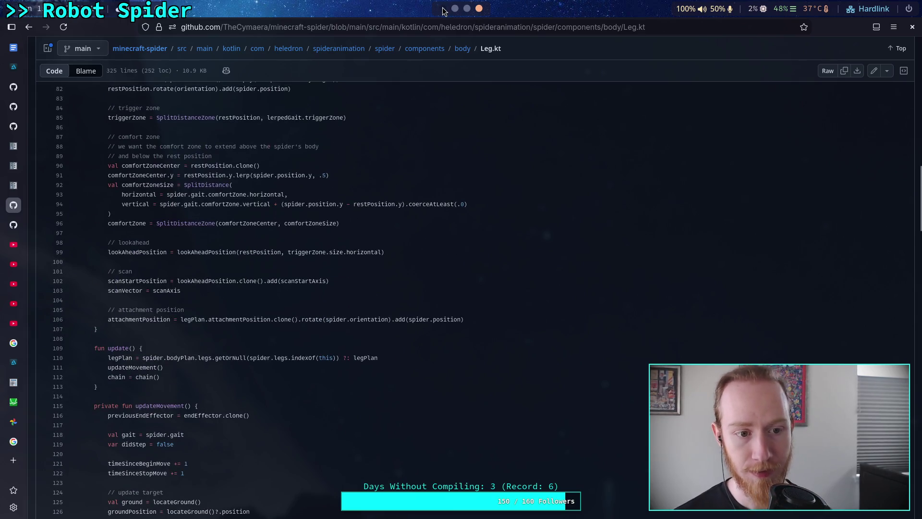
scroll(346, 240, "up", 6)
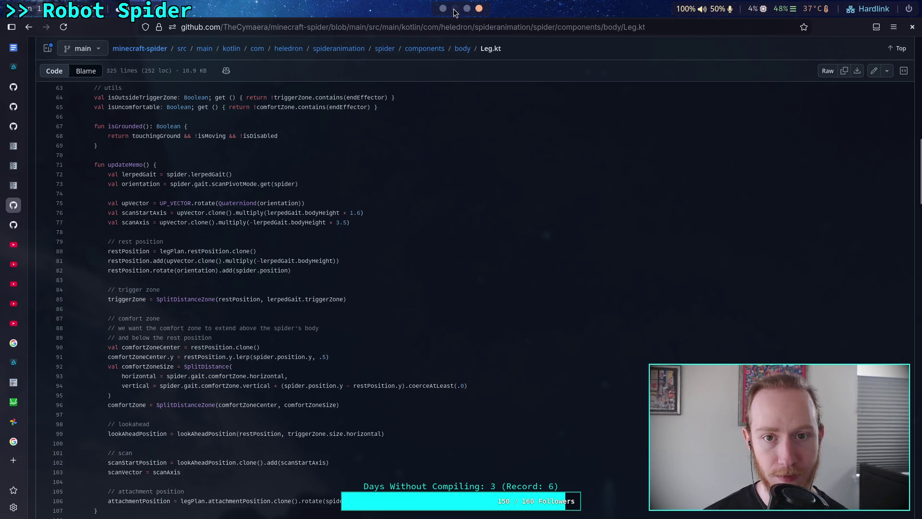
scroll(455, 13, "up", 3)
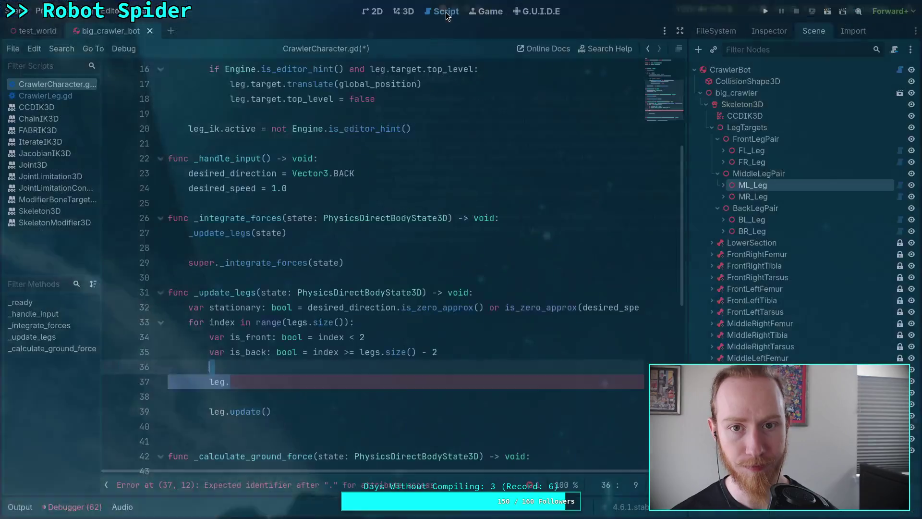
Leave the unfinished 'leg.' line in _update_legs and bring up CrawlerLeg.gd
left_click(339, 375)
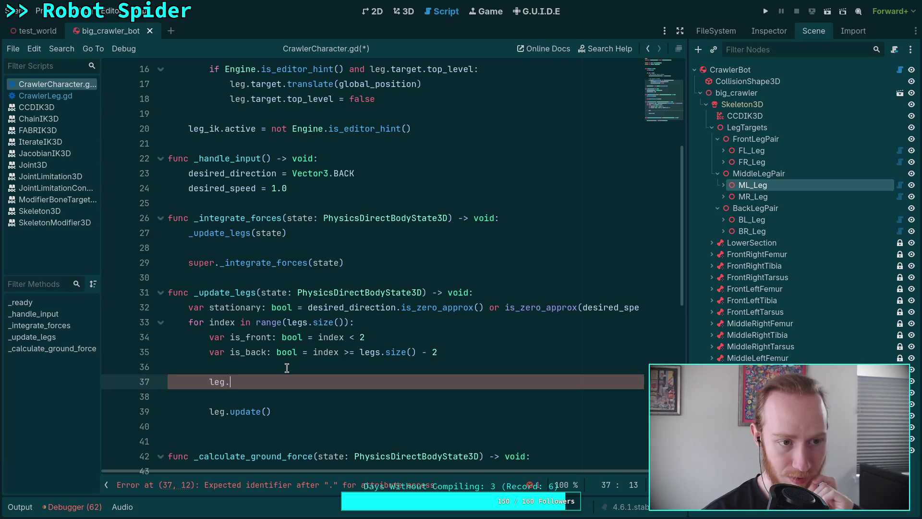
left_click(52, 95)
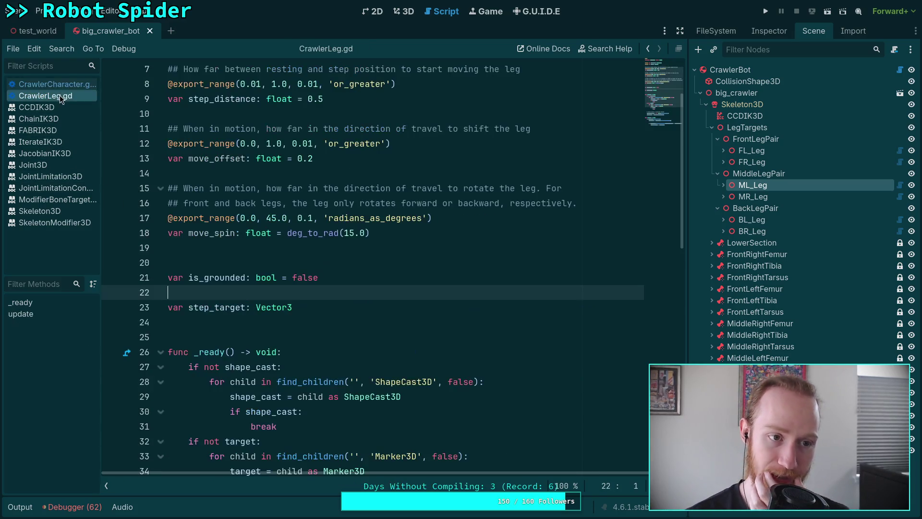
Add blank lines at the start of CrawlerLeg's update() function
left_click(253, 320)
scroll(242, 344, "down", 8)
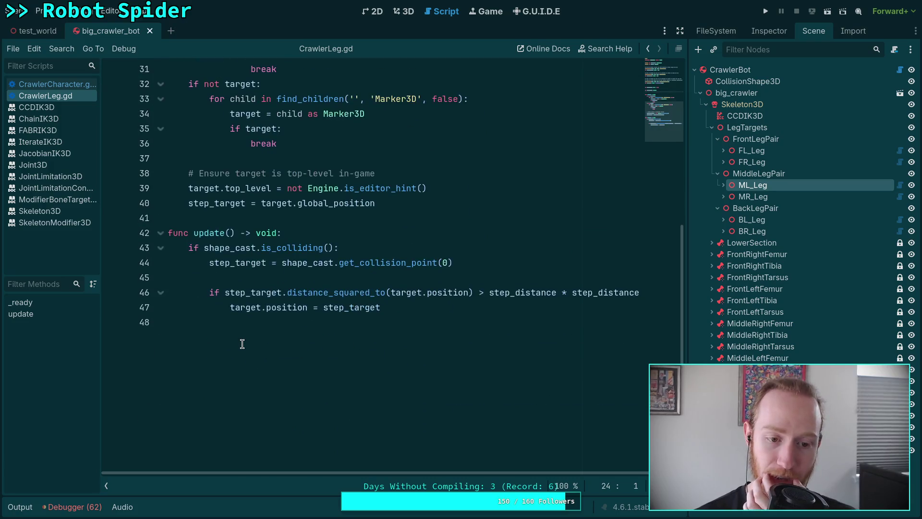
scroll(242, 344, "up", 2)
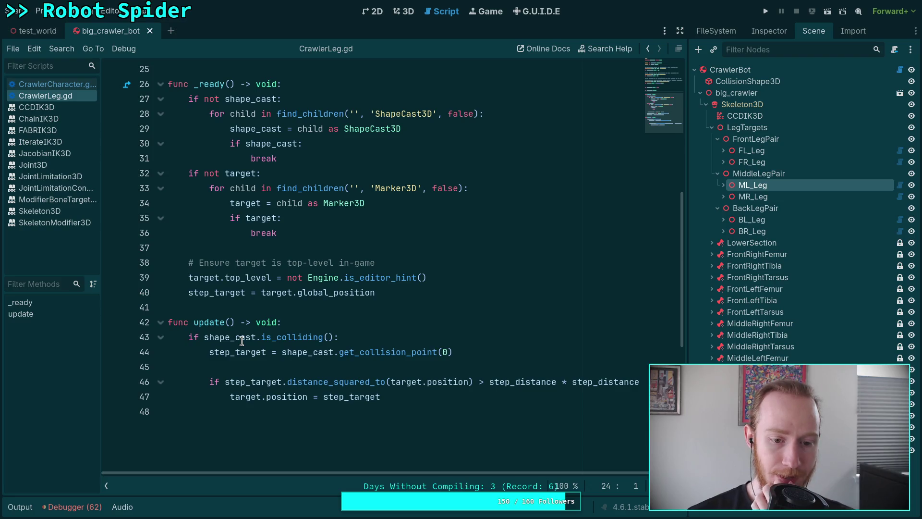
left_click(309, 323)
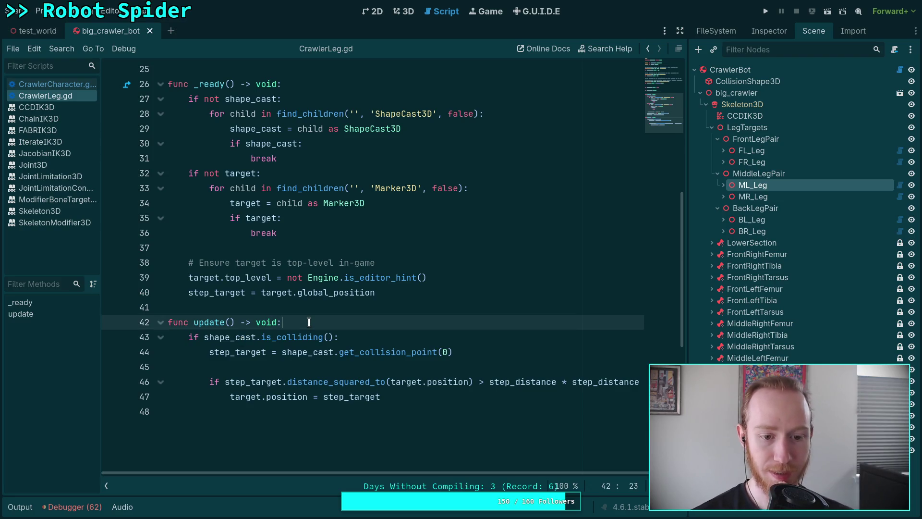
key("Return")
key("Return")
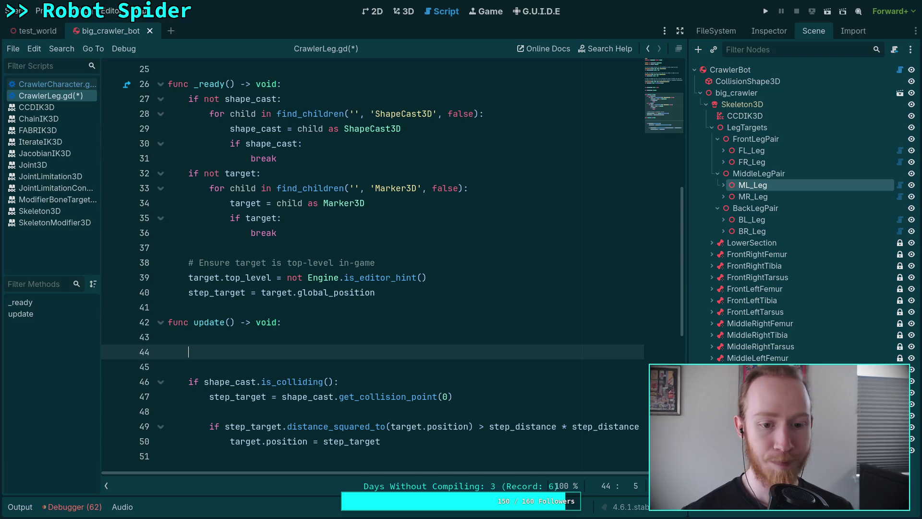
scroll(263, 310, "up", 8)
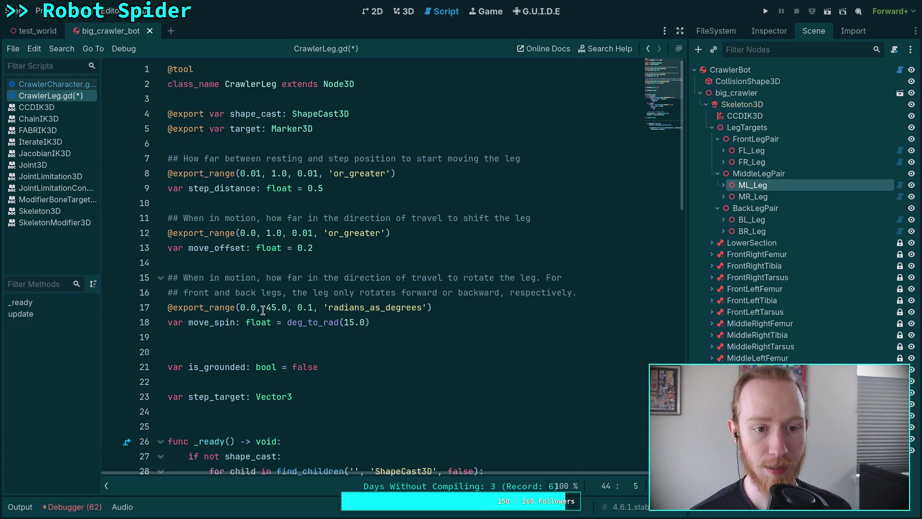
Declare 'var body: CrawlerCharacter = null' on line 20 and save CrawlerLeg.gd
left_click(304, 356)
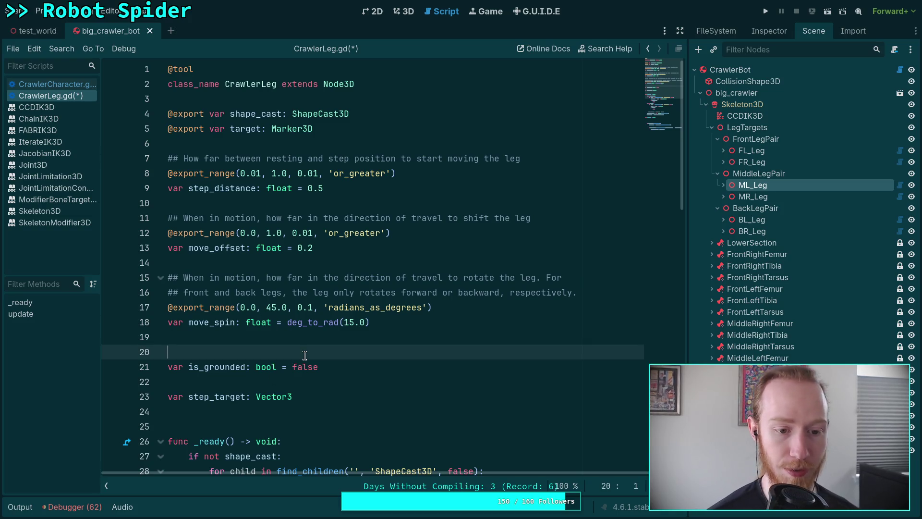
key("Return")
type("var ")
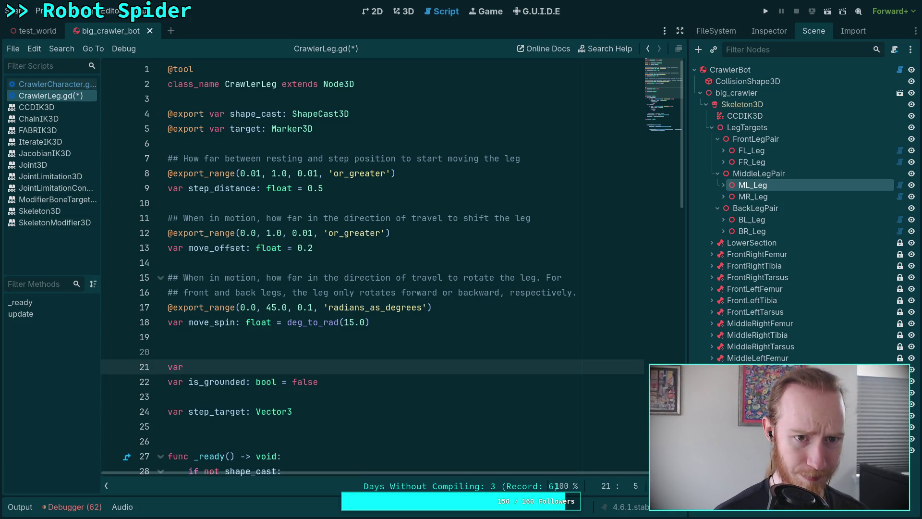
type("cra")
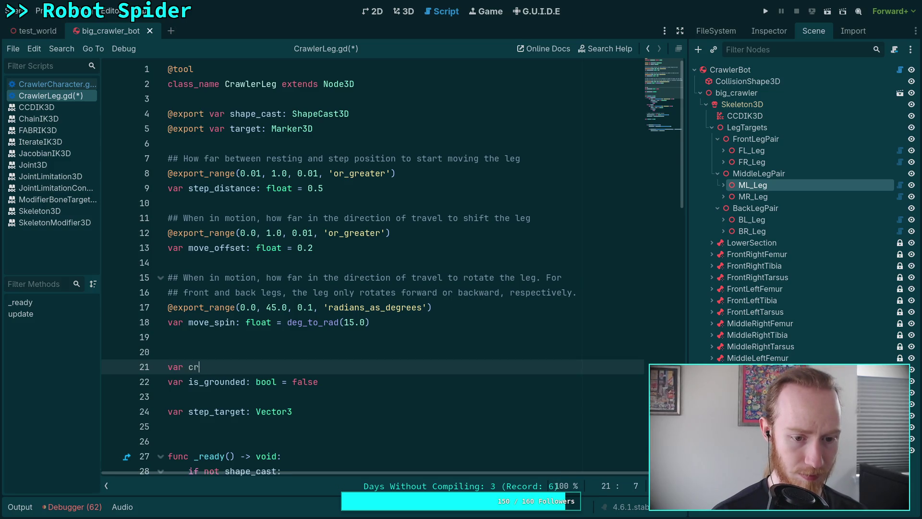
key("BackSpace")
key("BackSpace")
key("BackSpace")
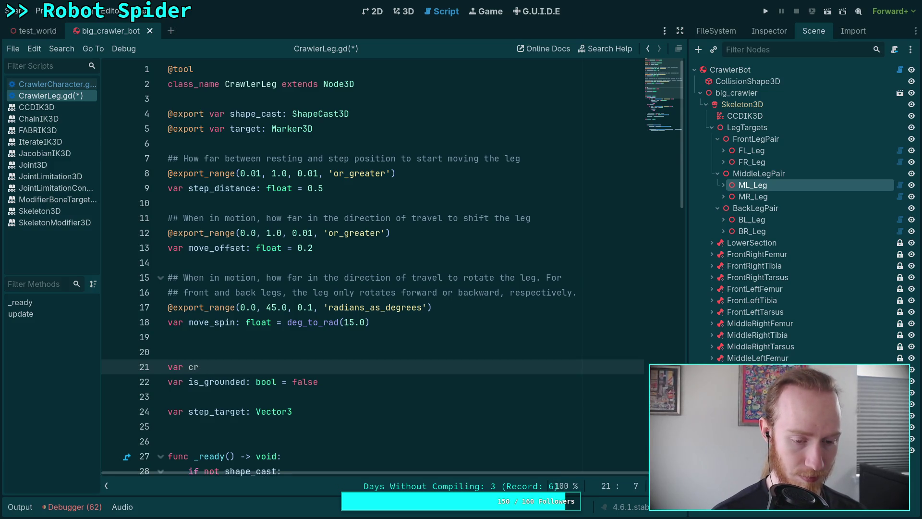
type("body: Cra")
key("Return")
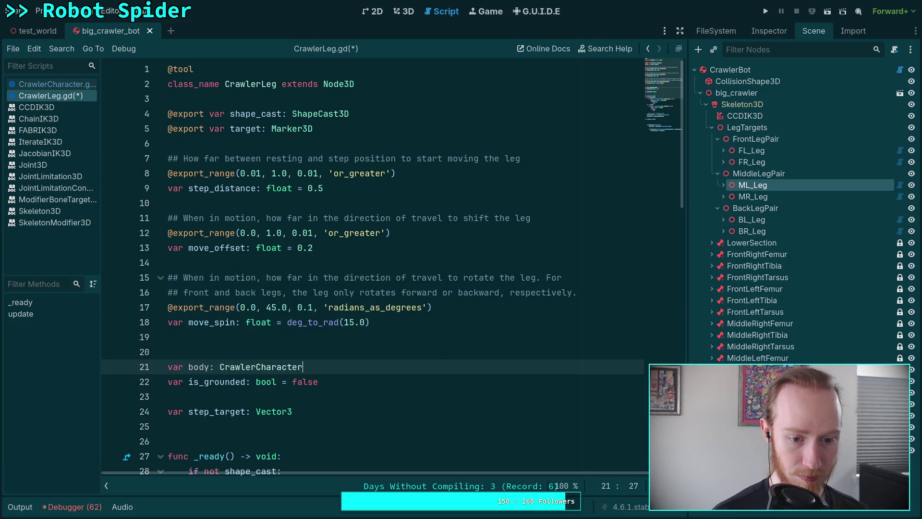
type("null")
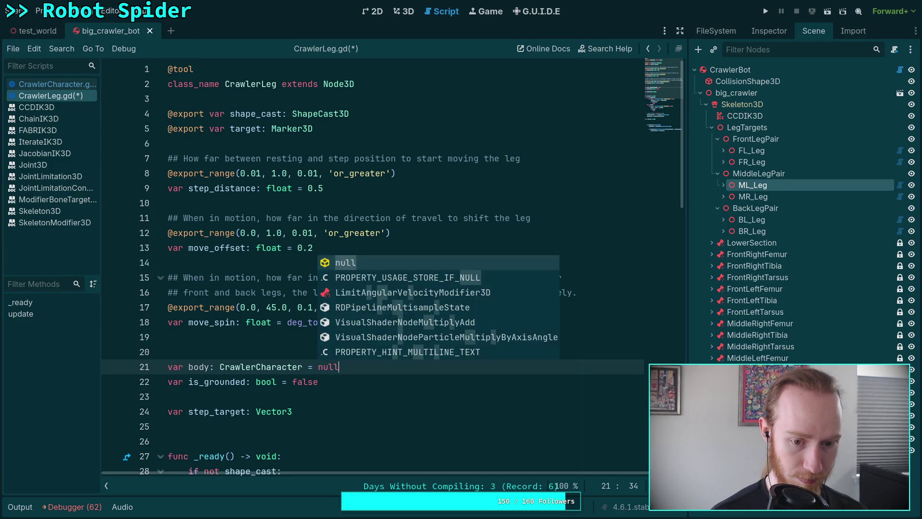
key("Return")
key("ctrl+s")
In CrawlerCharacter.gd, add a new line inside the _ready 'for leg in legs' loop
left_click(51, 84)
scroll(270, 279, "up", 5)
left_click(476, 250)
left_click(272, 218)
key("Return")
key("Return")
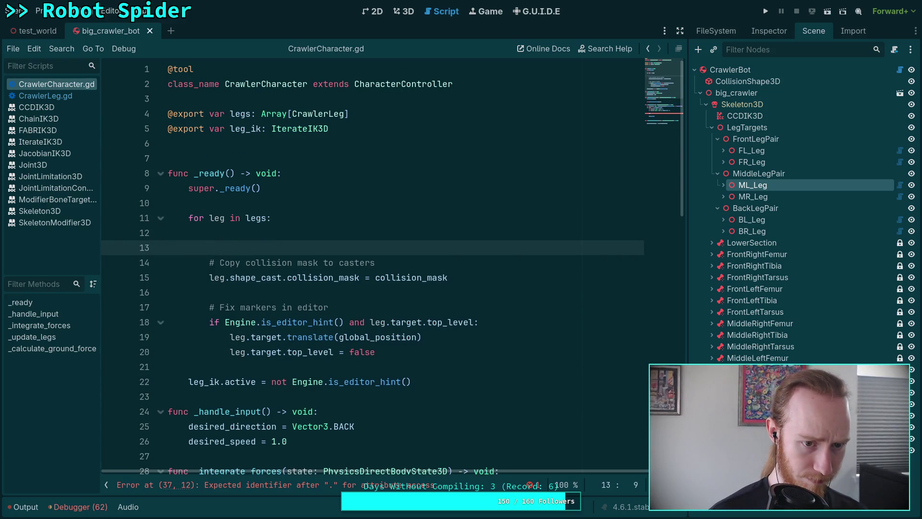
Add 'leg.body = self' inside the _ready leg loop of CrawlerCharacter.gd
key("Up")
type("leg.")
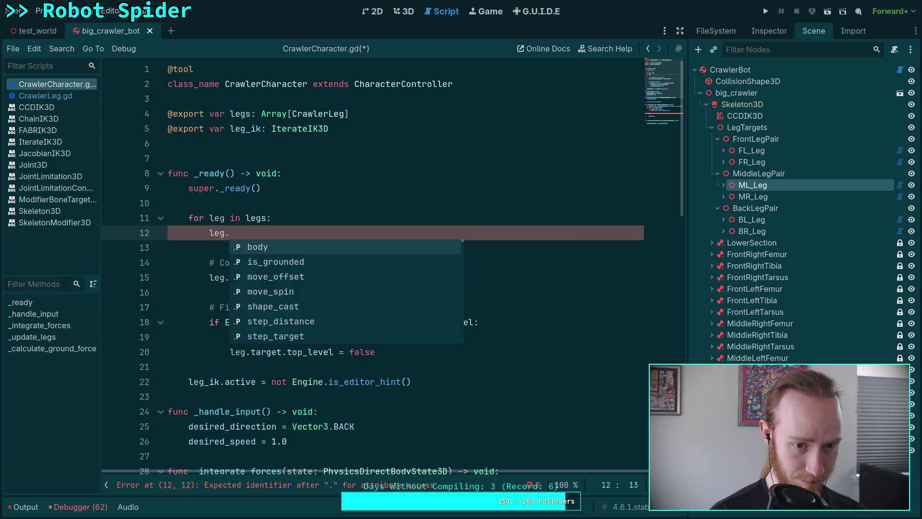
key("Return")
type("= self")
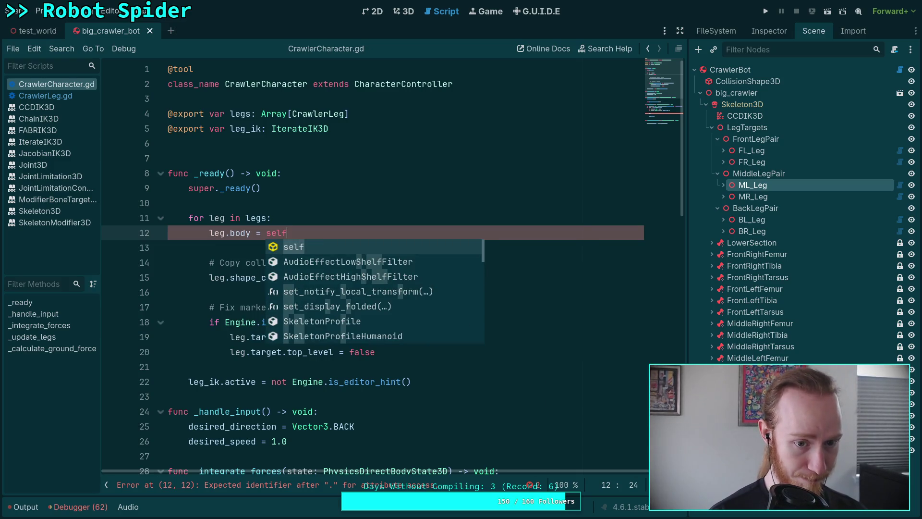
left_click(226, 236)
left_click(242, 253)
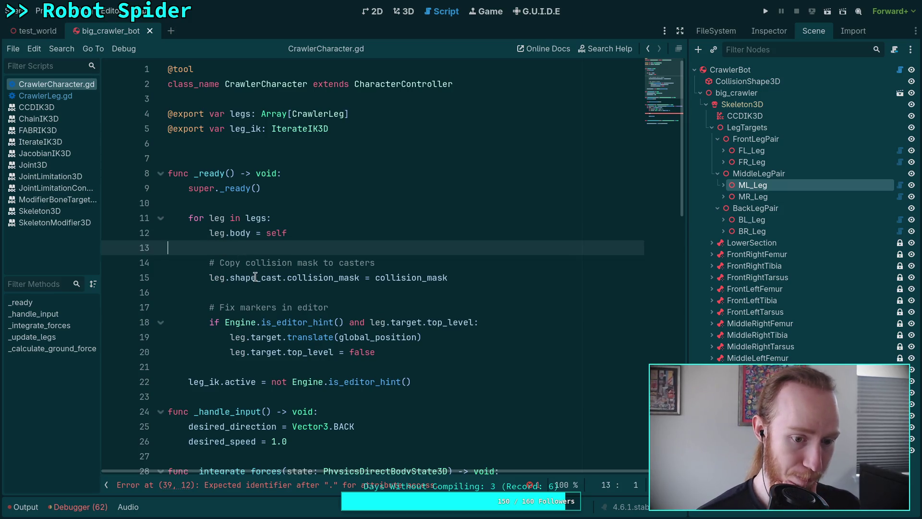
Check the body declaration in CrawlerLeg.gd before returning to CrawlerCharacter.gd
left_click(73, 98)
scroll(288, 297, "down", 3)
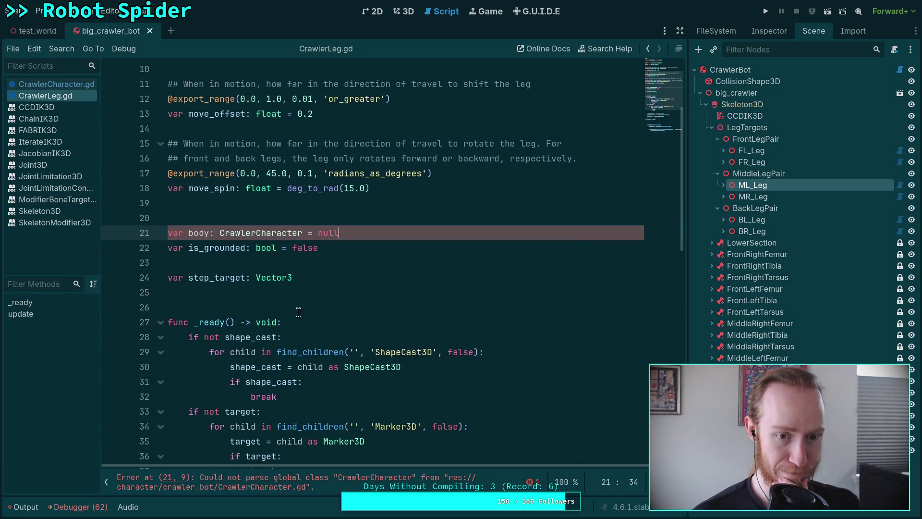
scroll(298, 302, "down", 1)
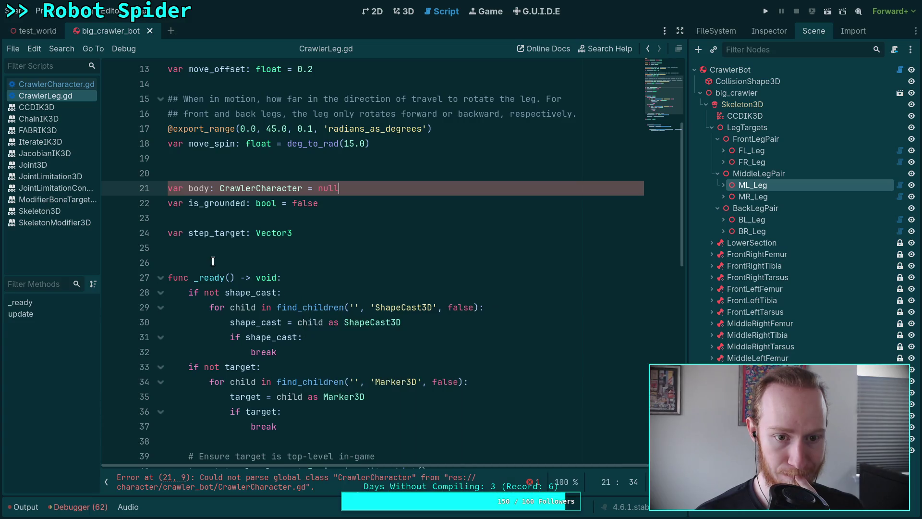
left_click(74, 84)
scroll(286, 371, "down", 6)
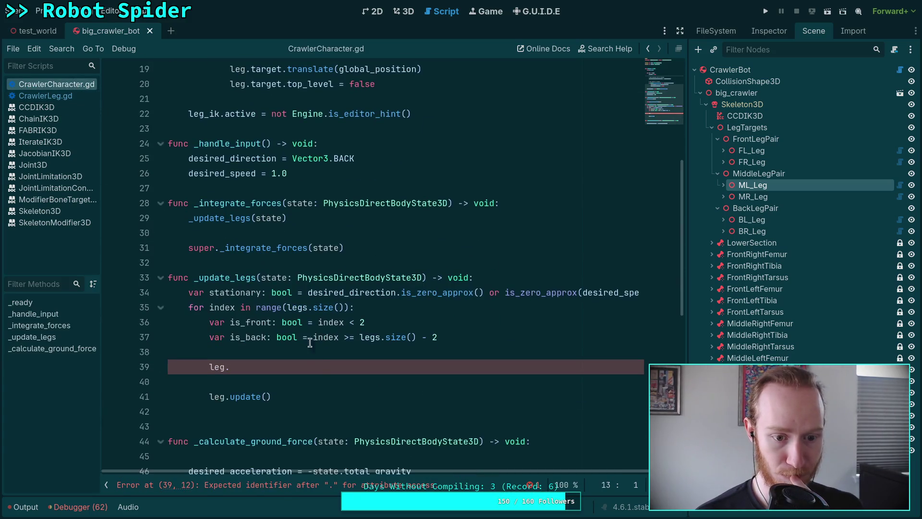
Delete the unfinished 'leg.' line in _update_legs
left_click_drag(292, 363, 316, 356)
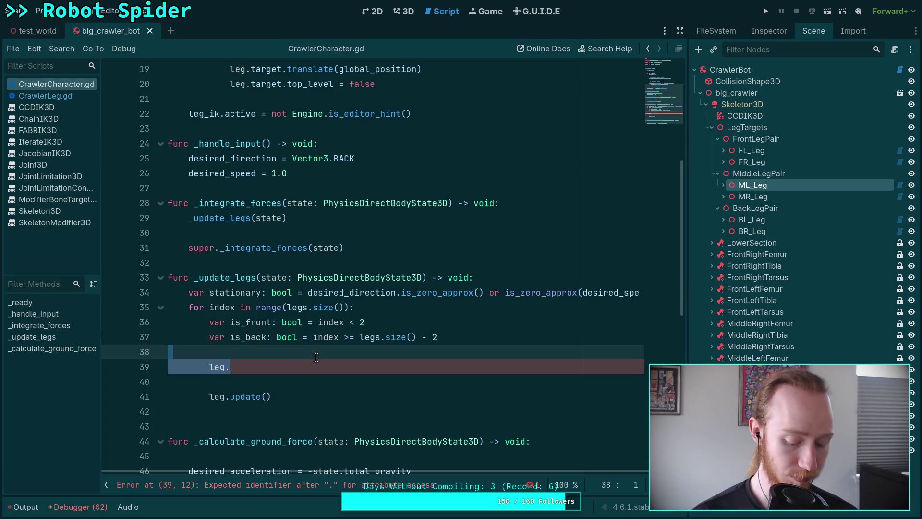
key("BackSpace")
key("BackSpace")
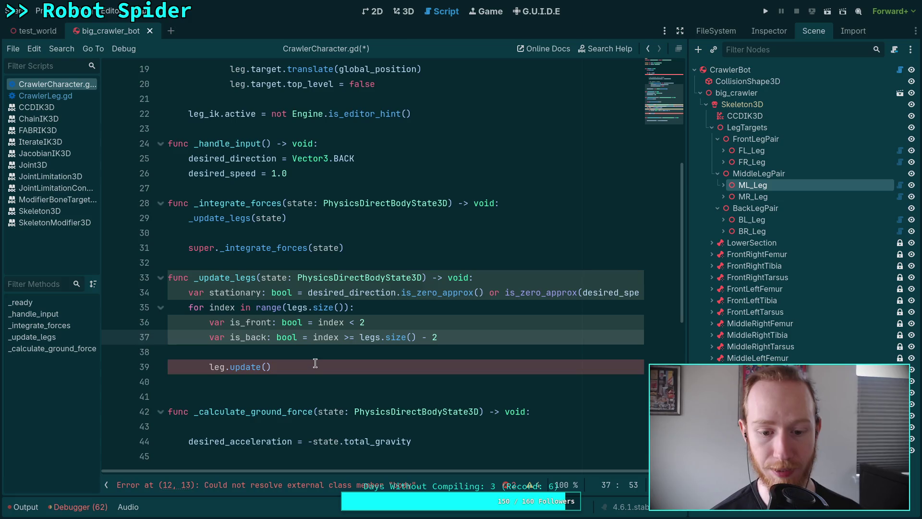
left_click(314, 363)
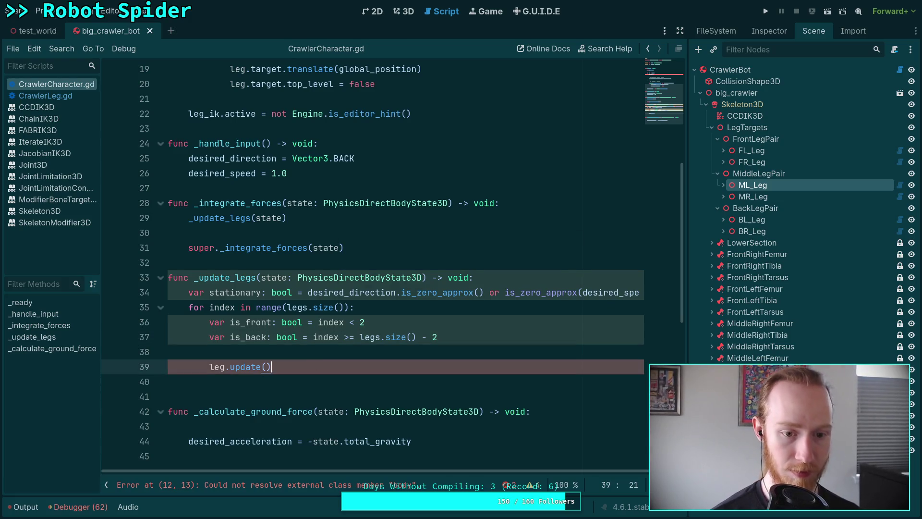
Review CrawlerLeg and the index loop's is_front, is_back lines and index variable
left_click(79, 108)
left_click(81, 99)
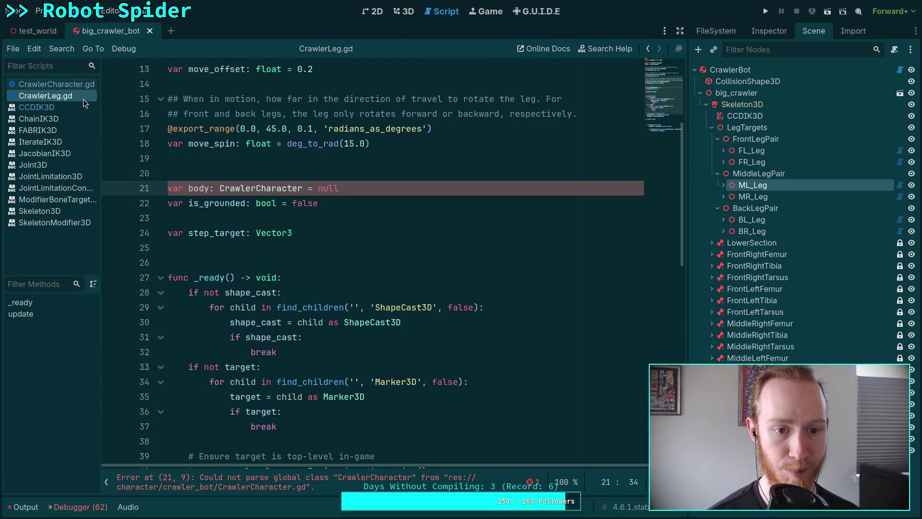
left_click(64, 83)
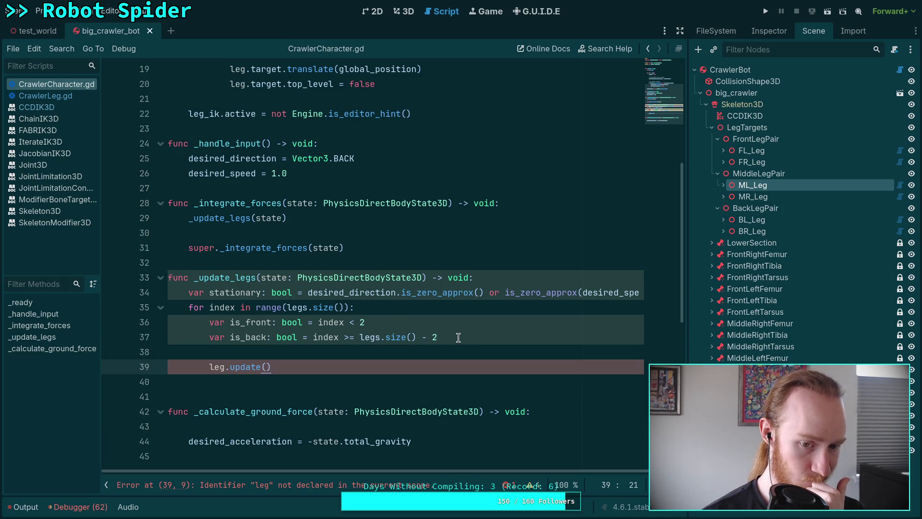
left_click_drag(458, 338, 430, 313)
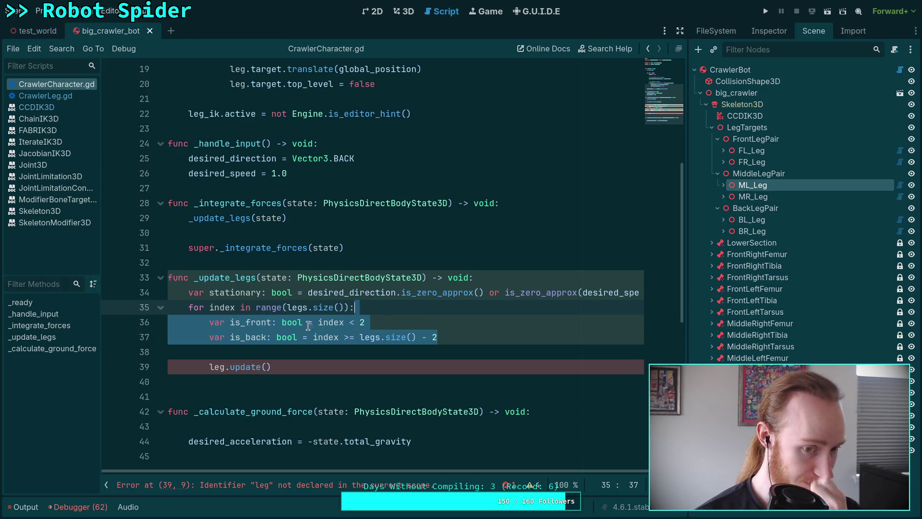
left_click(212, 307)
left_click_drag(213, 307, 265, 307)
scroll(263, 302, "up", 6)
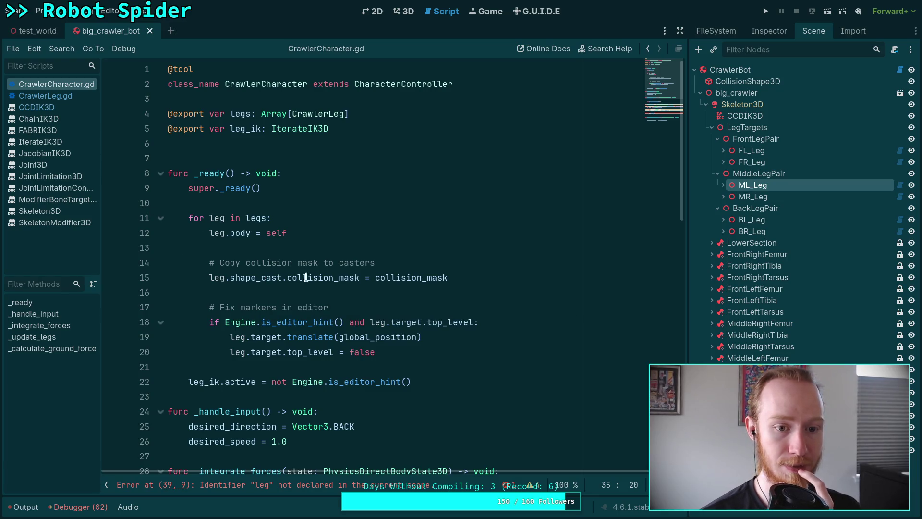
Begin assigning 'leg.index = index' on a new line after leg.body = self
left_click(310, 233)
key("Return")
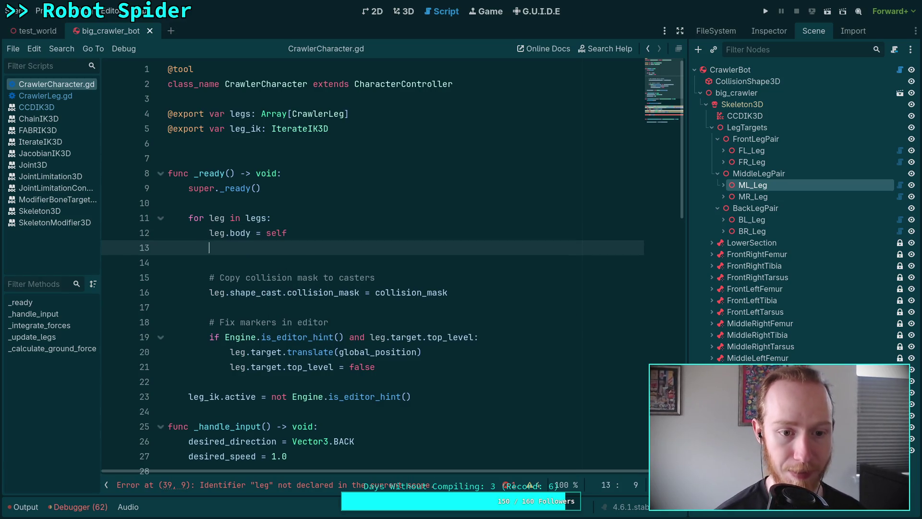
type("leg.index =")
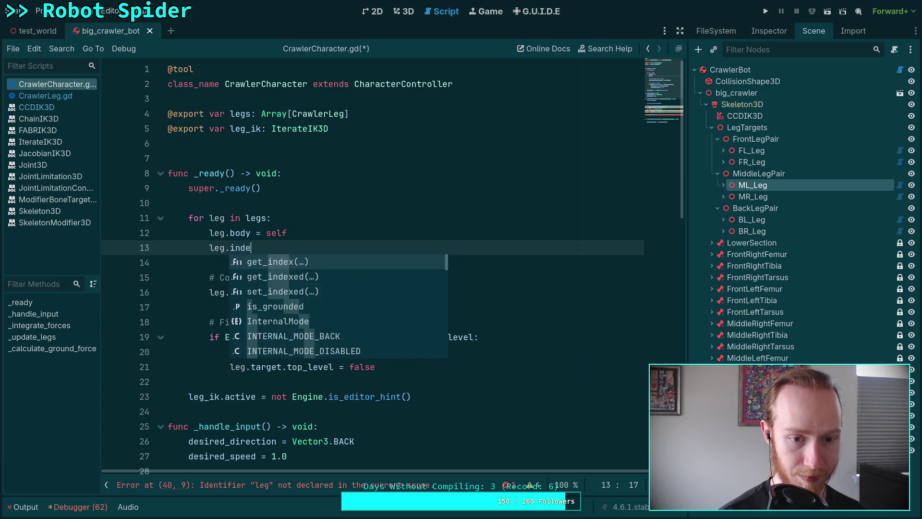